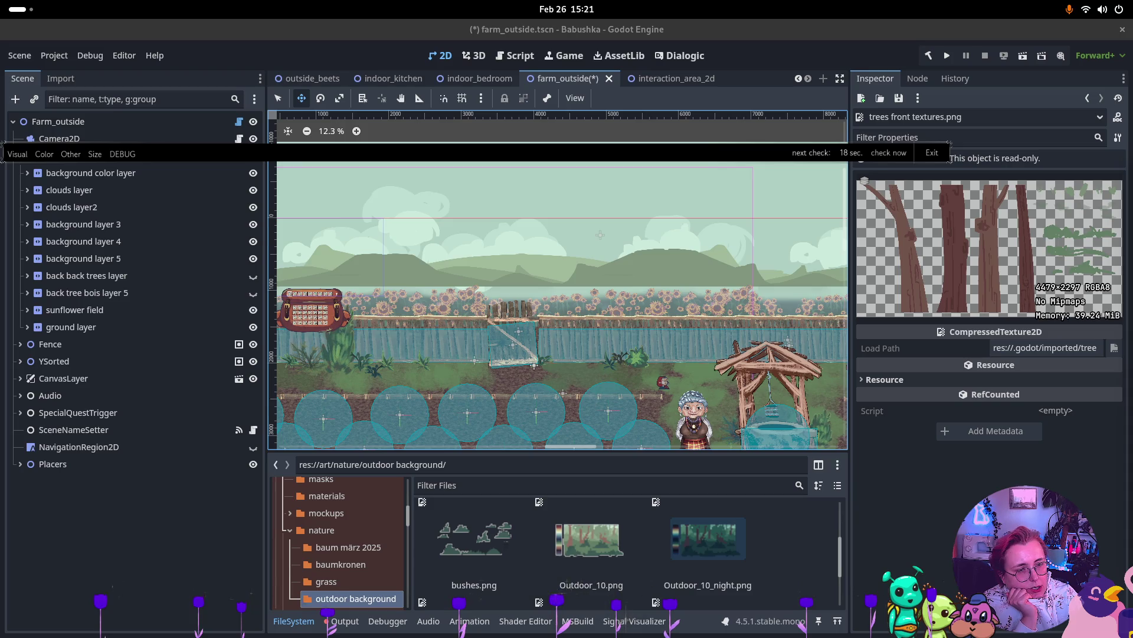
Step: Inspect background layers 4 and 5, briefly toggling layer 5's visibility and viewing the farm's left edge
{"action": "left_click", "coordinate": [91, 260]}
{"action": "left_click", "coordinate": [89, 242]}
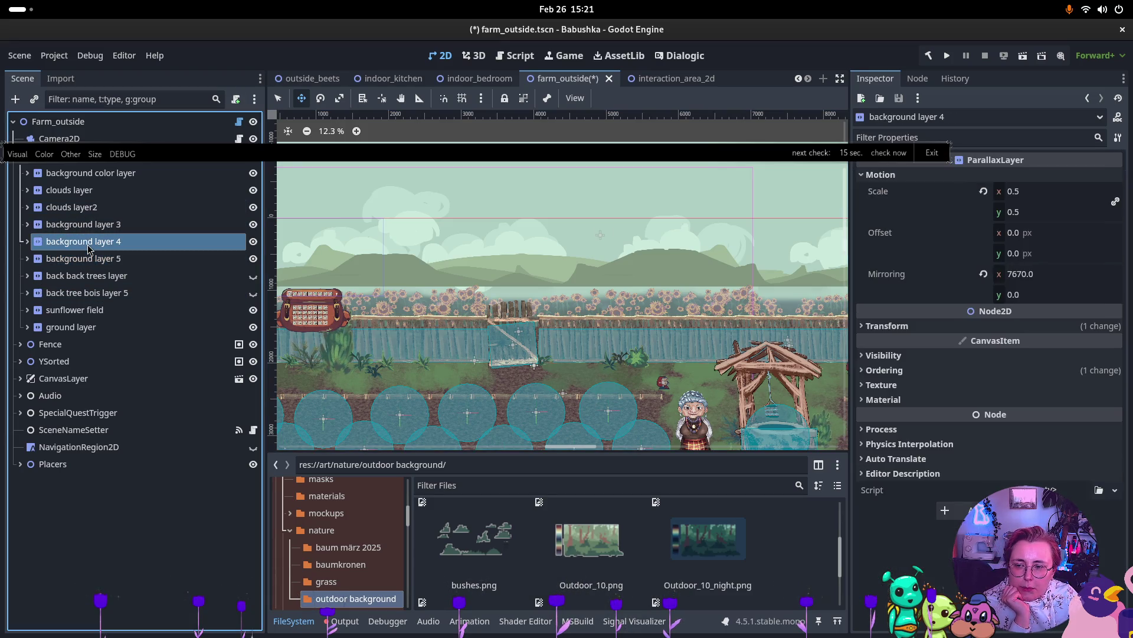
{"action": "left_click", "coordinate": [27, 242]}
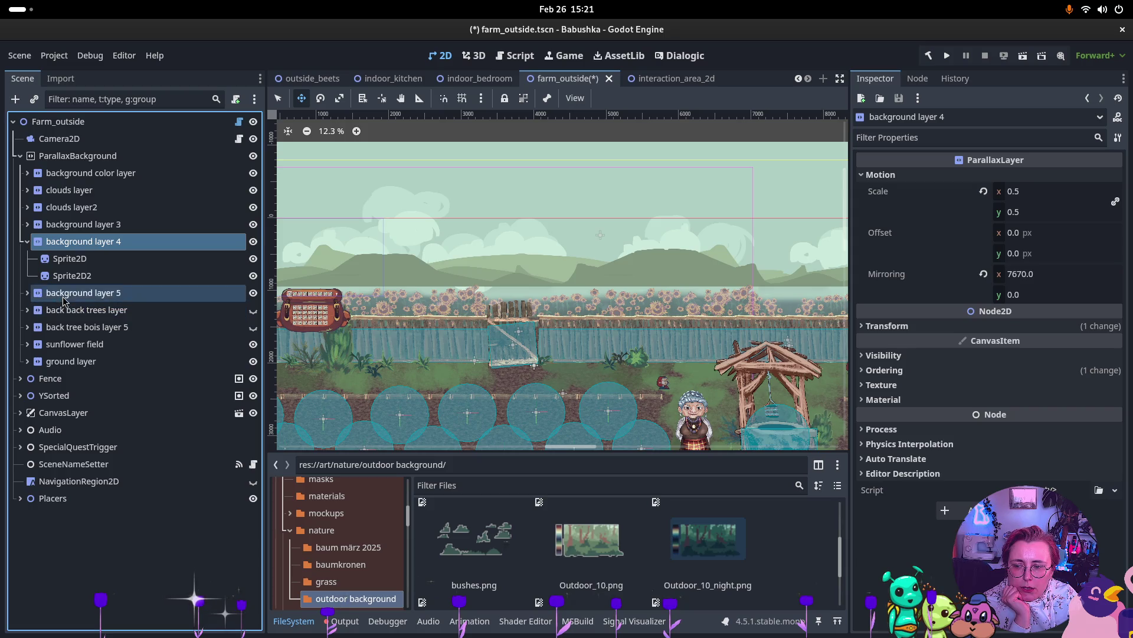
{"action": "left_click", "coordinate": [26, 294]}
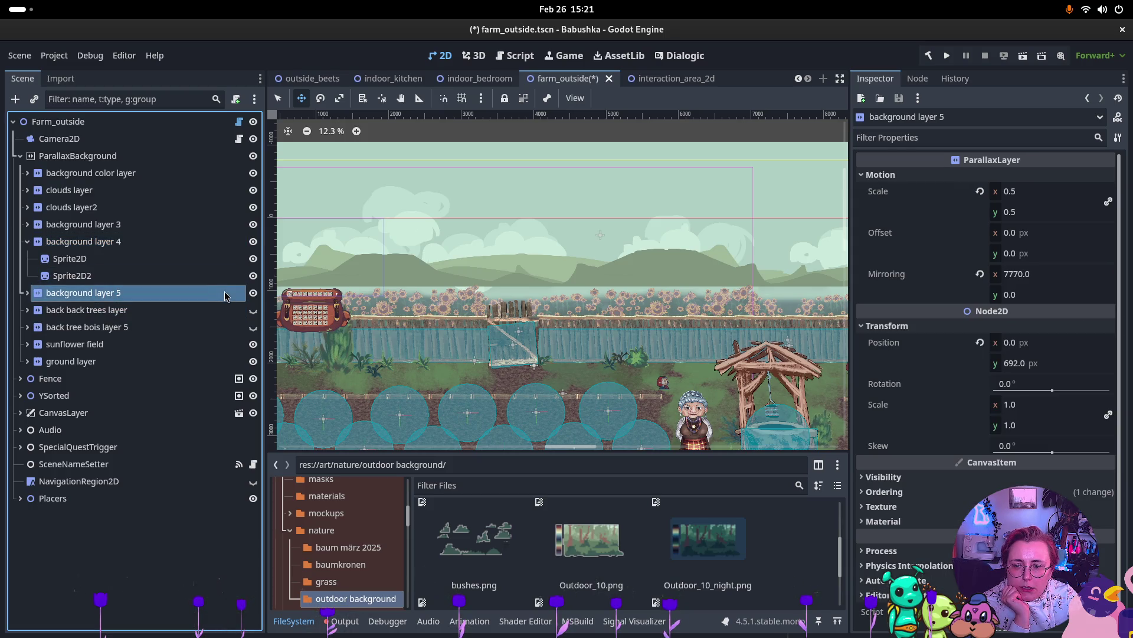
{"action": "left_click", "coordinate": [254, 293]}
{"action": "left_click", "coordinate": [253, 293]}
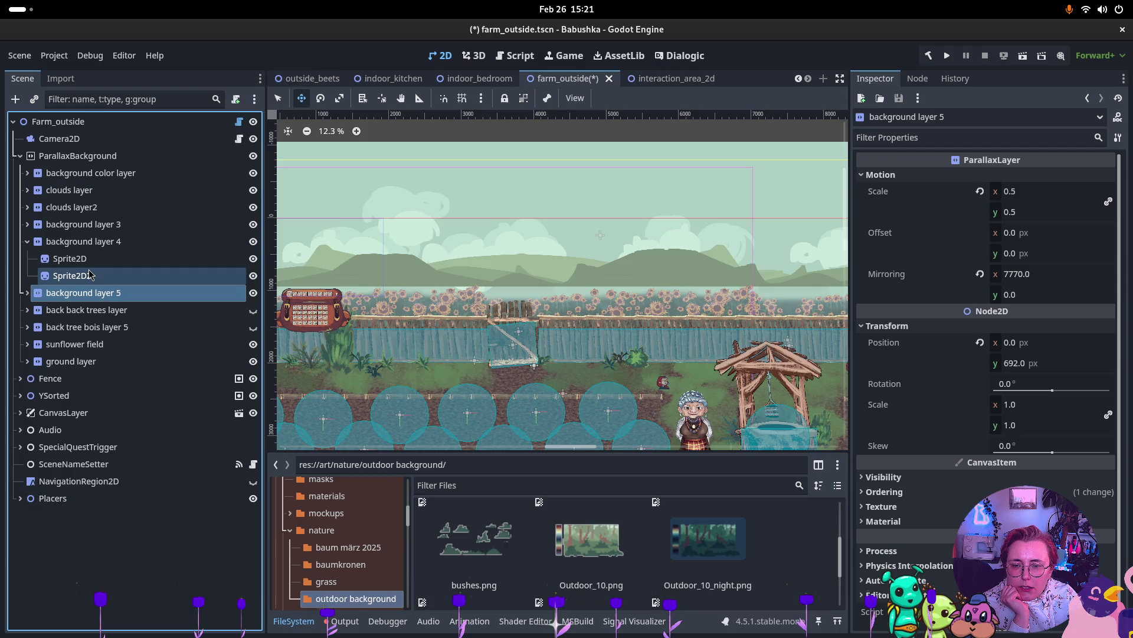
{"action": "left_click", "coordinate": [27, 241]}
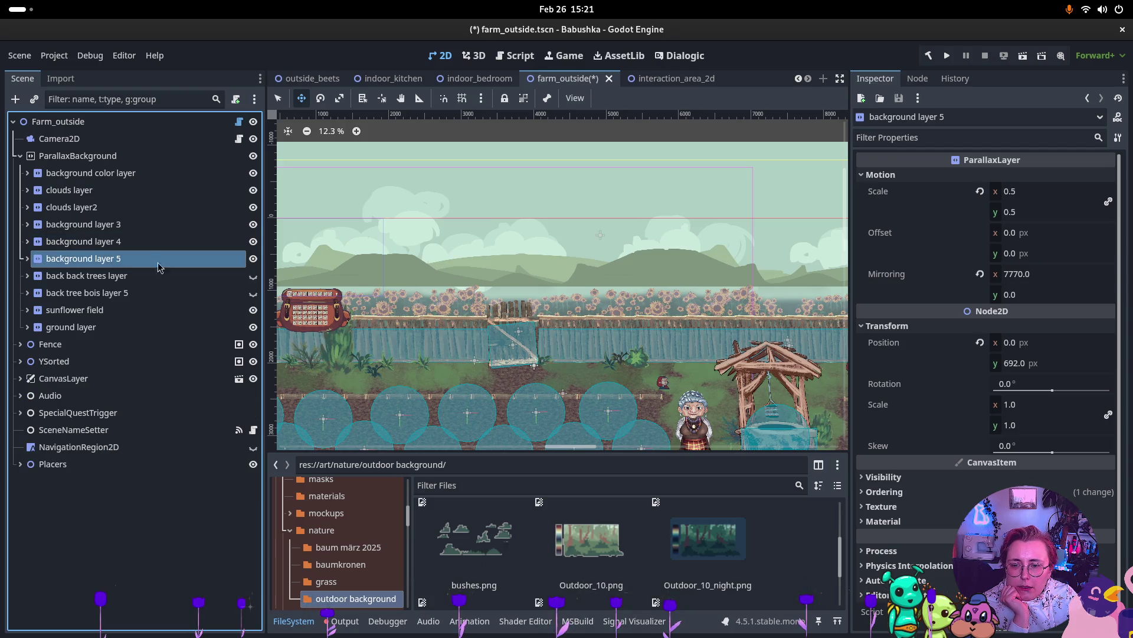
{"action": "scroll", "coordinate": [506, 227], "scroll_direction": "left", "scroll_amount": 5}
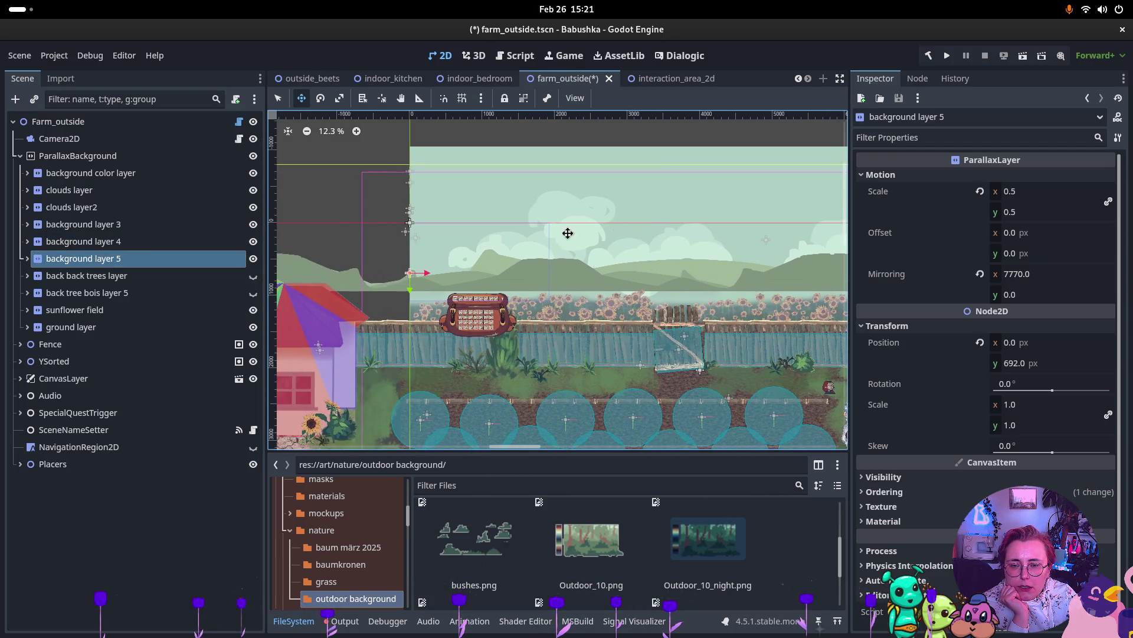
{"action": "left_click_drag", "start_coordinate": [412, 291], "coordinate": [403, 283]}
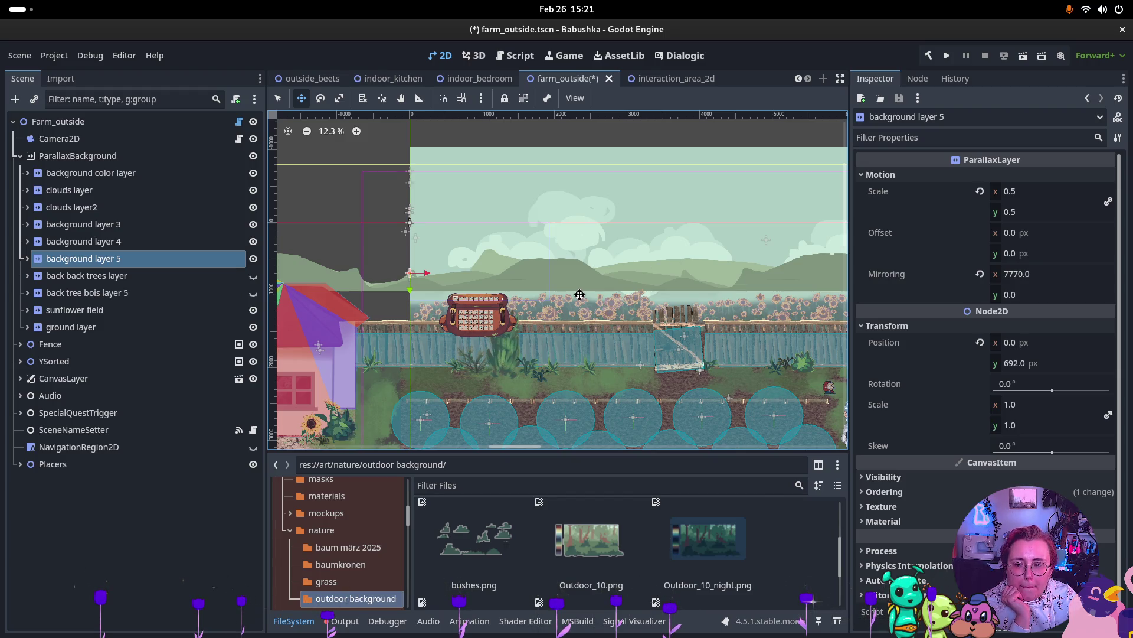
{"action": "scroll", "coordinate": [590, 561], "scroll_direction": "down", "scroll_amount": 3}
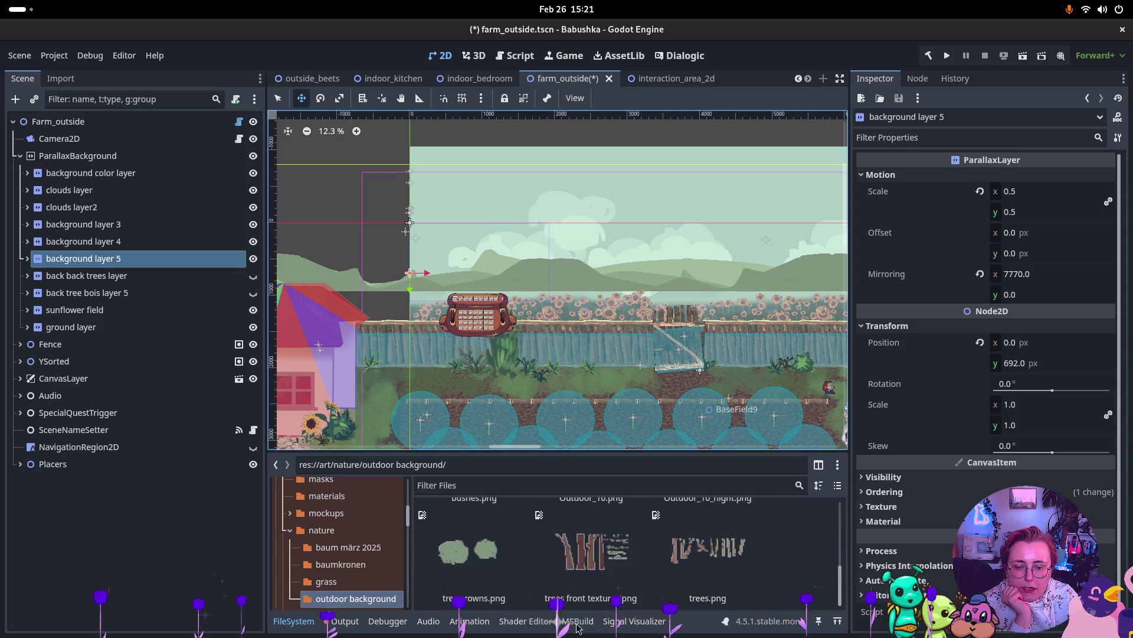
{"action": "scroll", "coordinate": [654, 572], "scroll_direction": "up", "scroll_amount": 5}
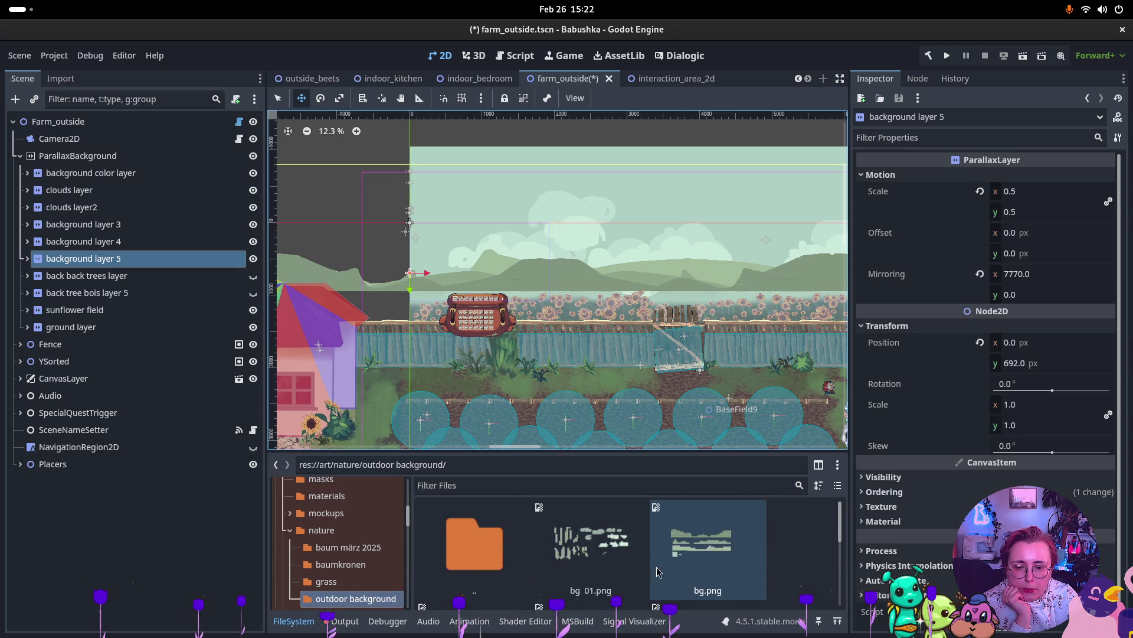
Step: Duplicate the background color layer and place the copy below background layer 5
{"action": "mouse_move", "coordinate": [723, 548]}
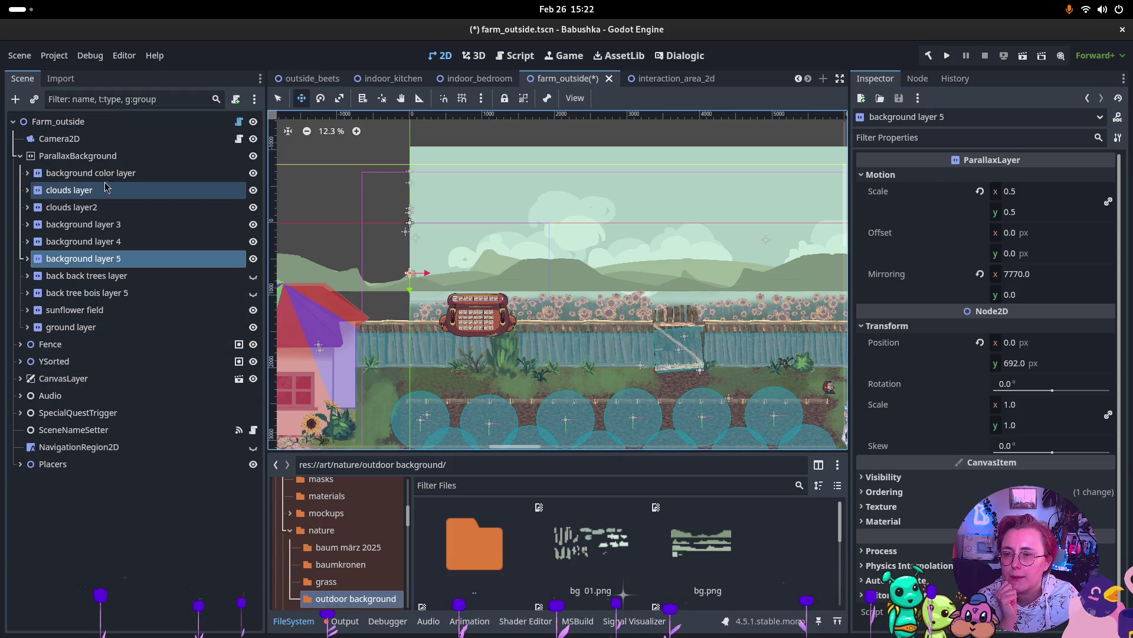
{"action": "left_click", "coordinate": [129, 173]}
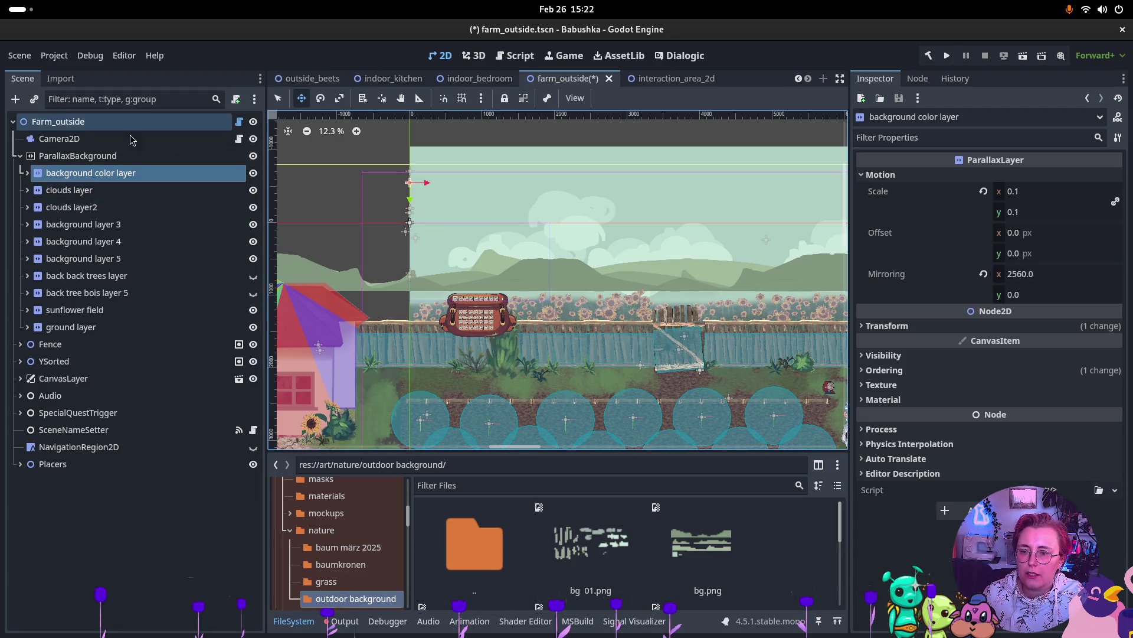
{"action": "key", "text": "ctrl+d"}
{"action": "left_click_drag", "start_coordinate": [126, 183], "coordinate": [124, 335]}
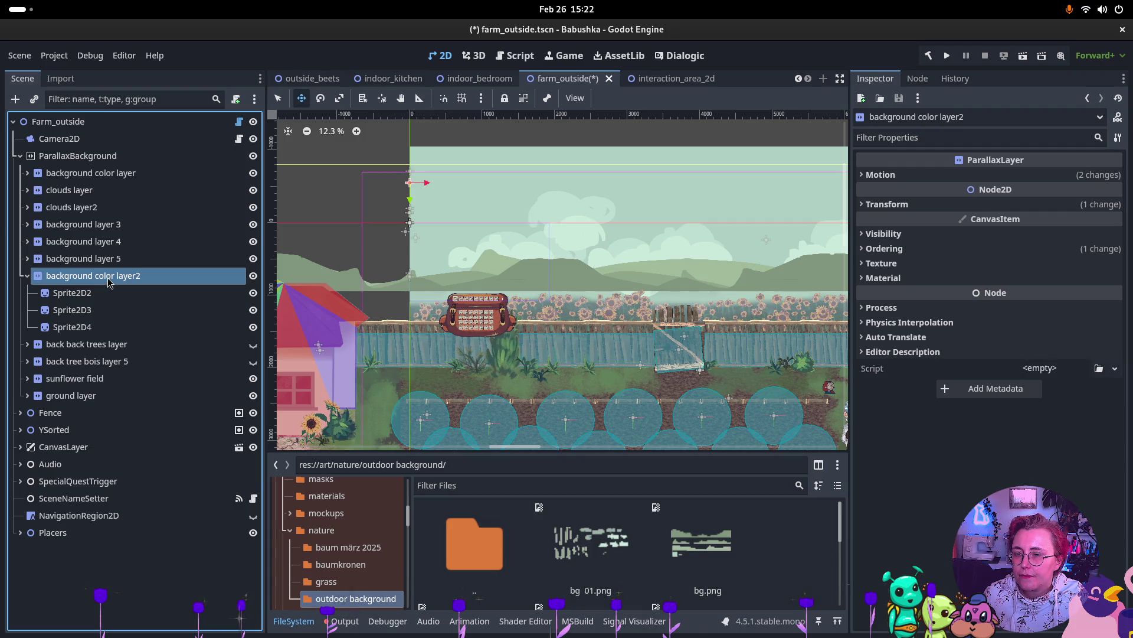
{"action": "left_click", "coordinate": [127, 276]}
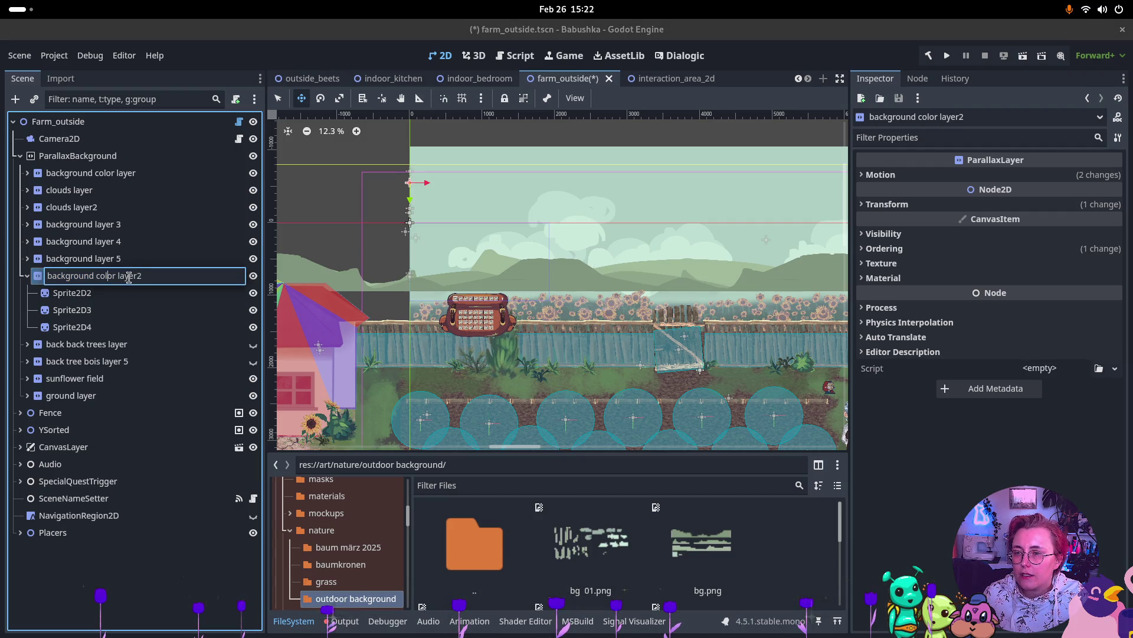
{"action": "double_click", "coordinate": [79, 277]}
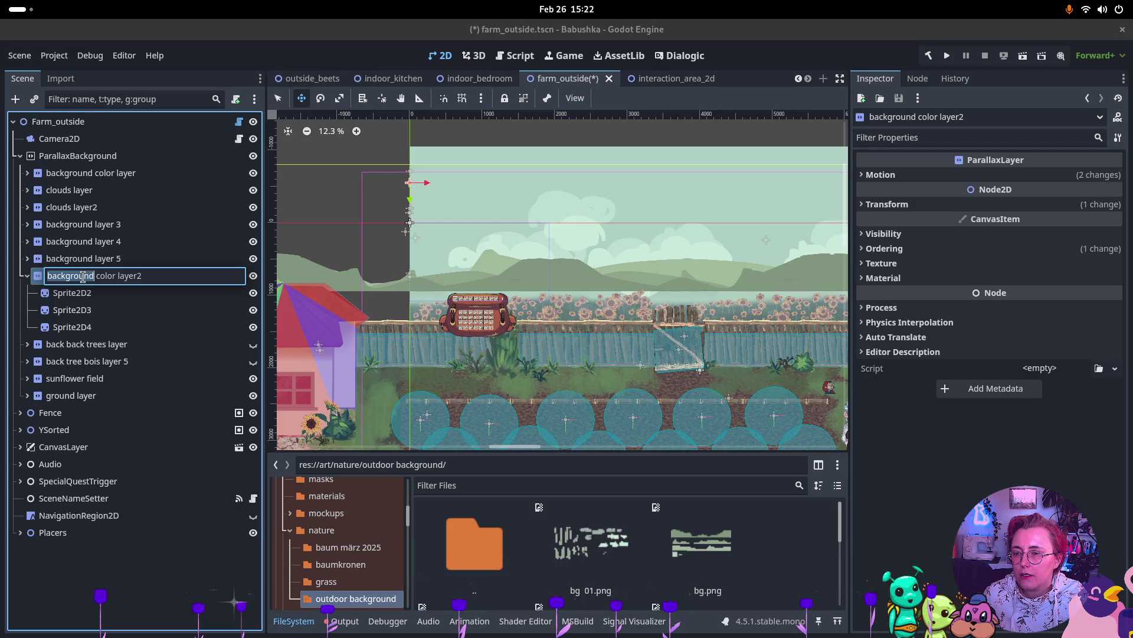
{"action": "left_click", "coordinate": [103, 294]}
Step: Move the copied layer's Sprite2D2 lower in the scene
{"action": "left_click", "coordinate": [99, 295]}
{"action": "key", "text": "Escape"}
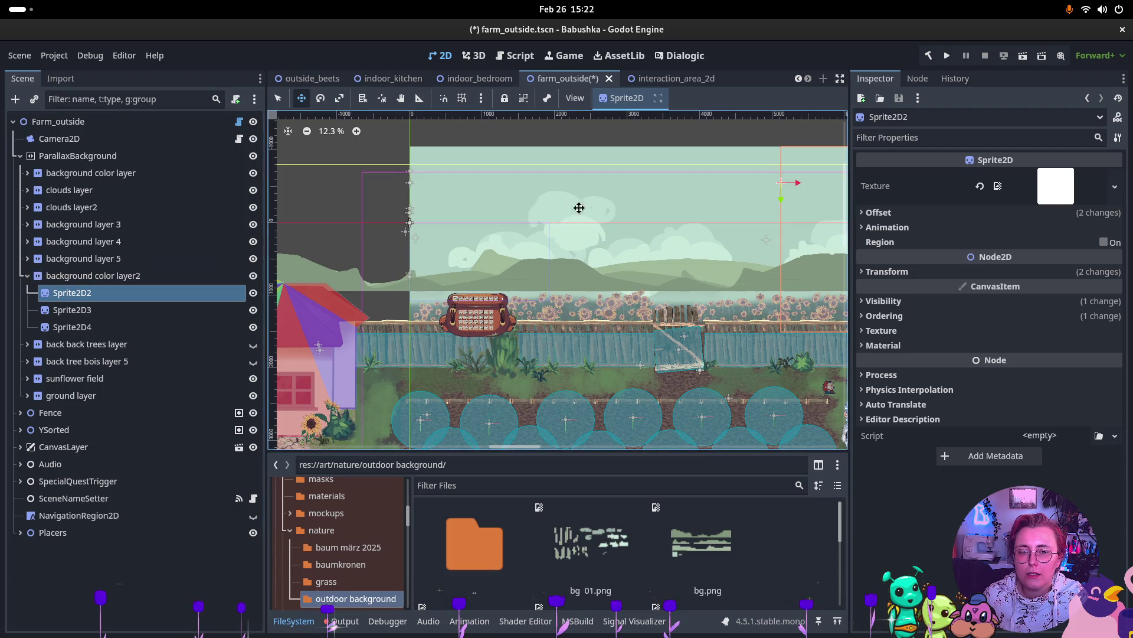
{"action": "left_click_drag", "start_coordinate": [632, 215], "coordinate": [630, 245]}
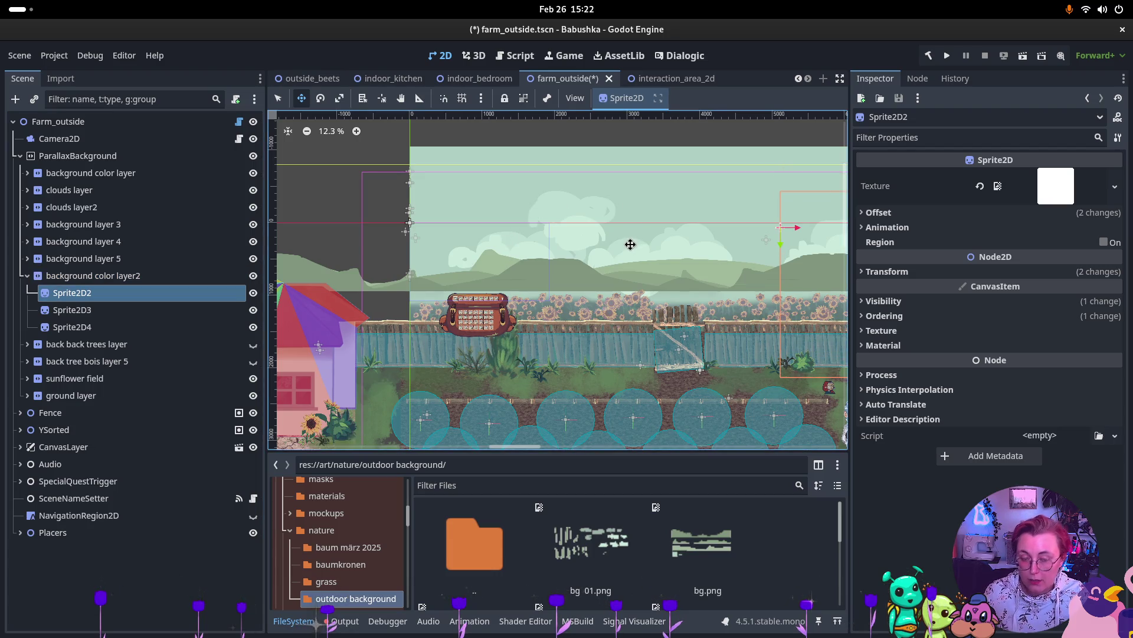
{"action": "scroll", "coordinate": [475, 245], "scroll_direction": "down", "scroll_amount": 2}
{"action": "left_click_drag", "start_coordinate": [609, 263], "coordinate": [510, 272]}
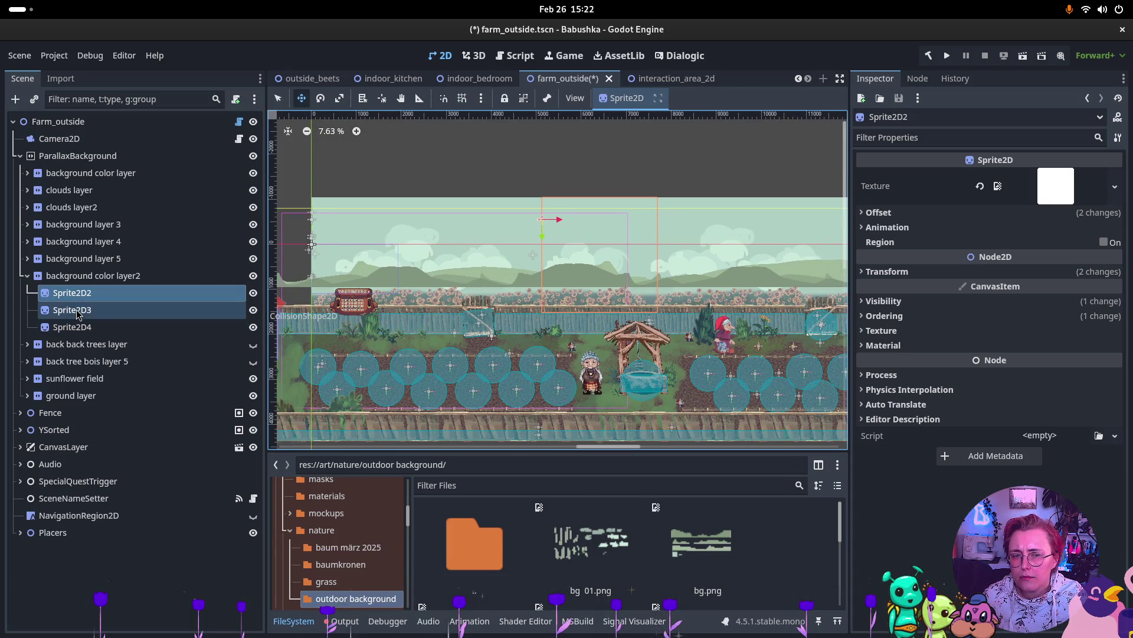
{"action": "left_click", "coordinate": [87, 311], "text": "ctrl"}
Step: Crop tree2 to the tall middle atlas tree (228.25 × 544.686) and move it right of the first tree
{"action": "left_click", "coordinate": [83, 294]}
{"action": "left_click", "coordinate": [84, 310], "text": "ctrl"}
{"action": "left_click", "coordinate": [83, 326], "text": "ctrl"}
{"action": "left_click", "coordinate": [887, 271]}
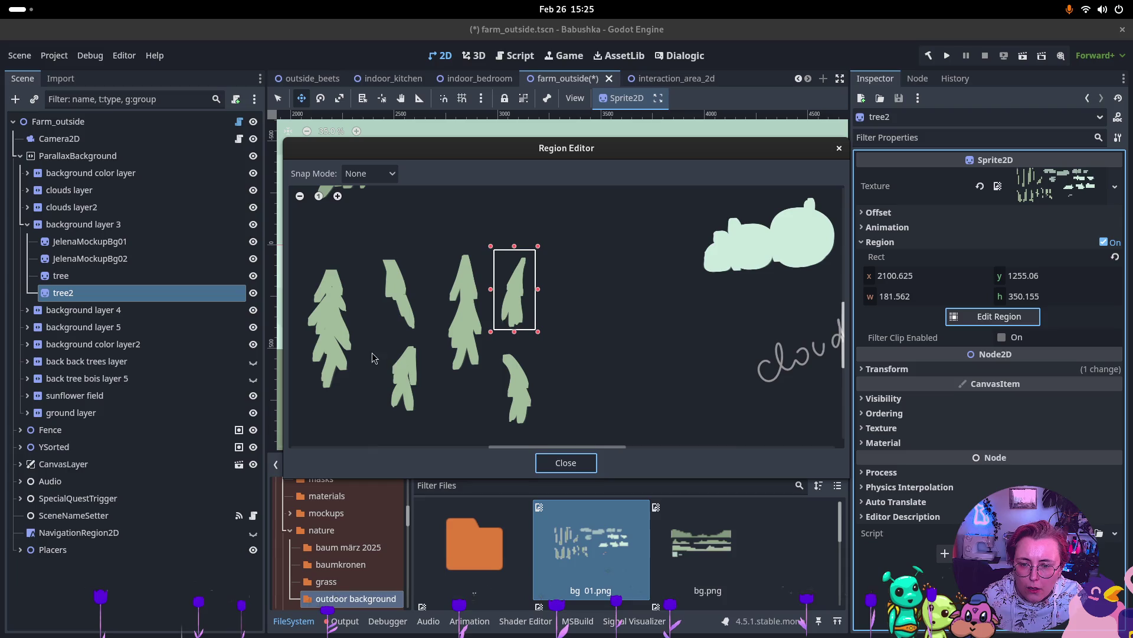
{"action": "mouse_move", "coordinate": [443, 252]}
{"action": "left_mouse_down"}
{"action": "mouse_move", "coordinate": [473, 291]}
{"action": "mouse_move", "coordinate": [490, 372]}
{"action": "left_mouse_up"}
{"action": "left_click_drag", "start_coordinate": [490, 254], "coordinate": [490, 251]}
{"action": "left_click_drag", "start_coordinate": [440, 378], "coordinate": [433, 383]}
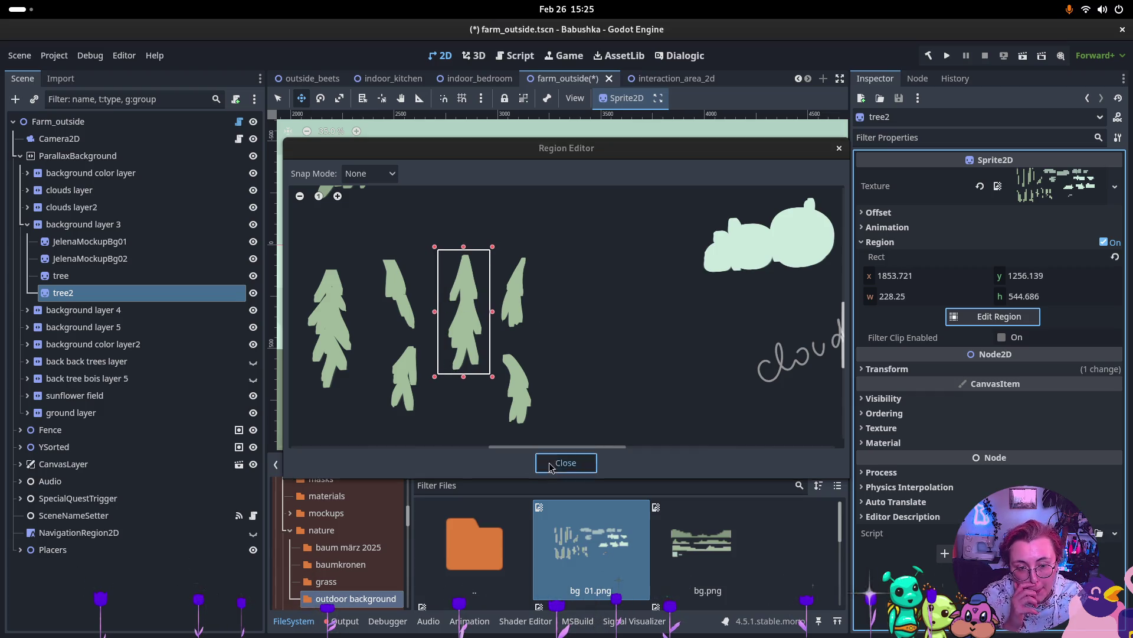
{"action": "left_click", "coordinate": [566, 462]}
{"action": "mouse_move", "coordinate": [470, 369]}
{"action": "left_mouse_down"}
{"action": "mouse_move", "coordinate": [564, 380]}
{"action": "mouse_move", "coordinate": [592, 372]}
{"action": "mouse_move", "coordinate": [595, 342]}
{"action": "mouse_move", "coordinate": [589, 352]}
{"action": "left_mouse_up"}
{"action": "left_click", "coordinate": [70, 293]}
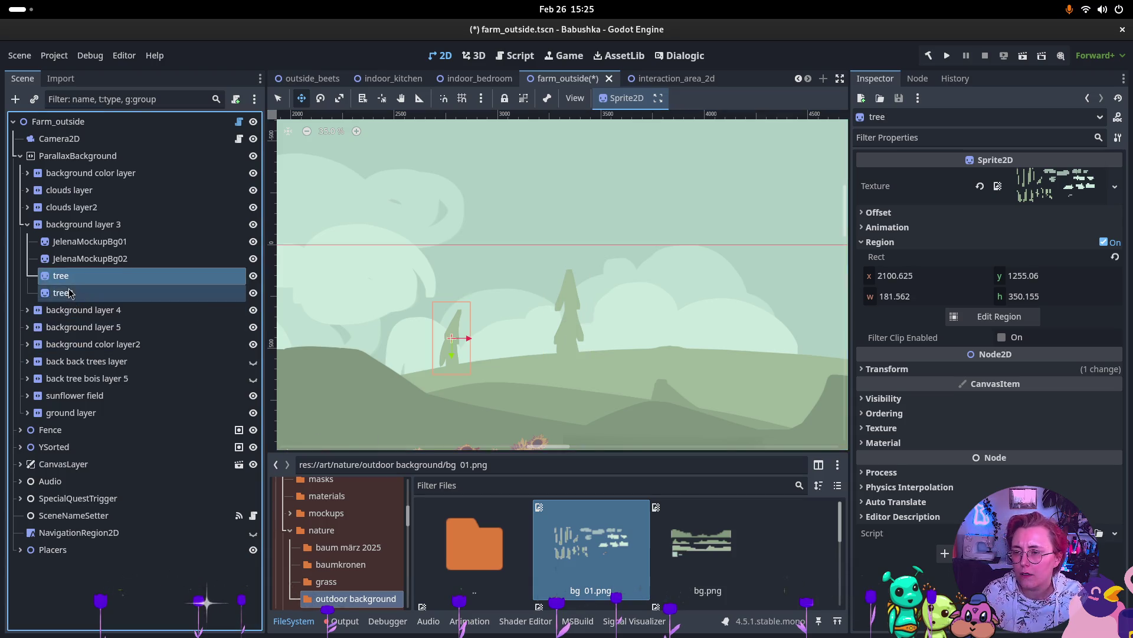
Step: Duplicate tree2 as tree3, crop it to the small lower-right tree (184.156 × 355.343), and nudge it
{"action": "key", "text": "ctrl+d"}
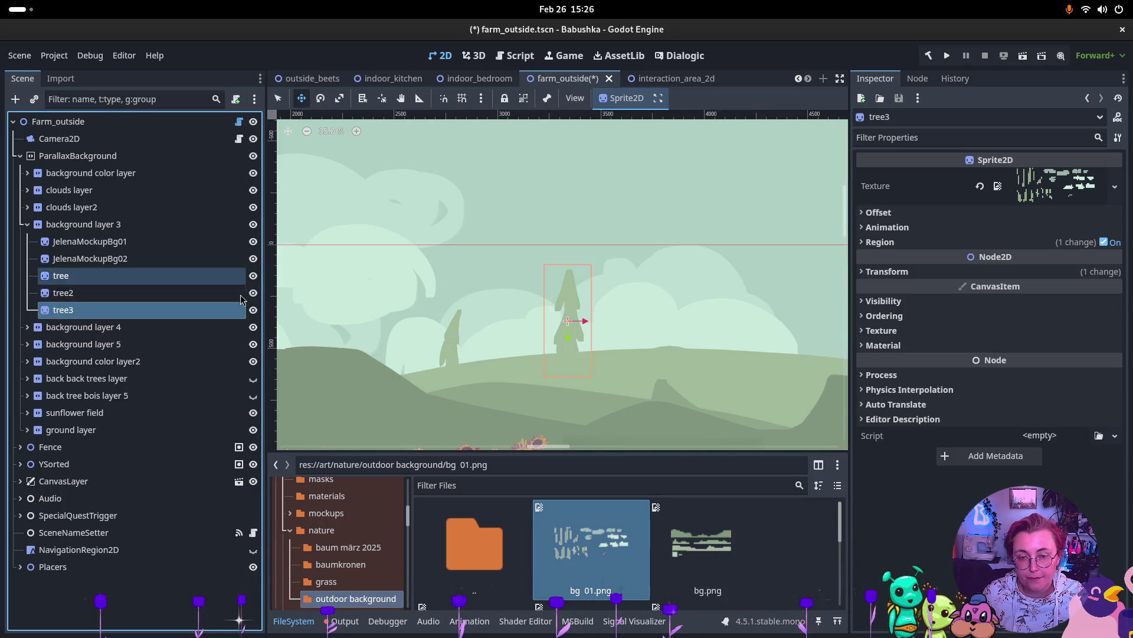
{"action": "left_click", "coordinate": [913, 249]}
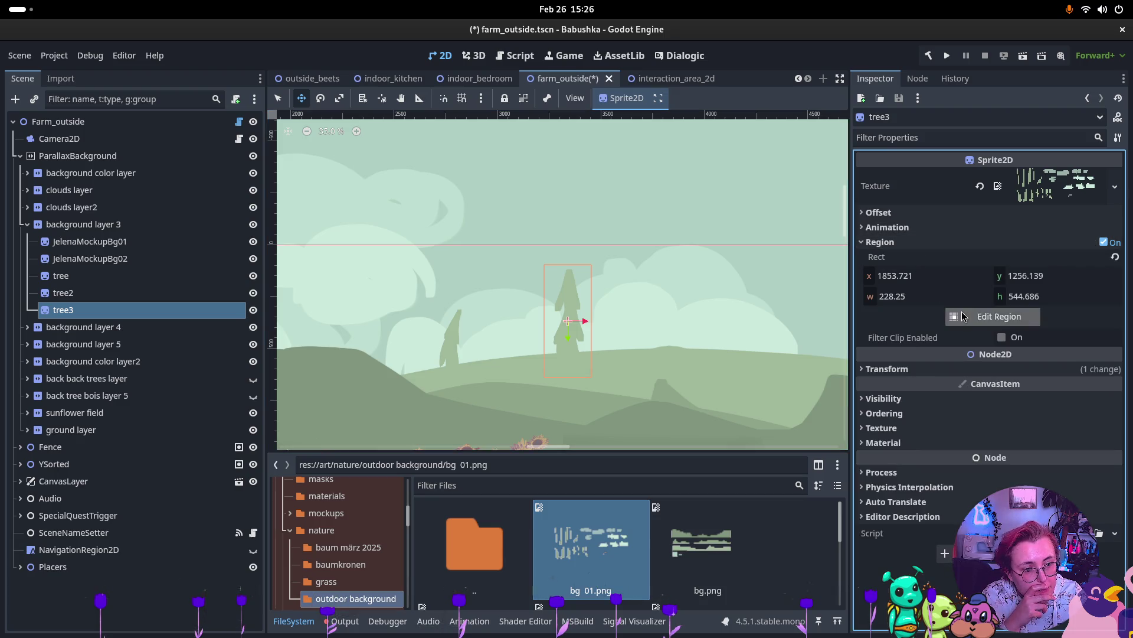
{"action": "left_click", "coordinate": [1000, 316]}
{"action": "left_click_drag", "start_coordinate": [522, 338], "coordinate": [569, 425]}
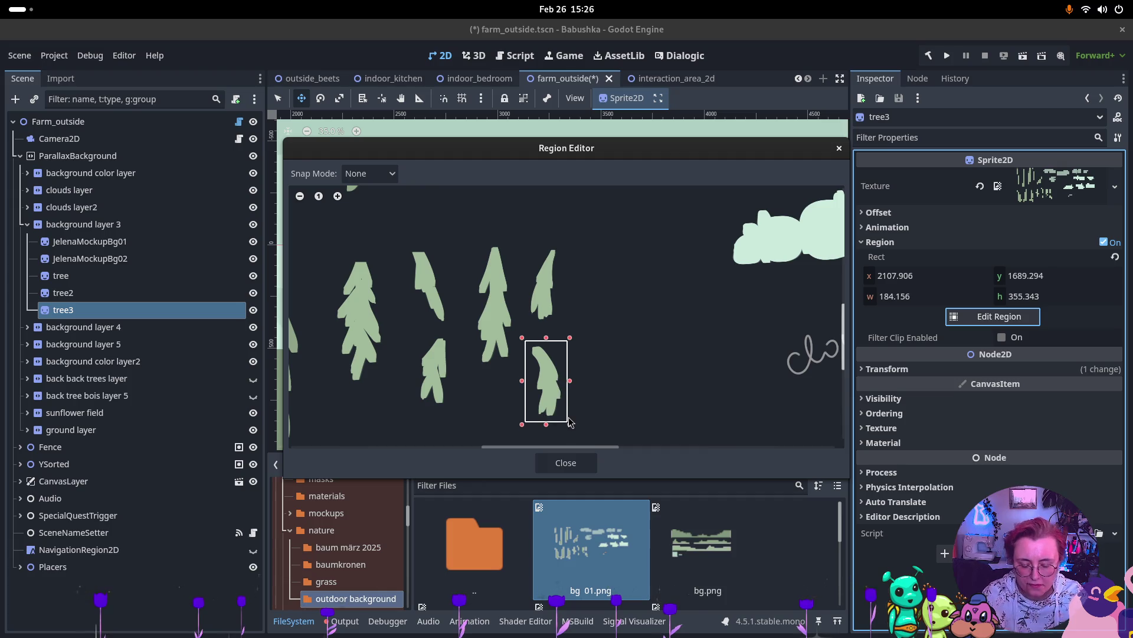
{"action": "left_click", "coordinate": [565, 462]}
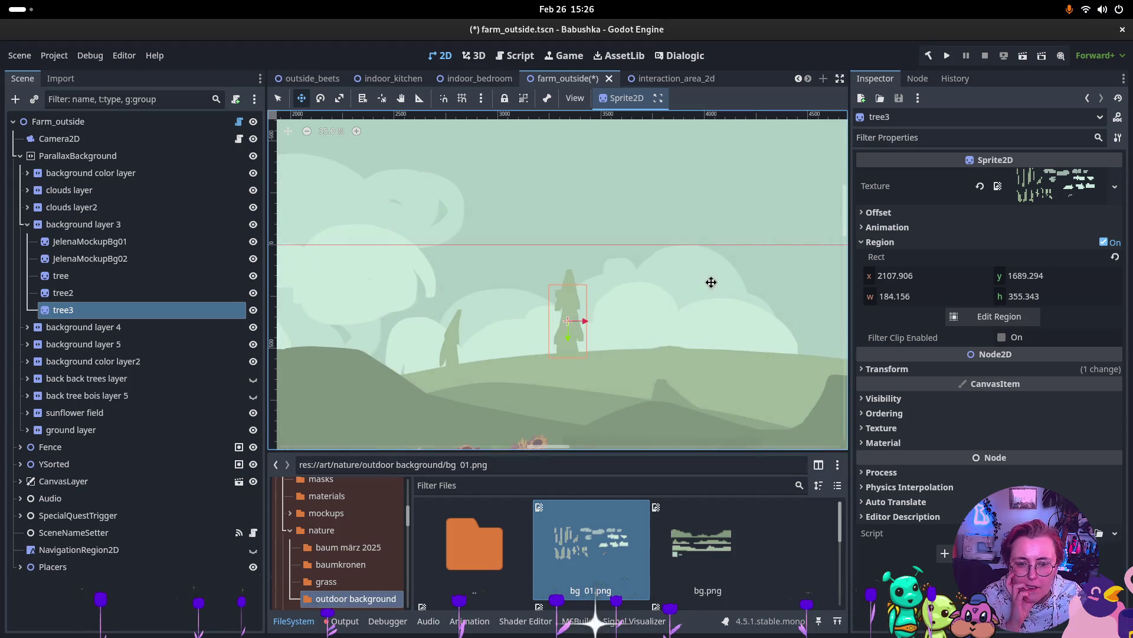
{"action": "mouse_move", "coordinate": [615, 353]}
{"action": "left_mouse_down"}
{"action": "mouse_move", "coordinate": [661, 356]}
{"action": "mouse_move", "coordinate": [628, 372]}
{"action": "mouse_move", "coordinate": [511, 357]}
{"action": "mouse_move", "coordinate": [554, 367]}
{"action": "left_mouse_up"}
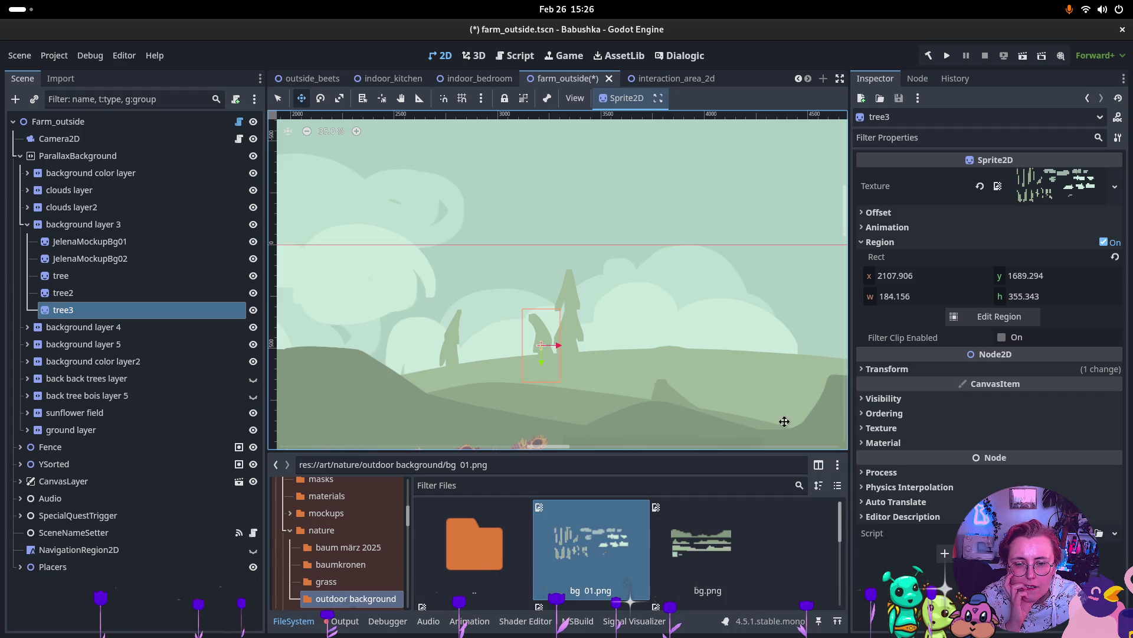
Step: Pan around the canvas to review the trees, then select tree2 together with tree3
{"action": "scroll", "coordinate": [597, 354], "scroll_direction": "down", "scroll_amount": 3}
{"action": "scroll", "coordinate": [659, 330], "scroll_direction": "right", "scroll_amount": 10}
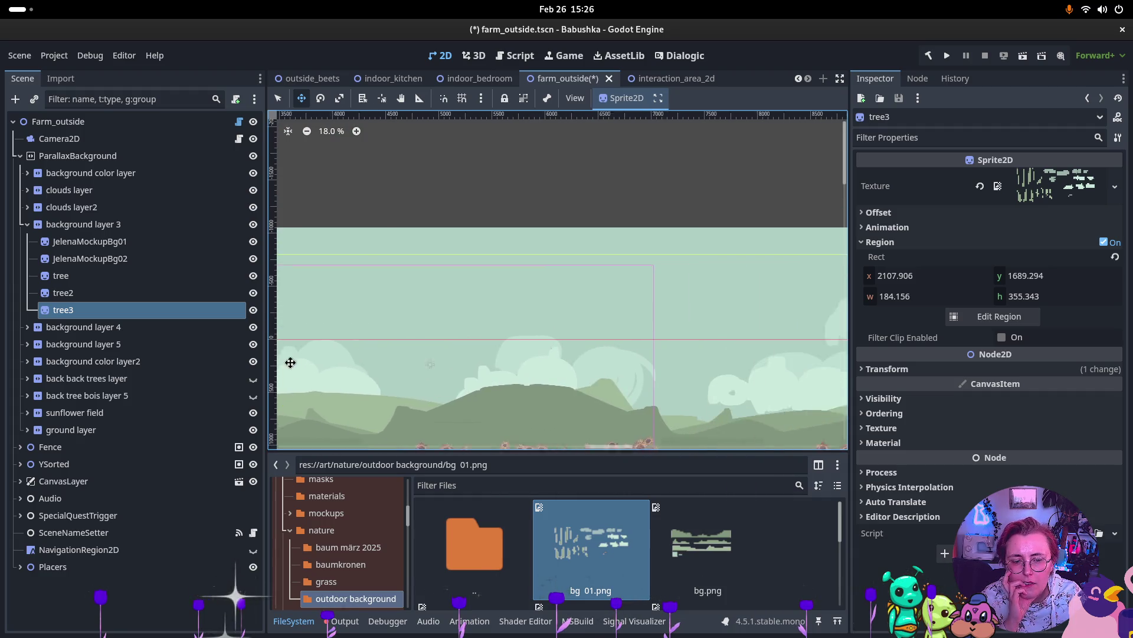
{"action": "scroll", "coordinate": [386, 294], "scroll_direction": "right", "scroll_amount": 3}
{"action": "scroll", "coordinate": [582, 291], "scroll_direction": "down", "scroll_amount": 3}
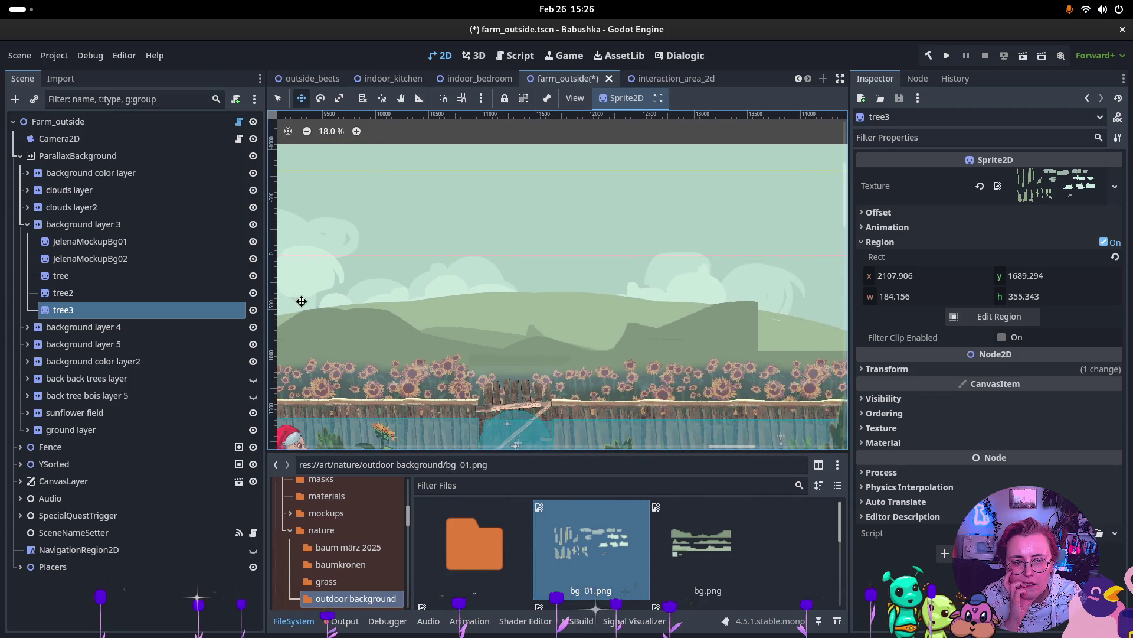
{"action": "scroll", "coordinate": [480, 298], "scroll_direction": "down", "scroll_amount": 5}
{"action": "scroll", "coordinate": [471, 304], "scroll_direction": "left", "scroll_amount": 5}
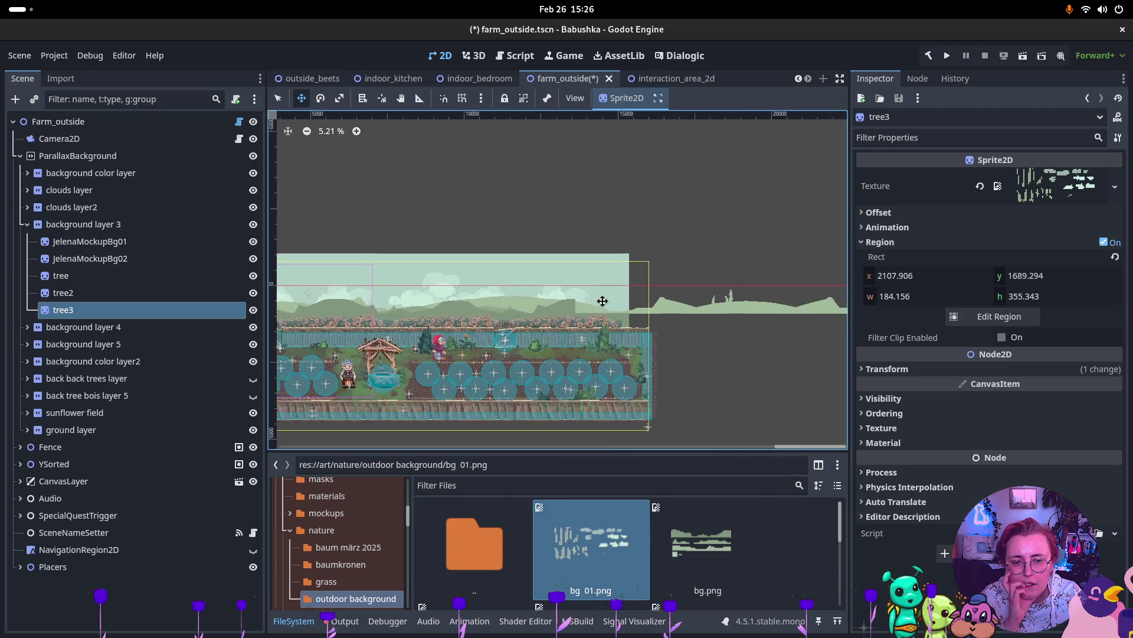
{"action": "scroll", "coordinate": [419, 287], "scroll_direction": "down", "scroll_amount": 1}
{"action": "scroll", "coordinate": [466, 289], "scroll_direction": "up", "scroll_amount": 6}
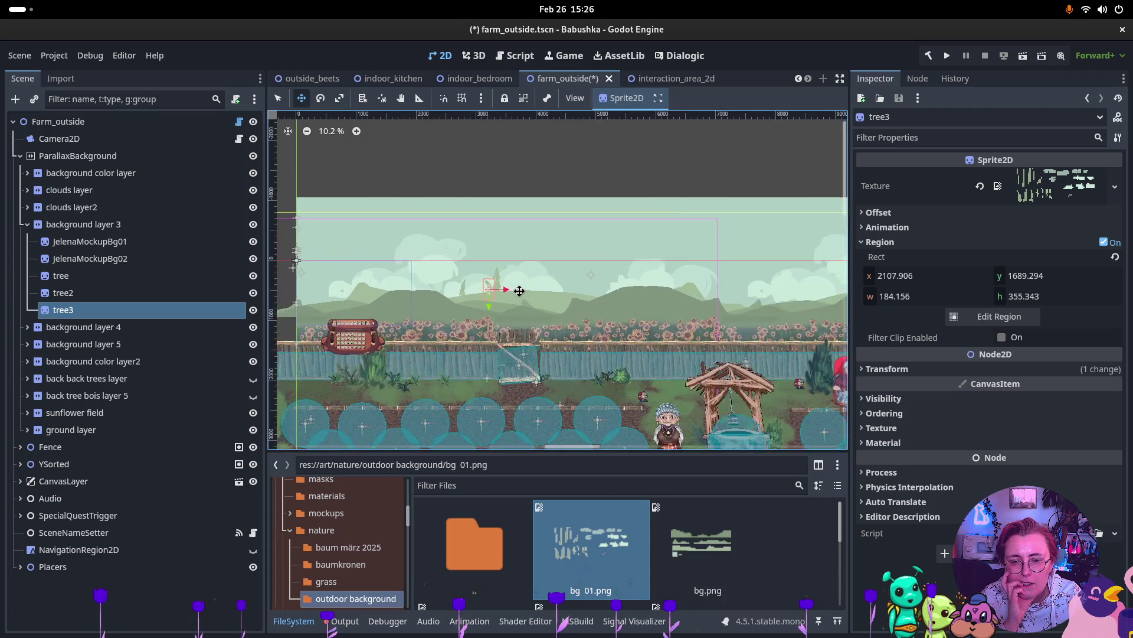
{"action": "left_click", "coordinate": [148, 294], "text": "ctrl"}
Step: Duplicate tree3 as tree4, recut it to a smaller atlas tree, and move it further right
{"action": "left_click", "coordinate": [109, 310]}
{"action": "key", "text": "ctrl+d"}
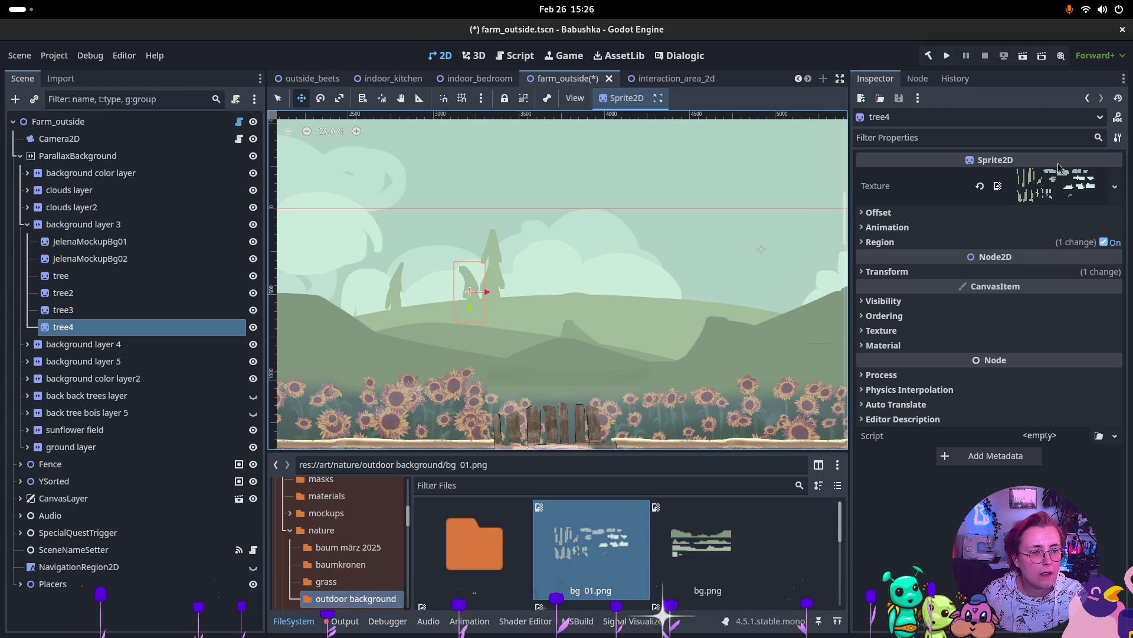
{"action": "left_click", "coordinate": [880, 242]}
{"action": "left_click", "coordinate": [1003, 316]}
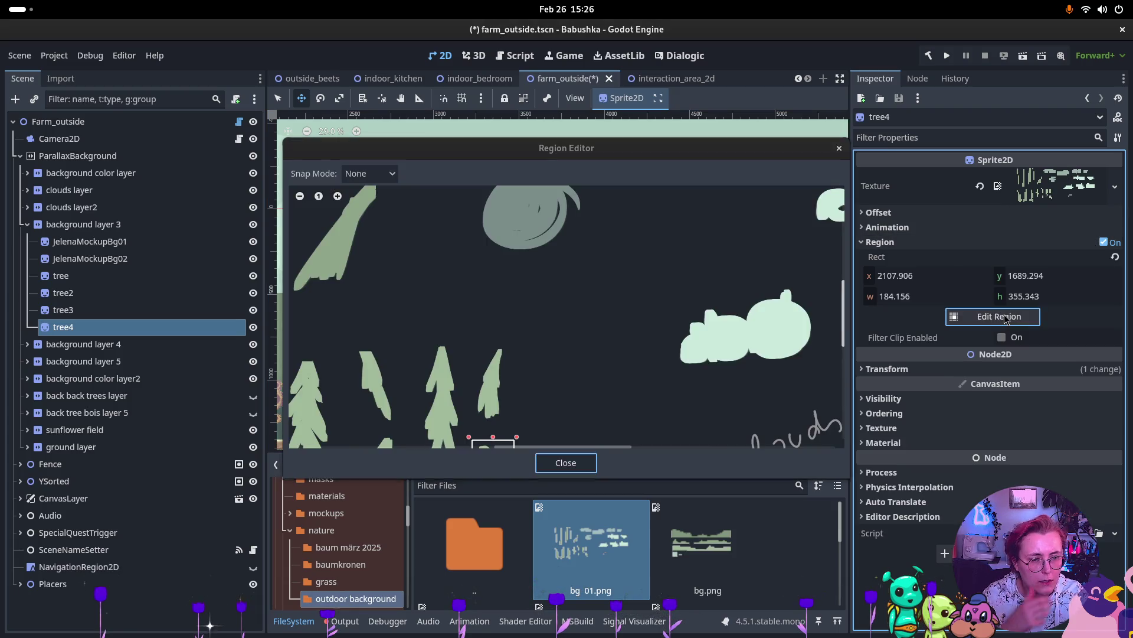
{"action": "scroll", "coordinate": [492, 356], "scroll_direction": "up", "scroll_amount": 2}
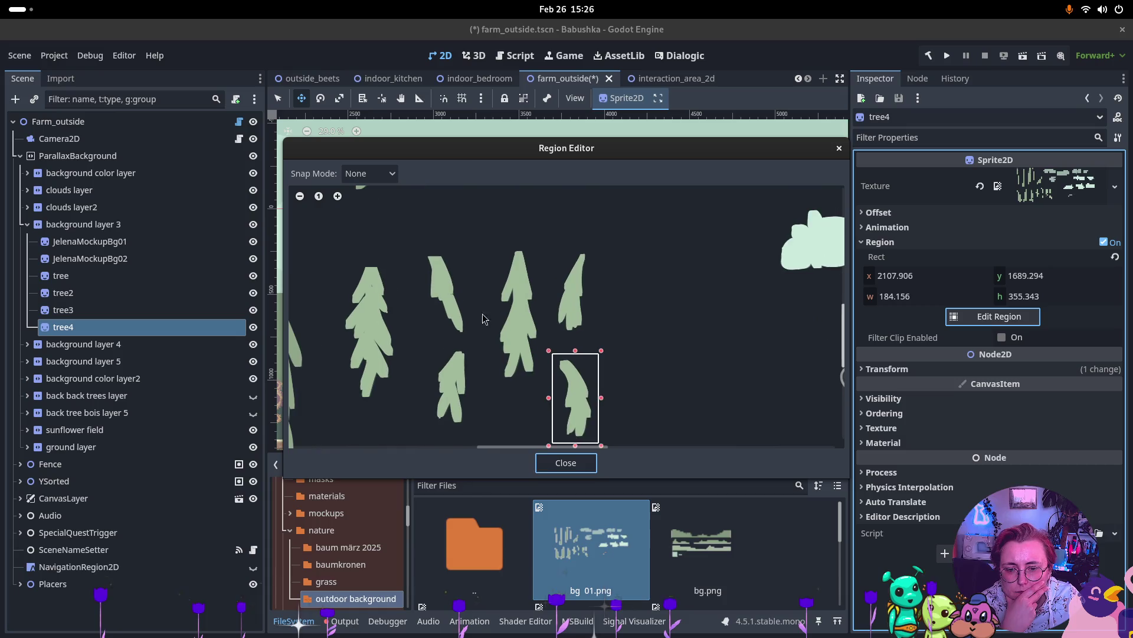
{"action": "left_click_drag", "start_coordinate": [429, 352], "coordinate": [472, 406]}
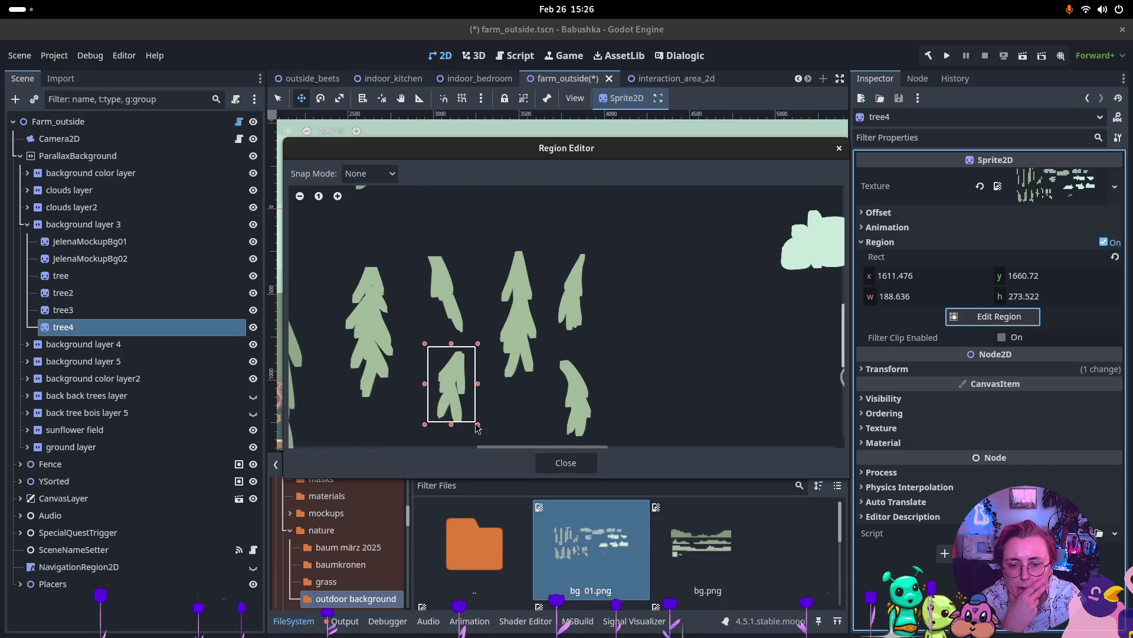
{"action": "left_click", "coordinate": [565, 462]}
{"action": "left_click_drag", "start_coordinate": [475, 309], "coordinate": [636, 297]}
Step: Duplicate tree4 as tree5, crop it to another tree (233.651 × 330.113), and move it right and down
{"action": "left_click", "coordinate": [112, 327]}
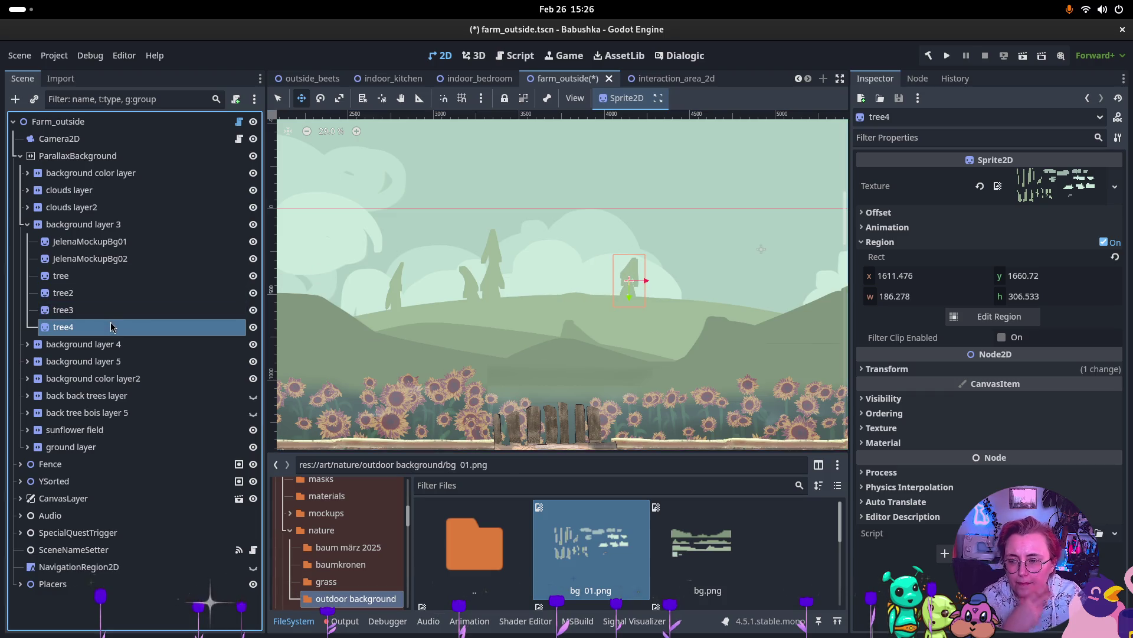
{"action": "key", "text": "ctrl+d"}
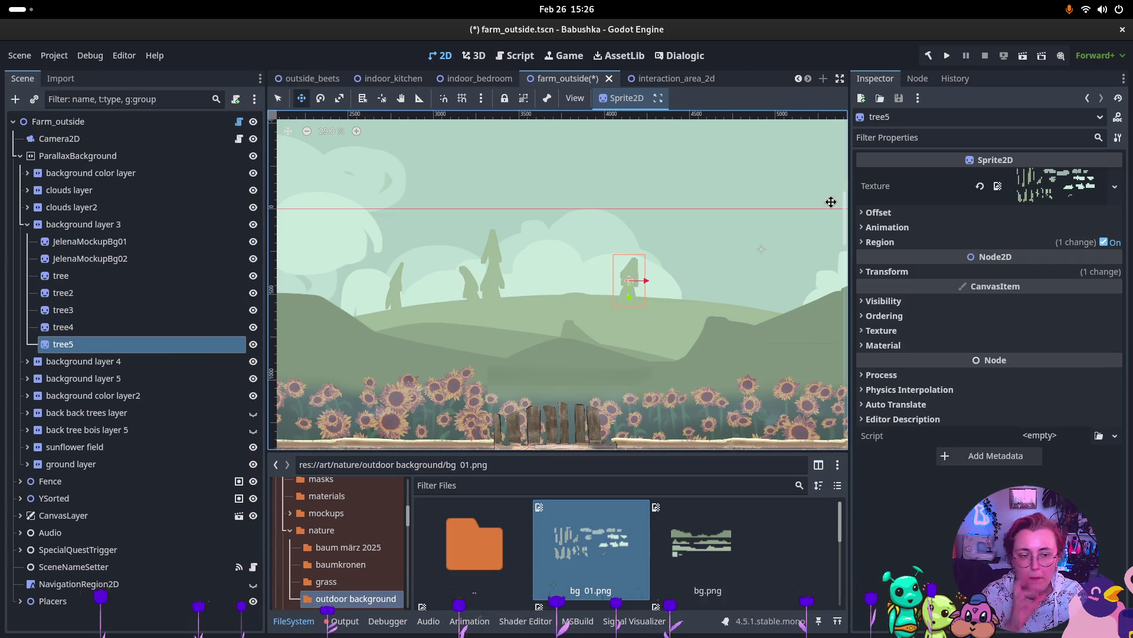
{"action": "left_click", "coordinate": [956, 242]}
{"action": "left_click", "coordinate": [1011, 317]}
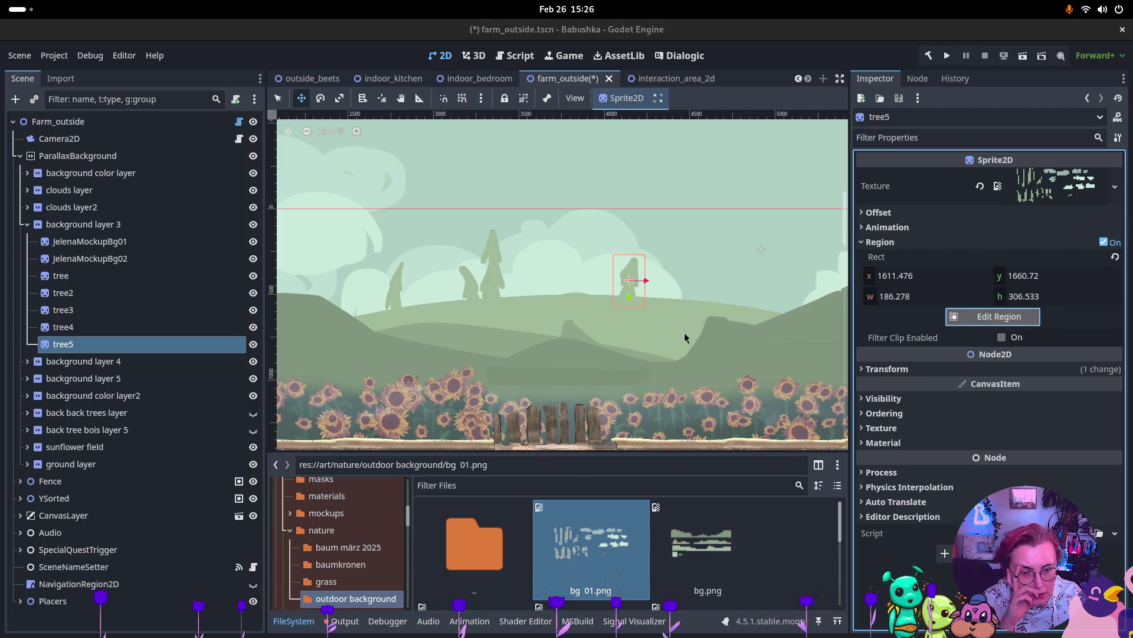
{"action": "scroll", "coordinate": [519, 295], "scroll_direction": "up", "scroll_amount": 3}
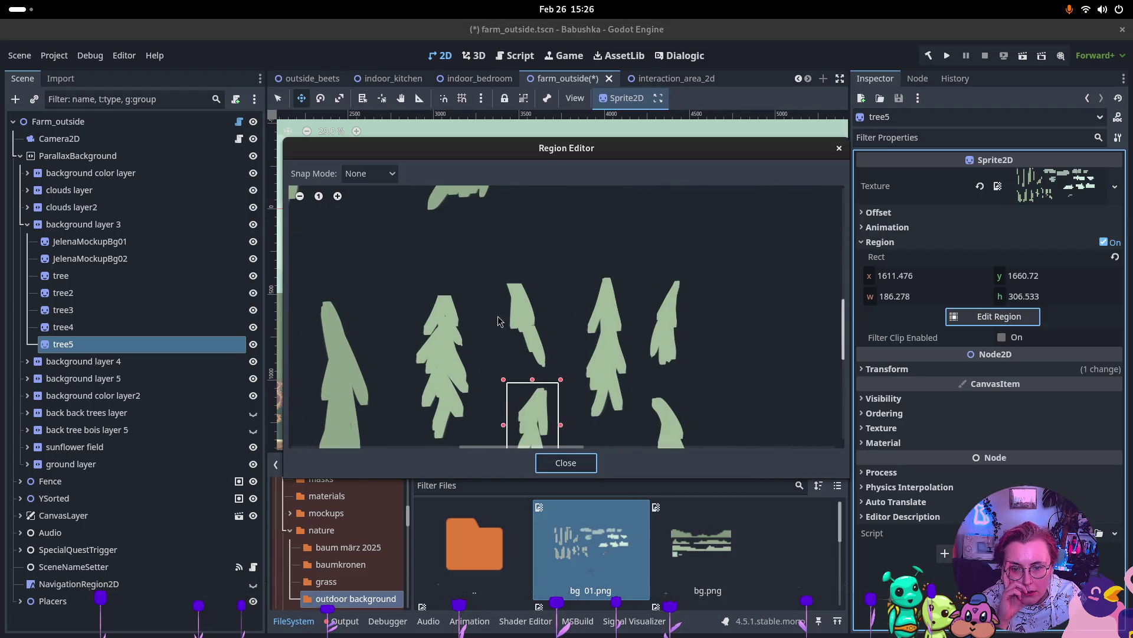
{"action": "mouse_move", "coordinate": [492, 271]}
{"action": "left_mouse_down"}
{"action": "mouse_move", "coordinate": [563, 354]}
{"action": "mouse_move", "coordinate": [562, 391]}
{"action": "mouse_move", "coordinate": [559, 374]}
{"action": "left_mouse_up"}
{"action": "left_click_drag", "start_coordinate": [555, 271], "coordinate": [559, 281]}
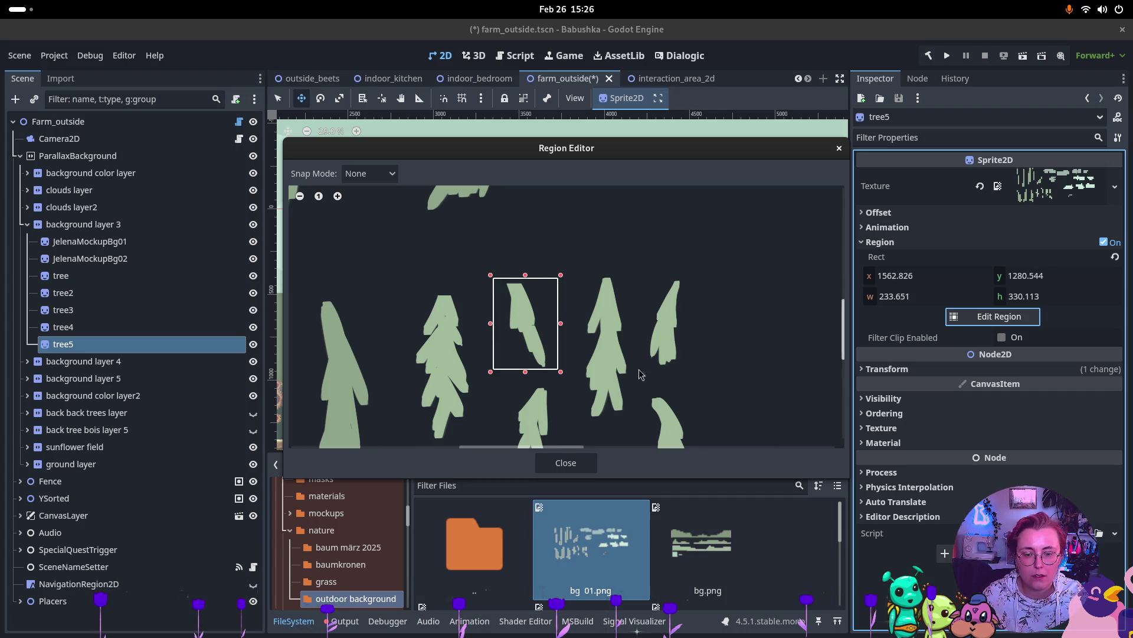
{"action": "left_click", "coordinate": [565, 462]}
{"action": "mouse_move", "coordinate": [630, 291]}
{"action": "left_mouse_down"}
{"action": "mouse_move", "coordinate": [665, 309]}
{"action": "mouse_move", "coordinate": [684, 297]}
{"action": "mouse_move", "coordinate": [764, 303]}
{"action": "mouse_move", "coordinate": [795, 320]}
{"action": "left_mouse_up"}
Step: Review the tree placement and duplicate tree5 into a new tree6
{"action": "scroll", "coordinate": [761, 297], "scroll_direction": "down", "scroll_amount": 3}
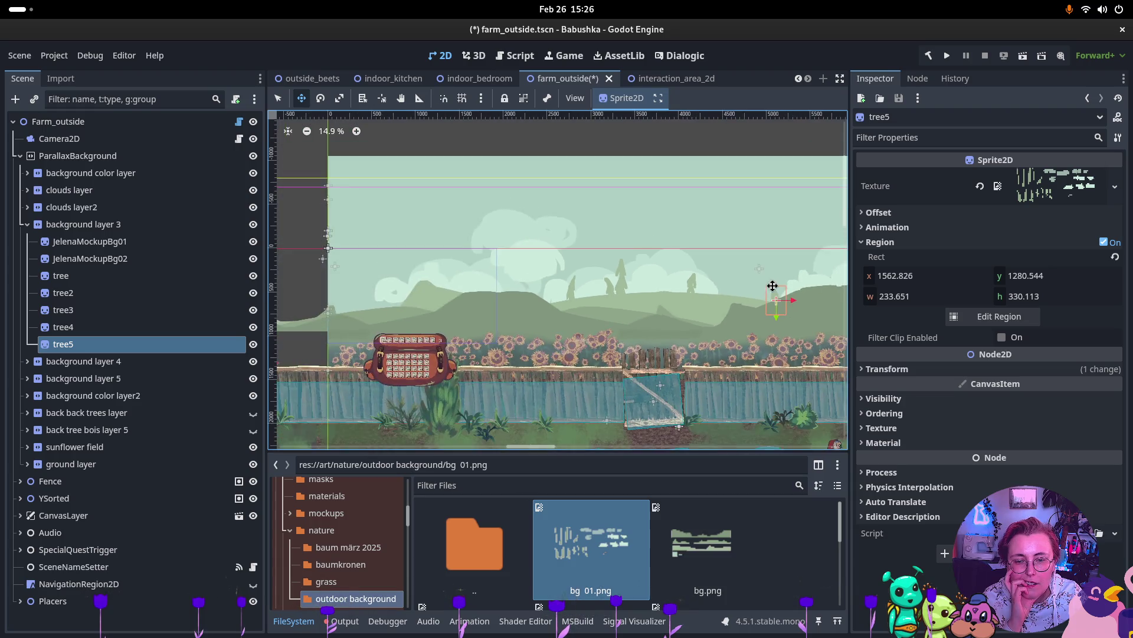
{"action": "scroll", "coordinate": [415, 311], "scroll_direction": "down", "scroll_amount": 3}
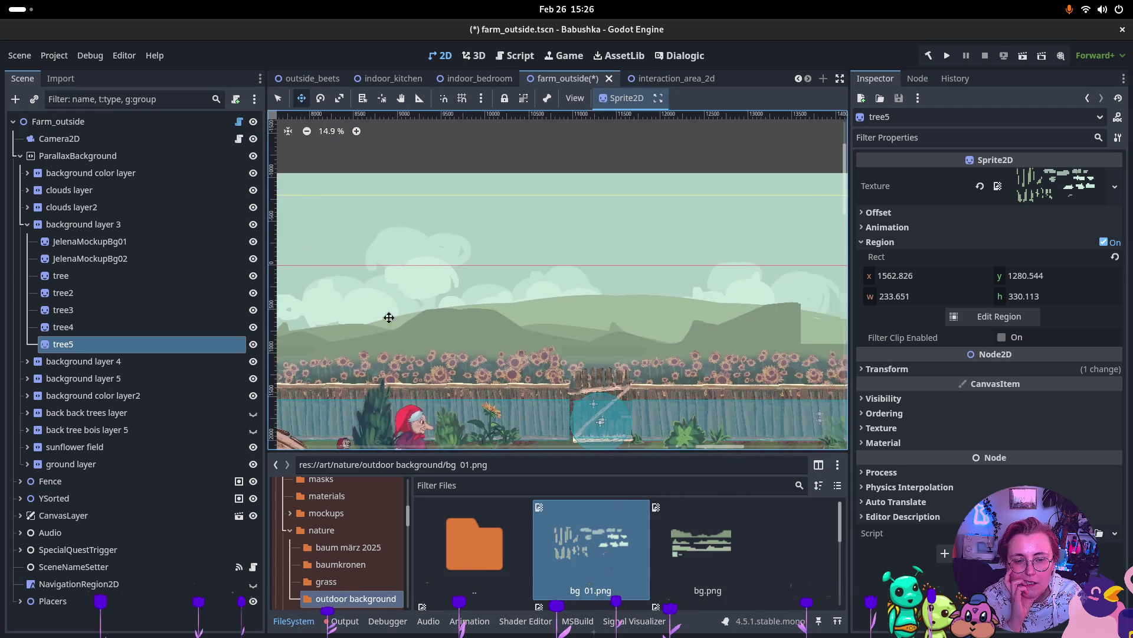
{"action": "scroll", "coordinate": [699, 335], "scroll_direction": "down", "scroll_amount": 3}
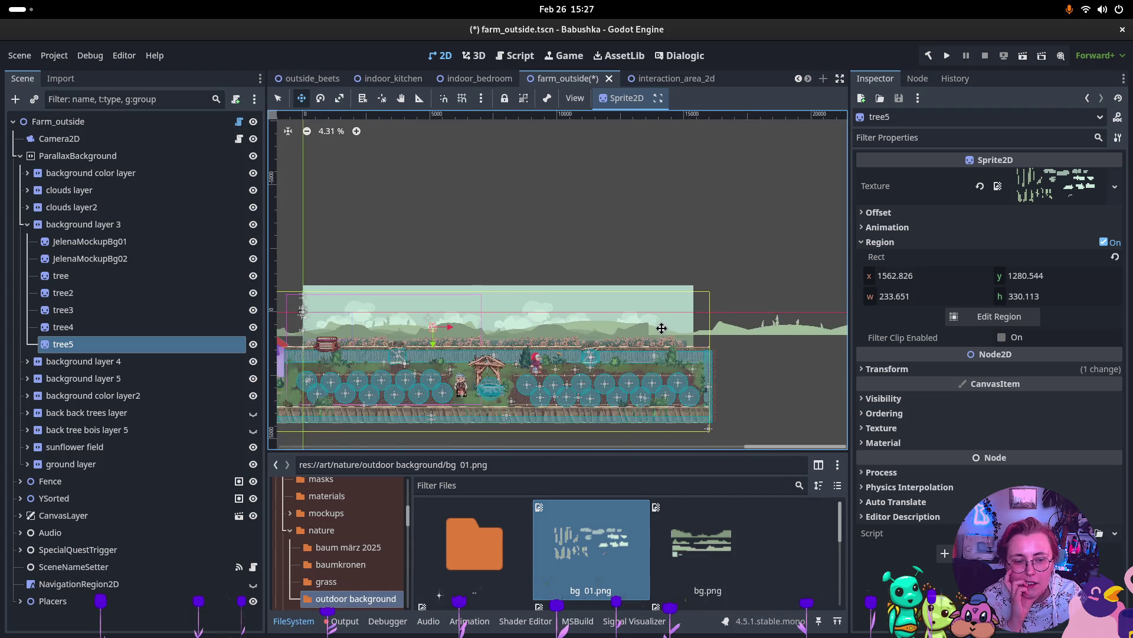
{"action": "scroll", "coordinate": [626, 293], "scroll_direction": "up", "scroll_amount": 5}
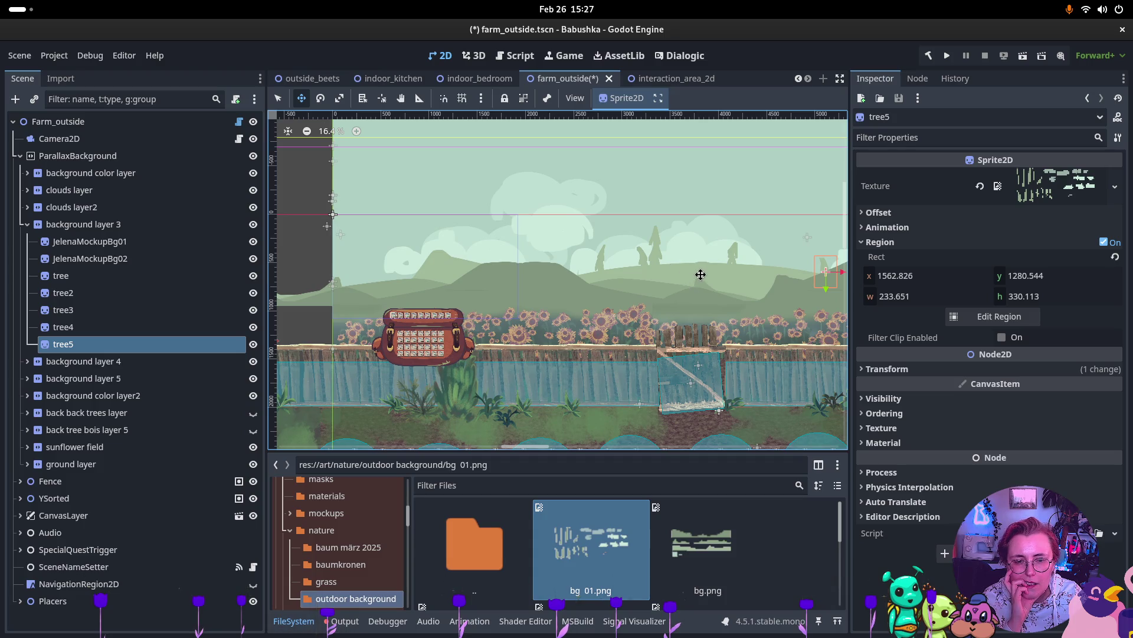
{"action": "scroll", "coordinate": [700, 275], "scroll_direction": "right", "scroll_amount": 5}
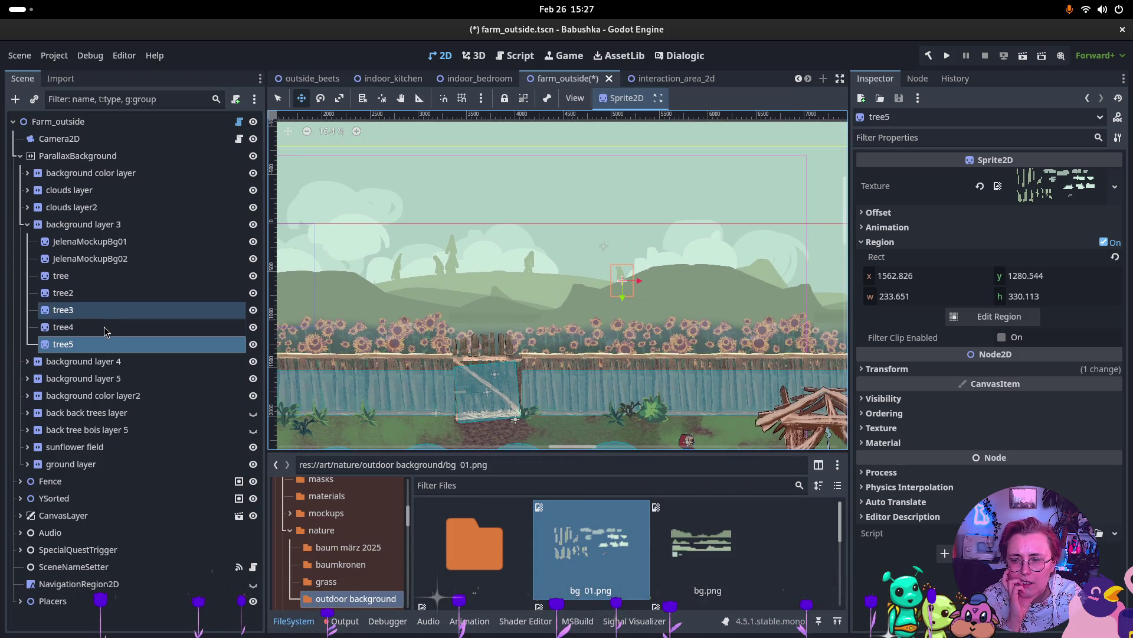
{"action": "left_click", "coordinate": [82, 327]}
{"action": "left_click", "coordinate": [85, 345]}
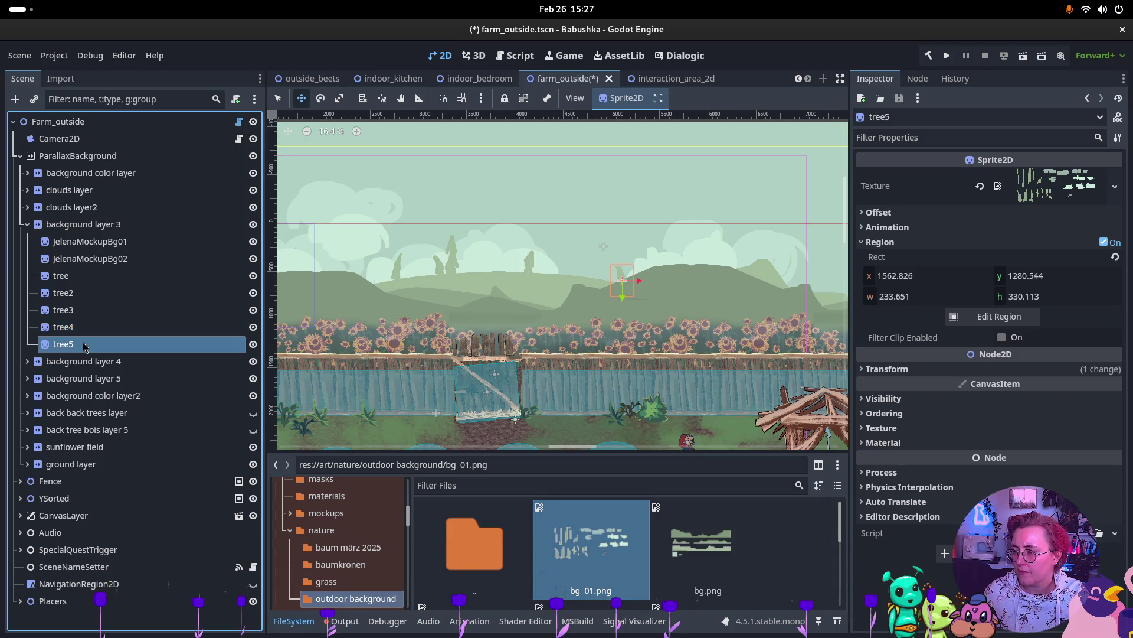
{"action": "key", "text": "ctrl+d"}
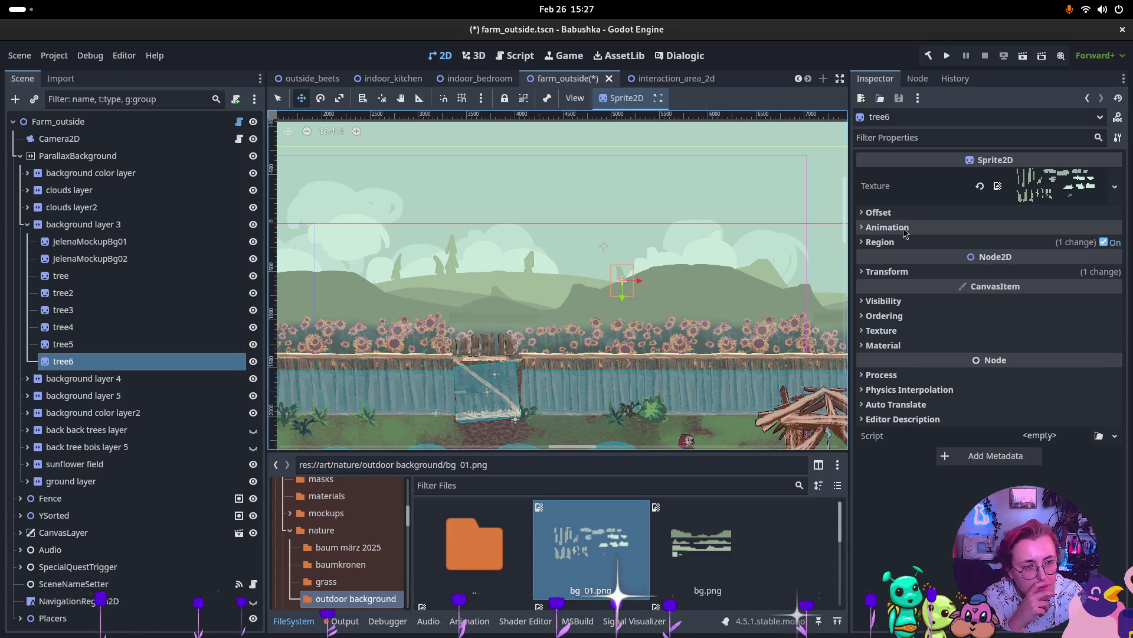
Step: Crop tree6 to the tall second atlas tree with a 225.077 × 531.61 region
{"action": "left_click", "coordinate": [905, 255]}
{"action": "left_click", "coordinate": [974, 319]}
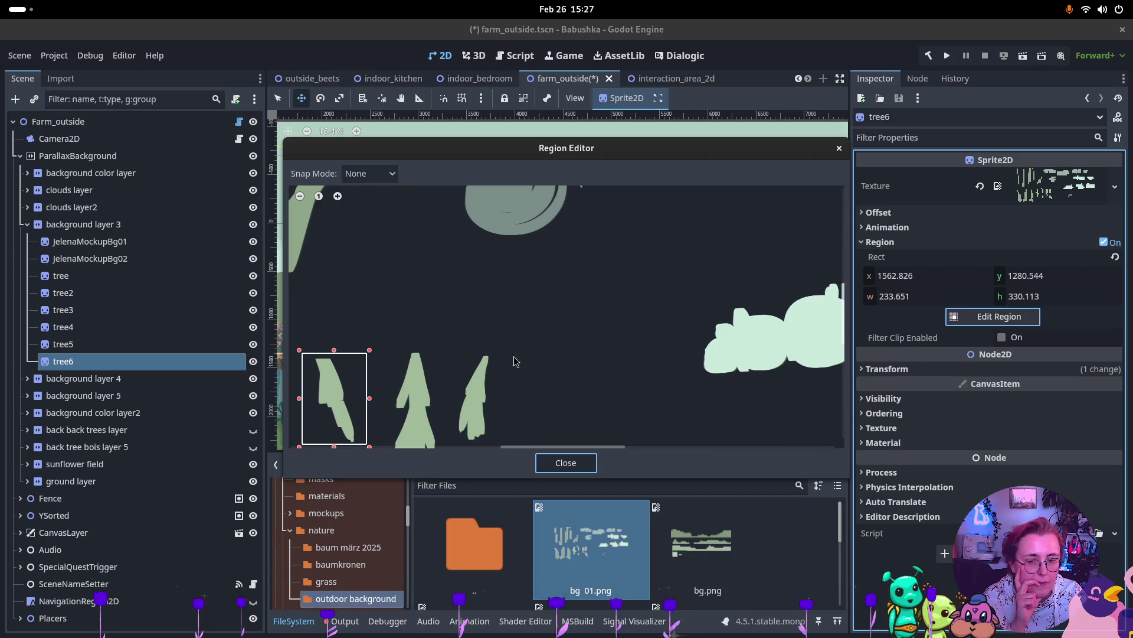
{"action": "scroll", "coordinate": [426, 418], "scroll_direction": "down", "scroll_amount": 4}
{"action": "scroll", "coordinate": [426, 418], "scroll_direction": "left", "scroll_amount": 5}
{"action": "left_click_drag", "start_coordinate": [405, 252], "coordinate": [469, 408]}
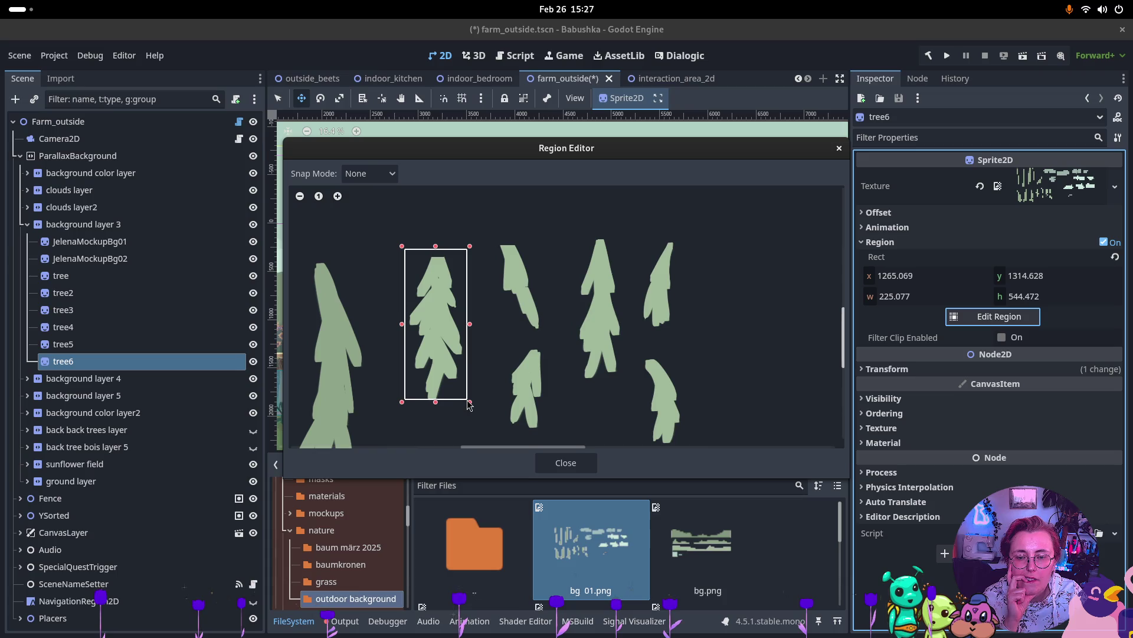
{"action": "left_click_drag", "start_coordinate": [469, 245], "coordinate": [468, 256]}
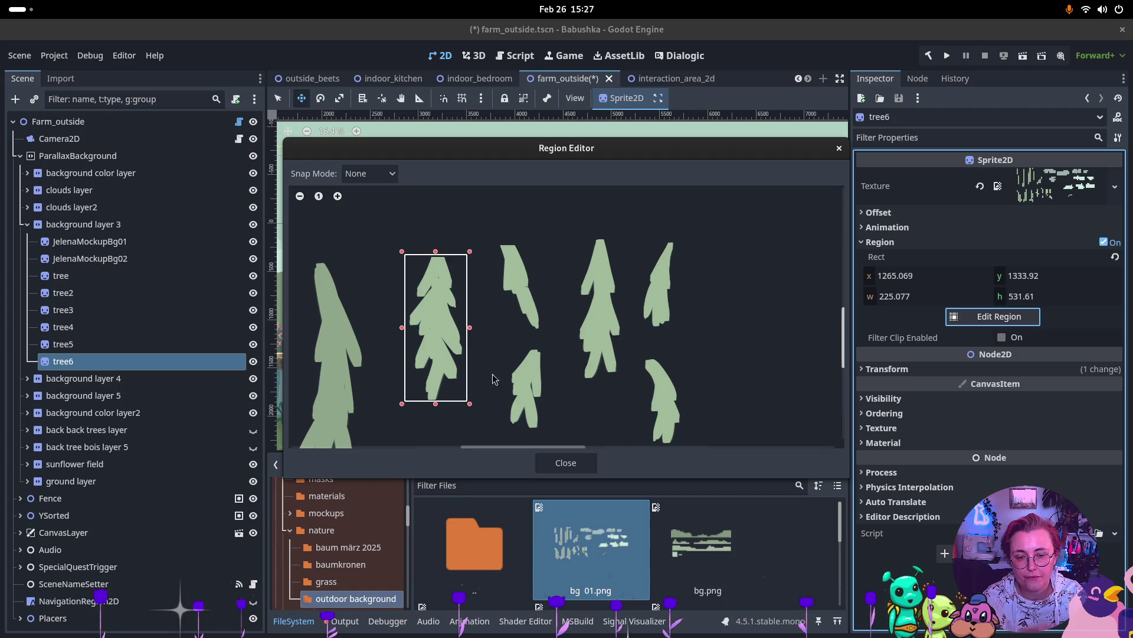
{"action": "left_click", "coordinate": [589, 463]}
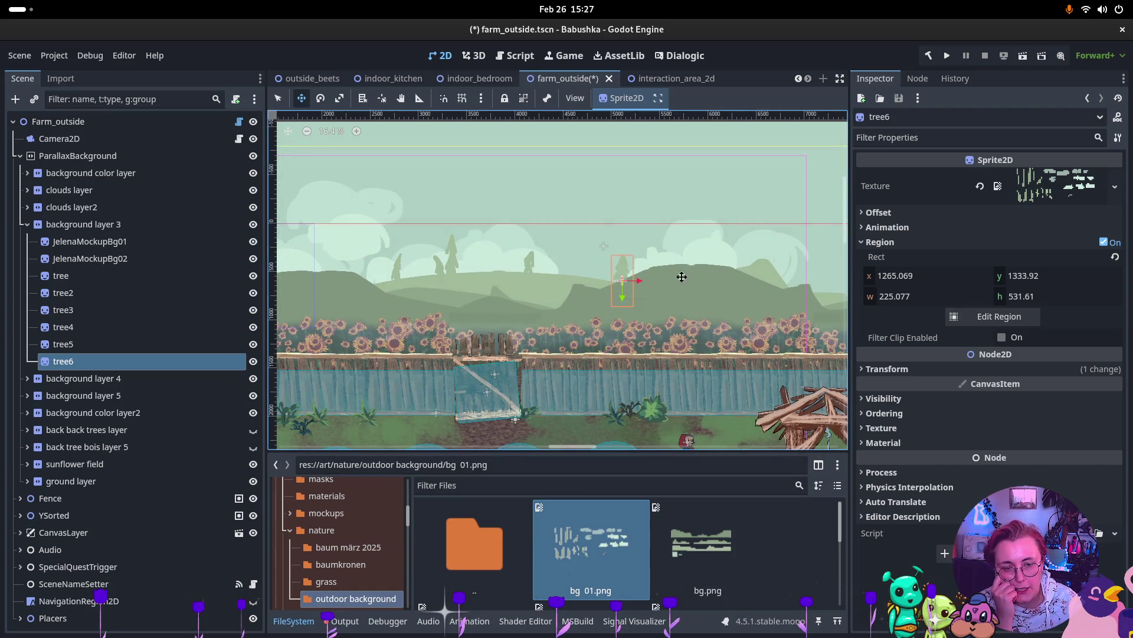
Step: Move tree6 further right across the background hills, then select tree2
{"action": "mouse_move", "coordinate": [610, 292]}
{"action": "left_mouse_down"}
{"action": "mouse_move", "coordinate": [402, 280]}
{"action": "mouse_move", "coordinate": [826, 274]}
{"action": "mouse_move", "coordinate": [781, 277]}
{"action": "mouse_move", "coordinate": [819, 301]}
{"action": "left_mouse_up"}
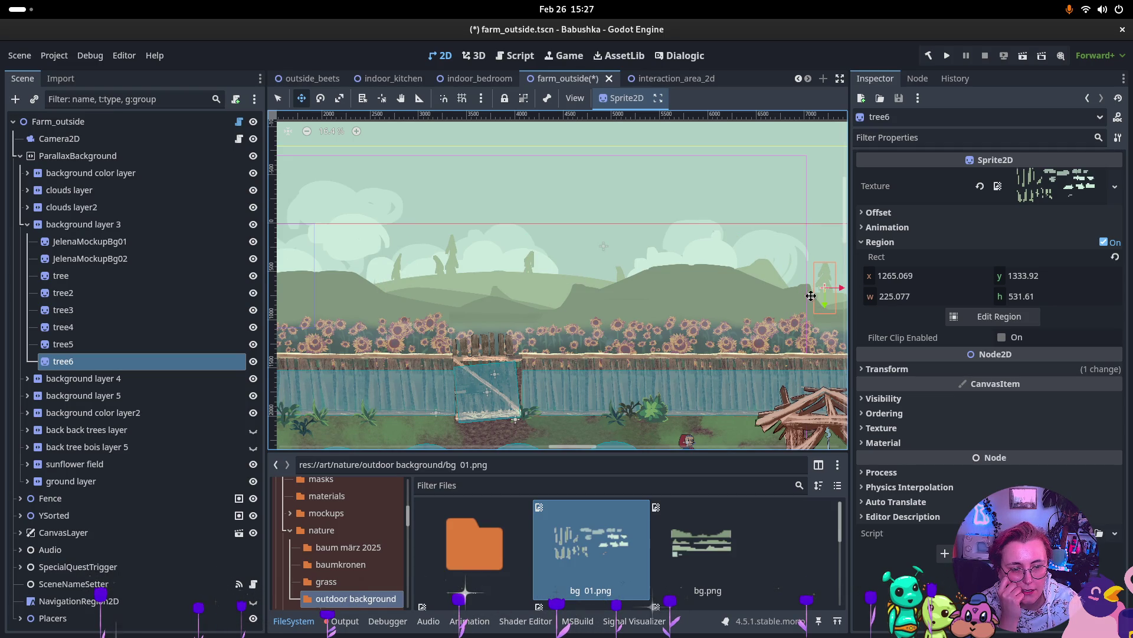
{"action": "scroll", "coordinate": [819, 302], "scroll_direction": "right", "scroll_amount": 5}
{"action": "mouse_move", "coordinate": [622, 309]}
{"action": "left_mouse_down"}
{"action": "mouse_move", "coordinate": [621, 296]}
{"action": "mouse_move", "coordinate": [624, 307]}
{"action": "left_mouse_up"}
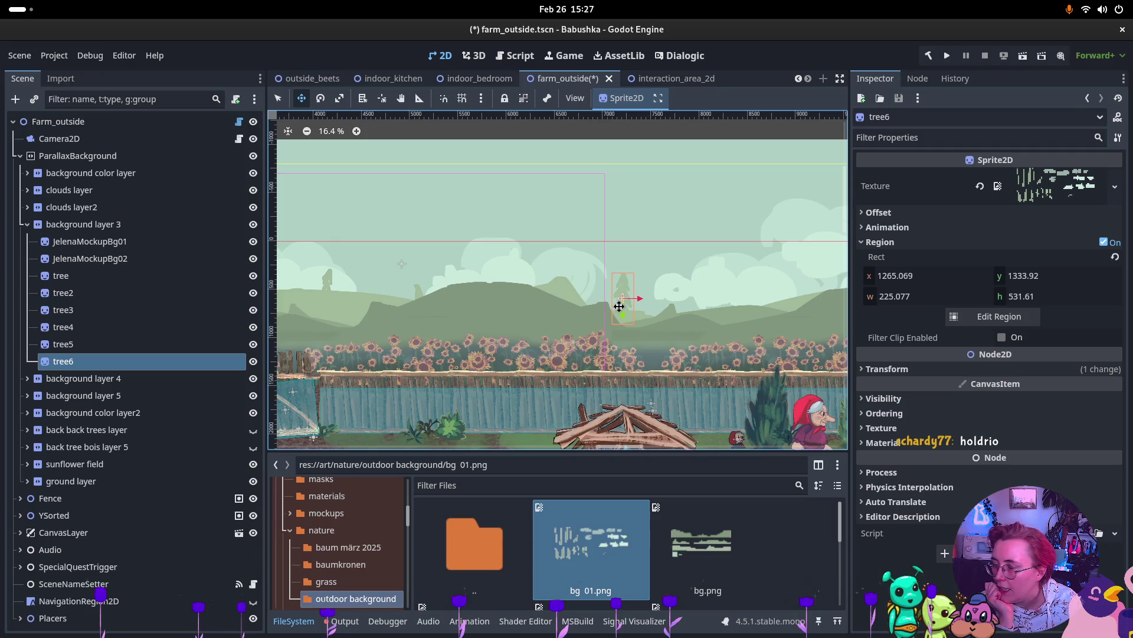
{"action": "scroll", "coordinate": [619, 307], "scroll_direction": "down", "scroll_amount": 5}
{"action": "left_click_drag", "start_coordinate": [425, 314], "coordinate": [311, 317]}
{"action": "mouse_move", "coordinate": [605, 312]}
{"action": "left_mouse_down"}
{"action": "mouse_move", "coordinate": [417, 324]}
{"action": "mouse_move", "coordinate": [651, 314]}
{"action": "mouse_move", "coordinate": [556, 307]}
{"action": "mouse_move", "coordinate": [641, 306]}
{"action": "left_mouse_up"}
{"action": "scroll", "coordinate": [446, 343], "scroll_direction": "up", "scroll_amount": 3}
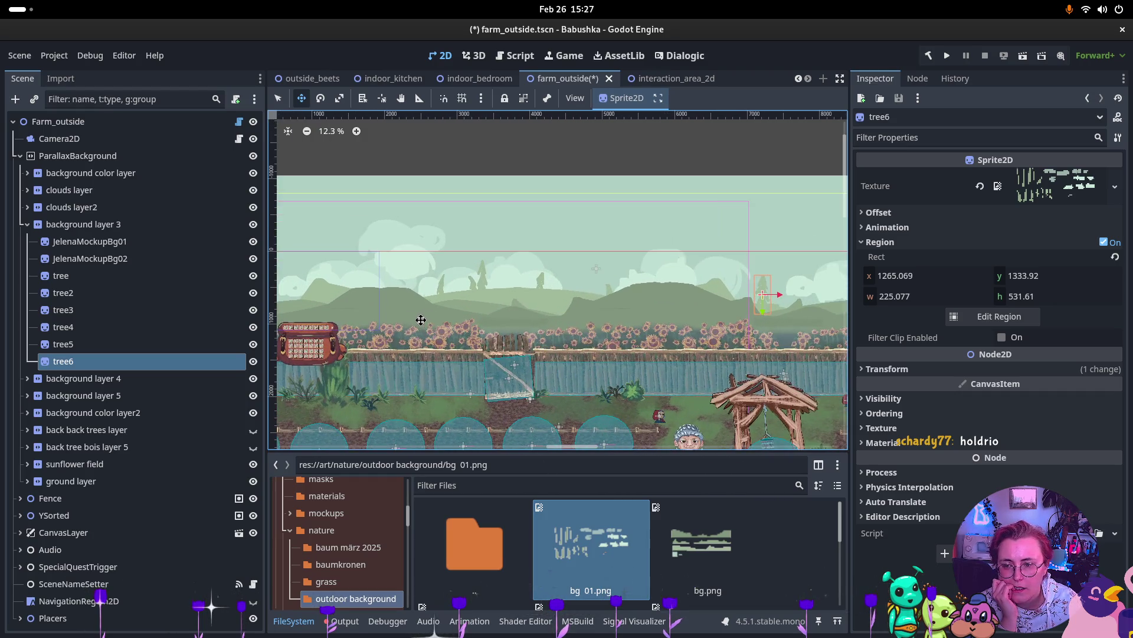
{"action": "left_click", "coordinate": [77, 294]}
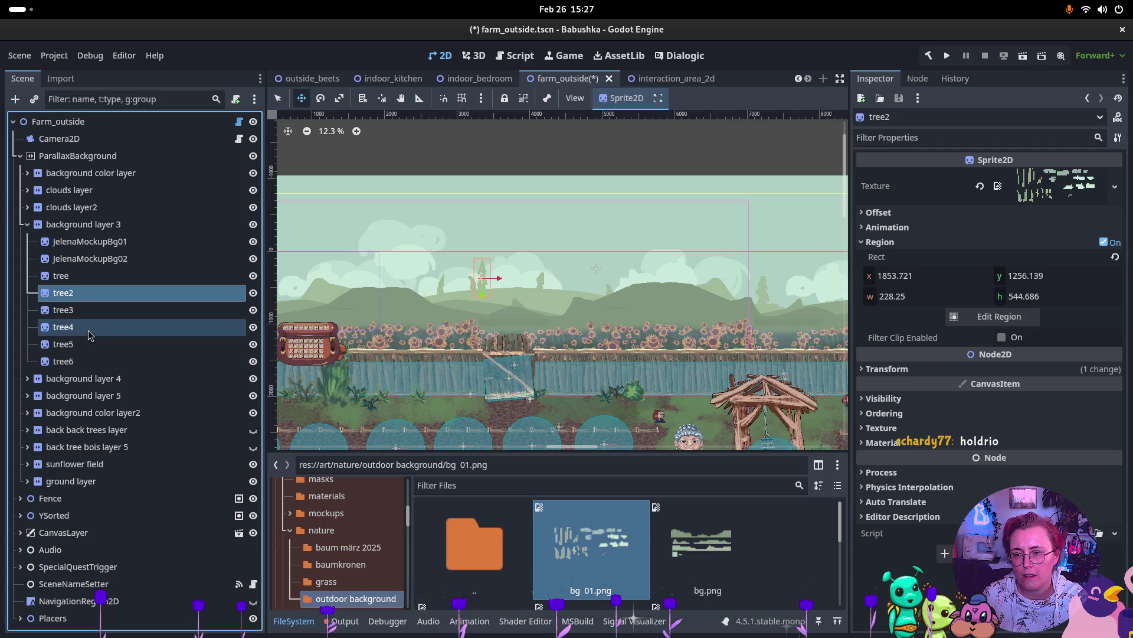
Step: Duplicate tree2–tree5 as tree7–tree10 and move the copies further right
{"action": "left_click", "coordinate": [93, 345], "text": "shift"}
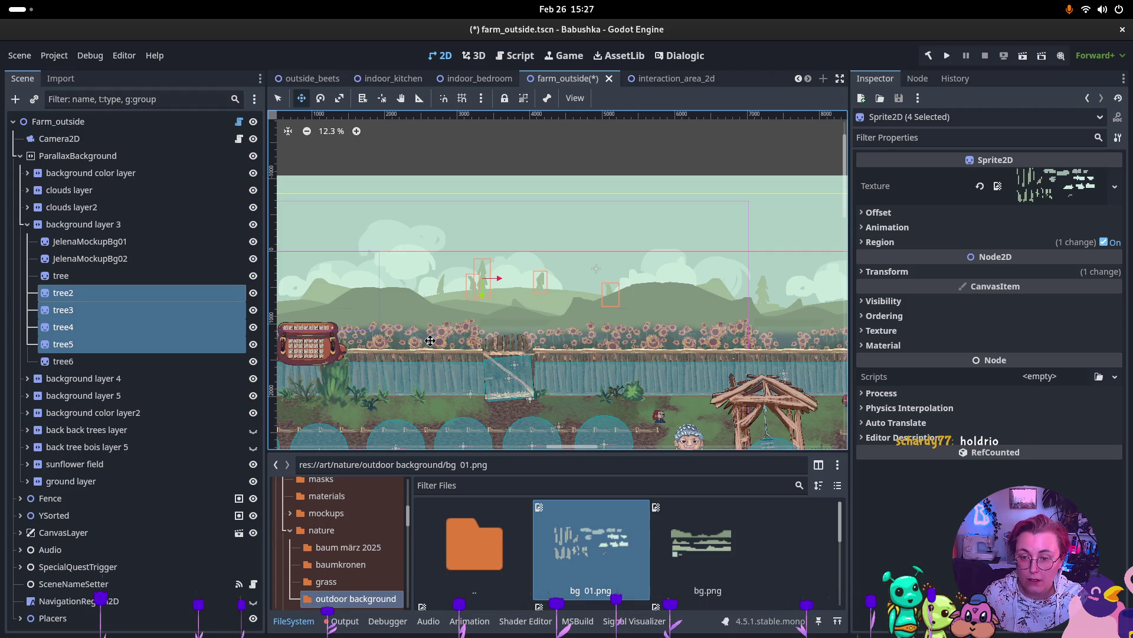
{"action": "key", "text": "ctrl+d"}
{"action": "left_click_drag", "start_coordinate": [627, 304], "coordinate": [790, 298]}
{"action": "scroll", "coordinate": [453, 272], "scroll_direction": "right", "scroll_amount": 4}
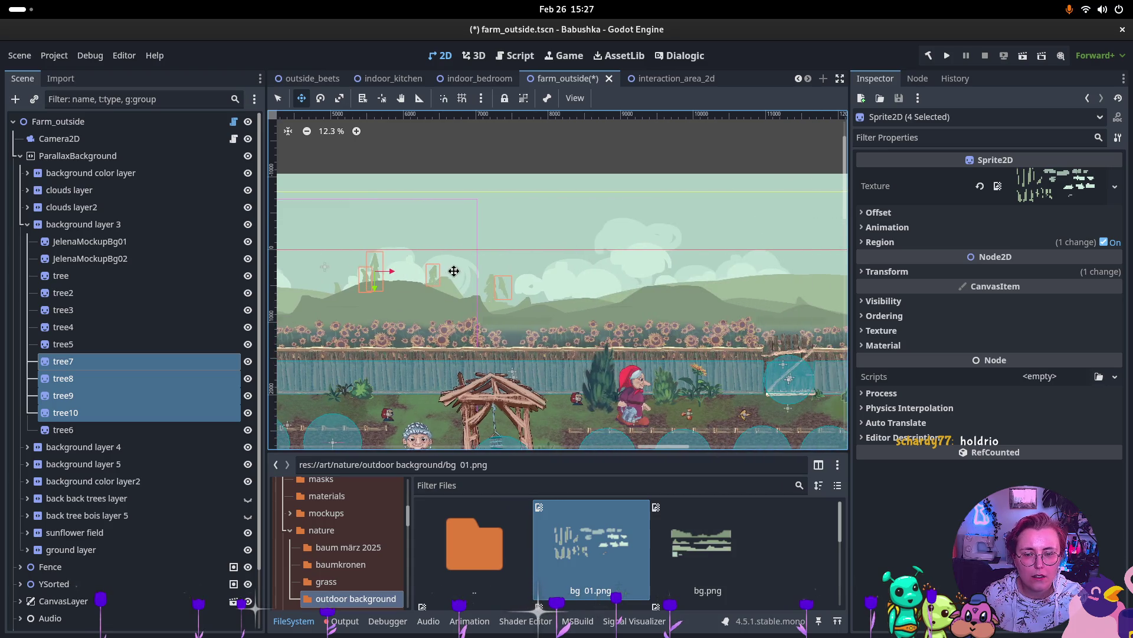
{"action": "mouse_move", "coordinate": [485, 288]}
{"action": "left_mouse_down"}
{"action": "mouse_move", "coordinate": [709, 283]}
{"action": "mouse_move", "coordinate": [705, 270]}
{"action": "left_mouse_up"}
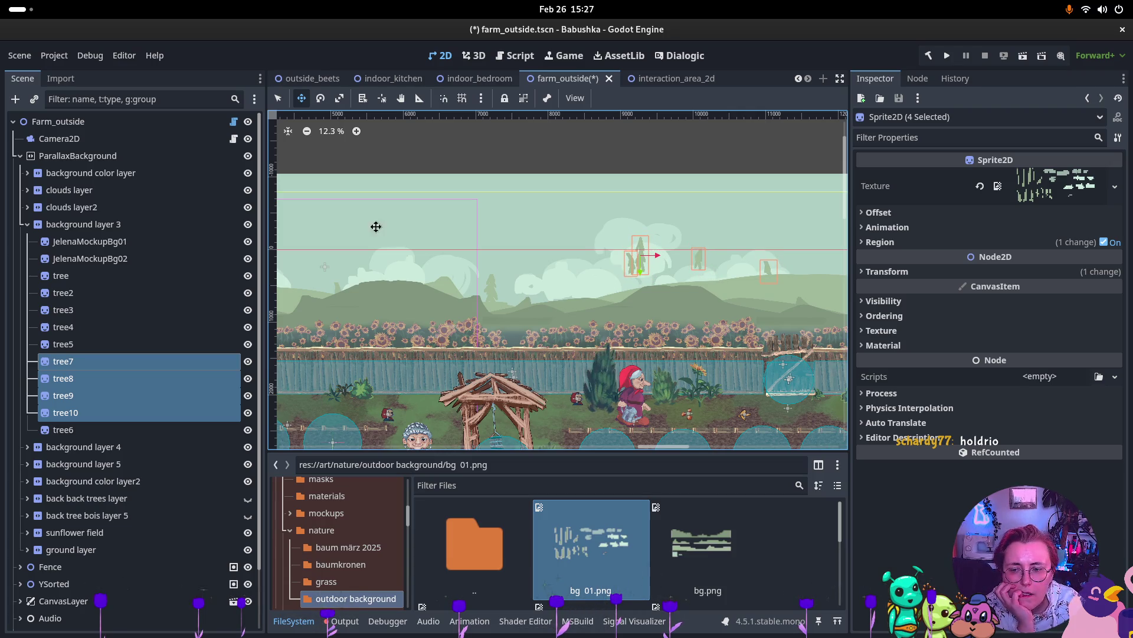
Step: Nudge tree8 and tree9 down-left and shift tree7 right on the hillside
{"action": "left_click", "coordinate": [61, 378]}
{"action": "left_click_drag", "start_coordinate": [630, 271], "coordinate": [611, 288]}
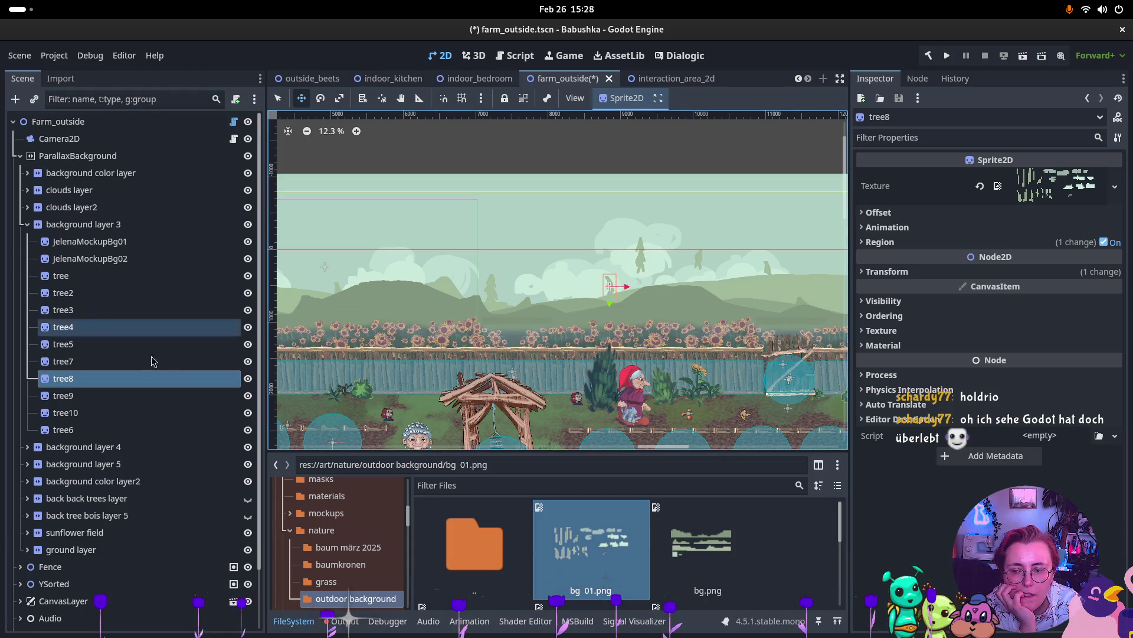
{"action": "left_click", "coordinate": [120, 391]}
{"action": "left_click_drag", "start_coordinate": [688, 261], "coordinate": [613, 284]}
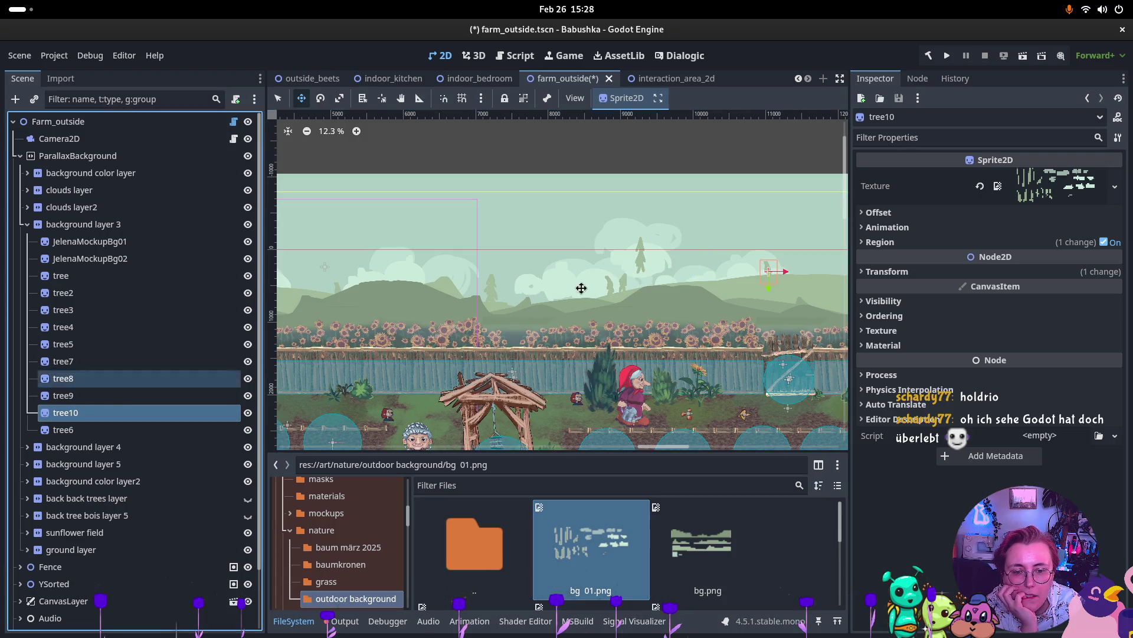
{"action": "left_click", "coordinate": [142, 411]}
{"action": "left_click", "coordinate": [96, 431]}
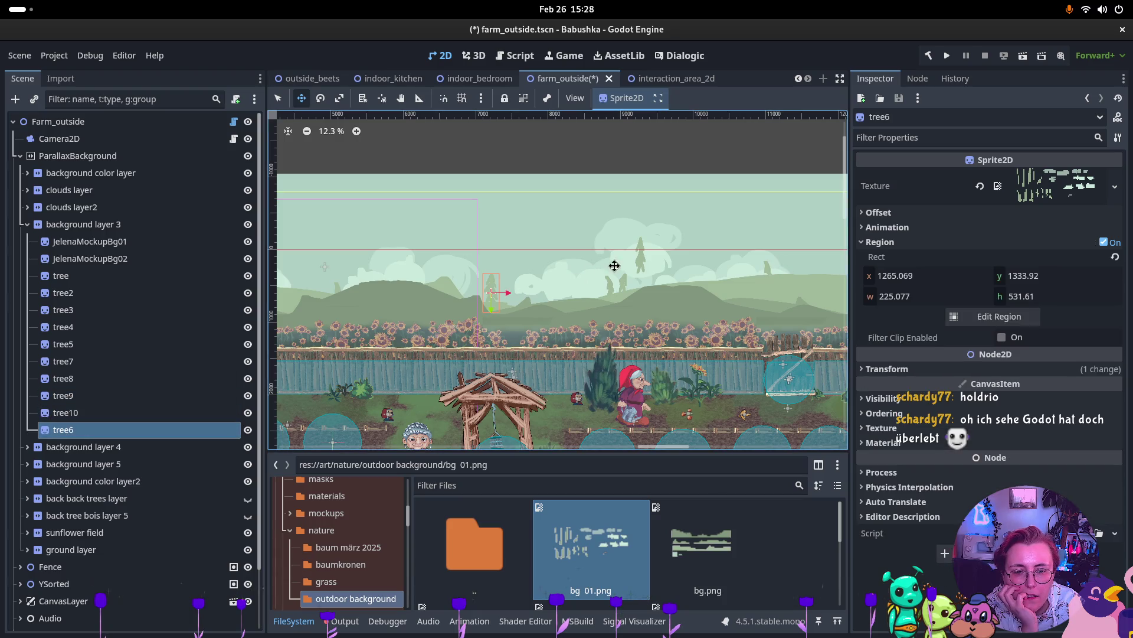
{"action": "left_click", "coordinate": [98, 378]}
{"action": "left_click", "coordinate": [98, 365]}
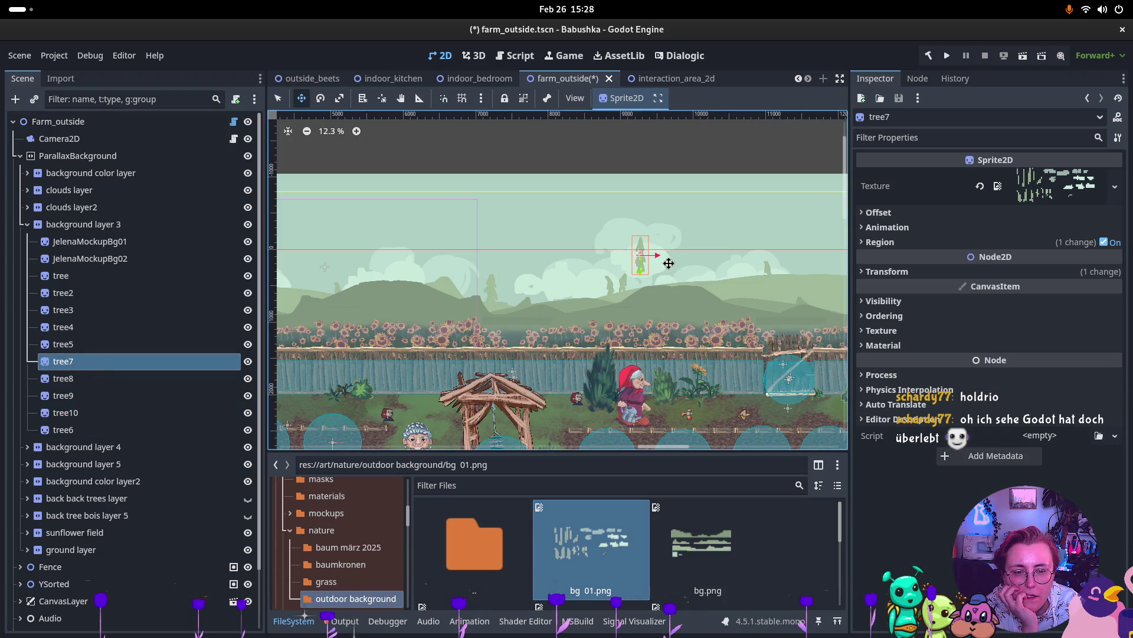
{"action": "left_click_drag", "start_coordinate": [682, 266], "coordinate": [784, 266]}
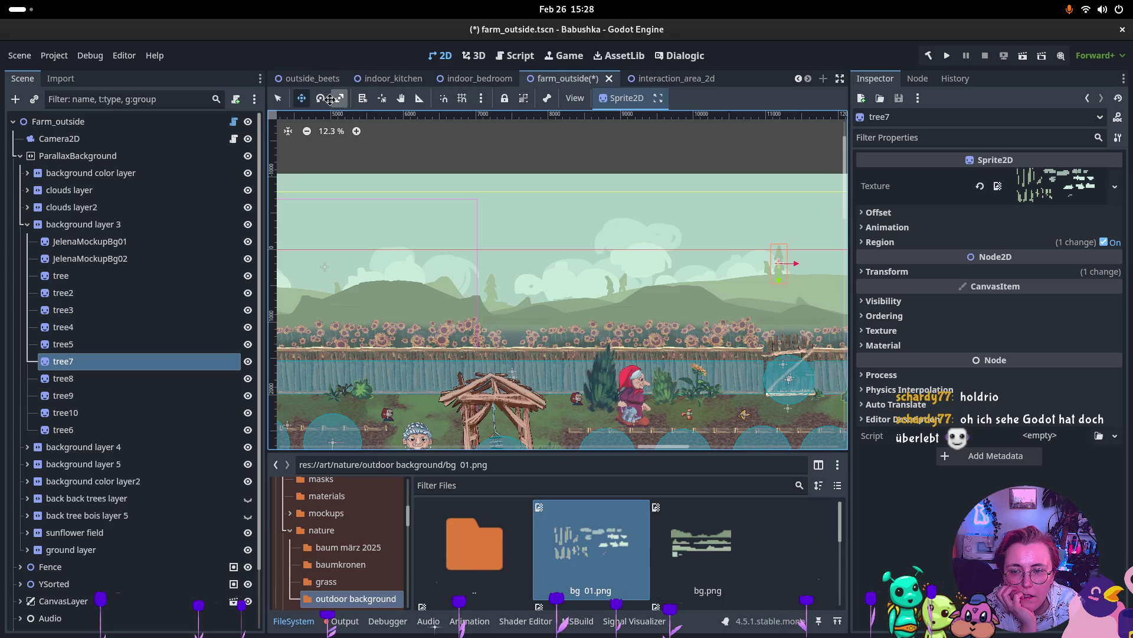
{"action": "left_click", "coordinate": [278, 100]}
Step: Duplicate tree8 and tree9 as tree11 and tree12 and move them further right
{"action": "left_click_drag", "start_coordinate": [581, 267], "coordinate": [651, 306]}
{"action": "key", "text": "ctrl+d"}
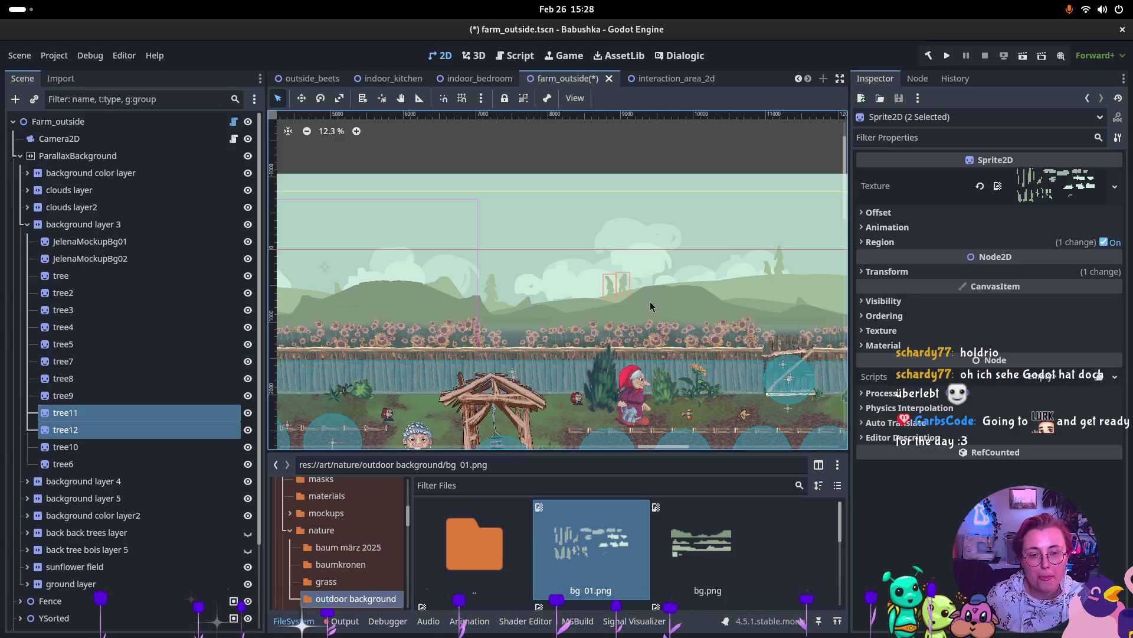
{"action": "left_click", "coordinate": [301, 98]}
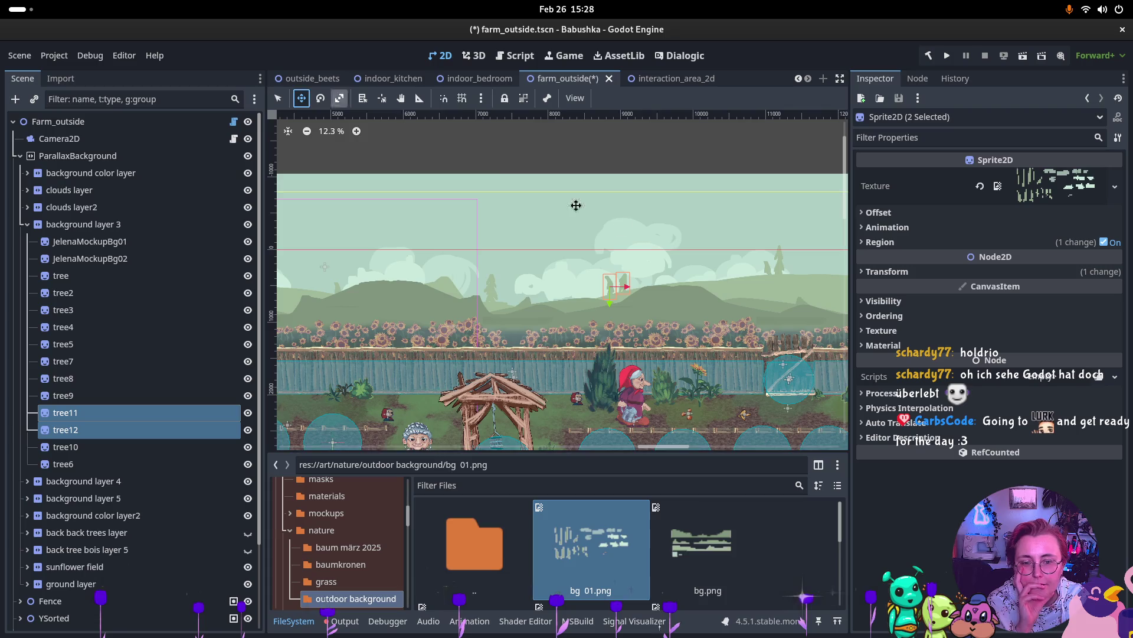
{"action": "mouse_move", "coordinate": [669, 287]}
{"action": "left_mouse_down"}
{"action": "mouse_move", "coordinate": [801, 270]}
{"action": "mouse_move", "coordinate": [758, 273]}
{"action": "left_mouse_up"}
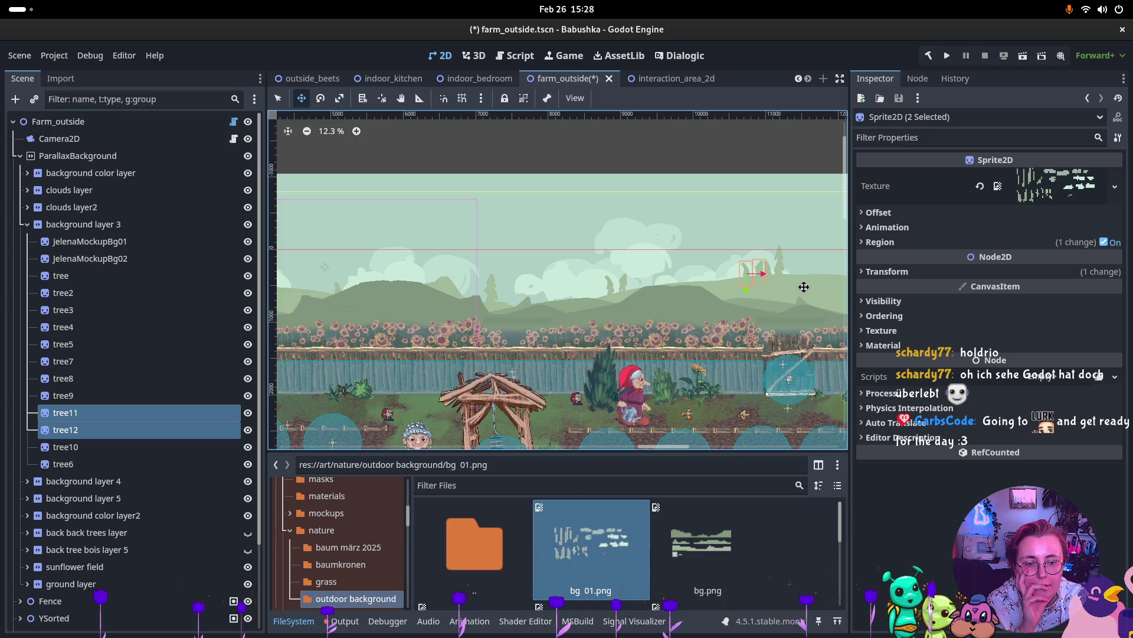
Step: Scroll around the canvas to review the trees spread along the background hills
{"action": "scroll", "coordinate": [587, 309], "scroll_direction": "down", "scroll_amount": 3}
{"action": "scroll", "coordinate": [413, 348], "scroll_direction": "left", "scroll_amount": 5}
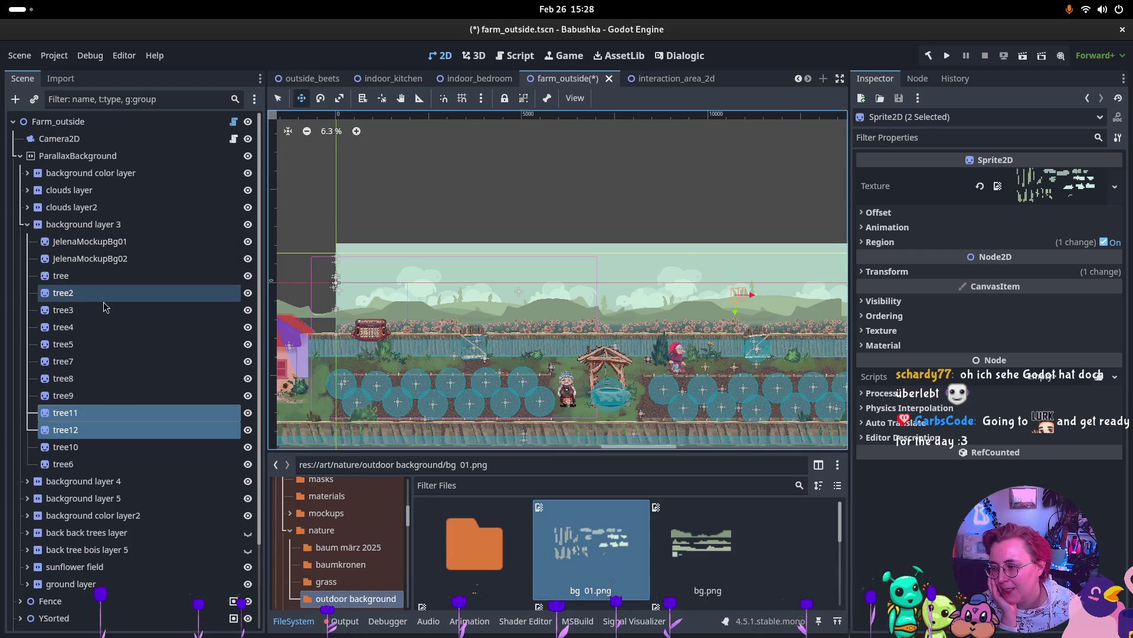
{"action": "scroll", "coordinate": [784, 301], "scroll_direction": "up", "scroll_amount": 2}
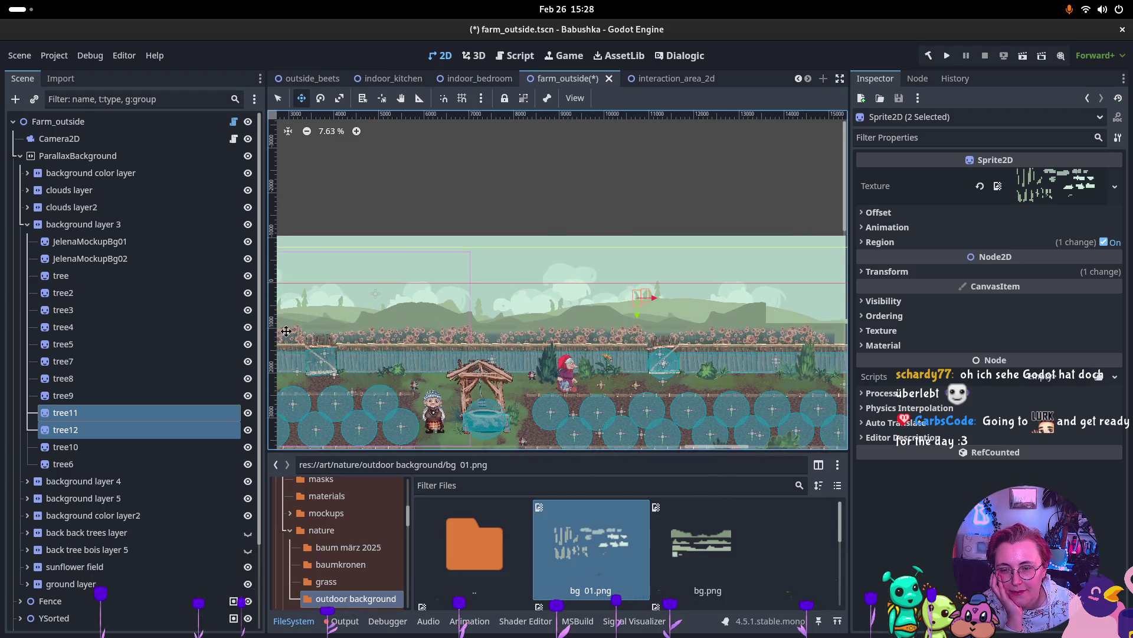
{"action": "scroll", "coordinate": [283, 332], "scroll_direction": "up", "scroll_amount": 2}
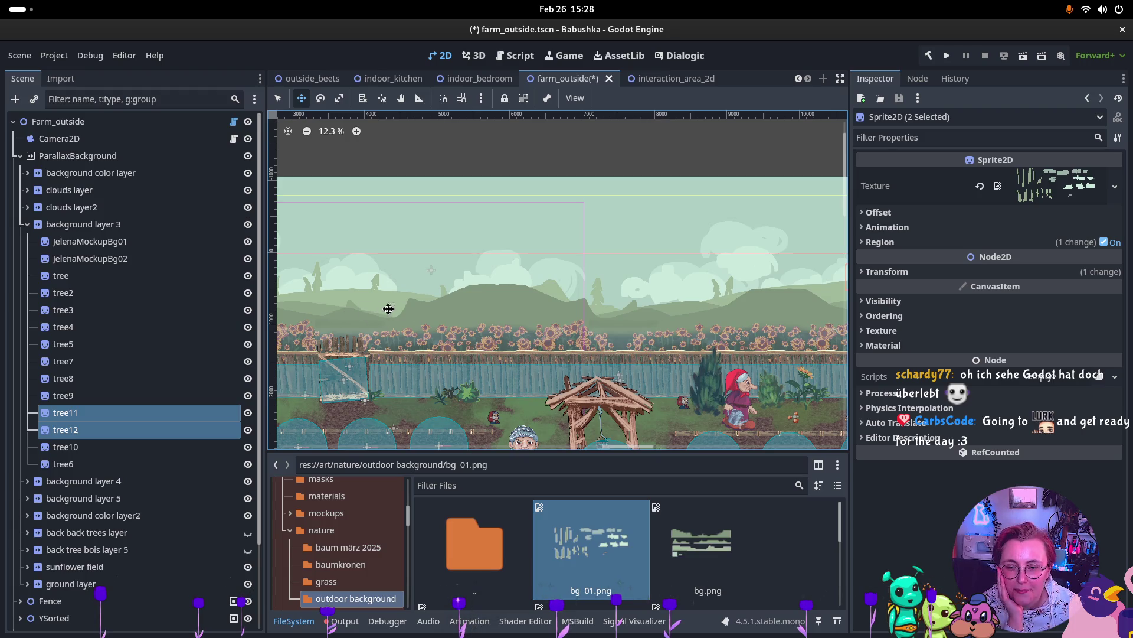
{"action": "scroll", "coordinate": [613, 283], "scroll_direction": "right", "scroll_amount": 10}
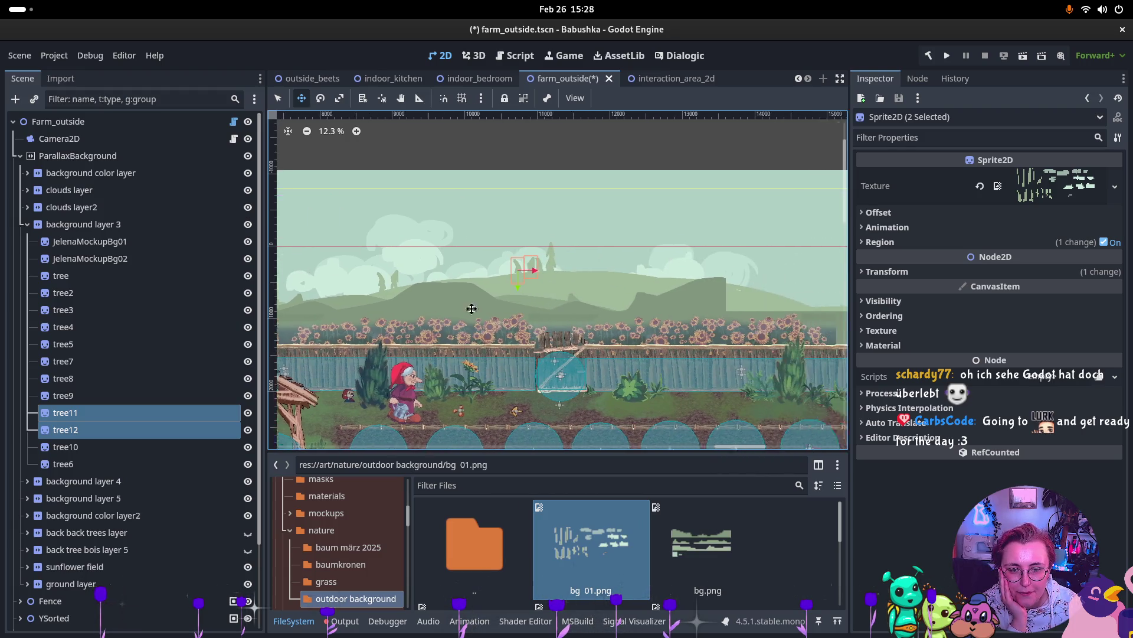
{"action": "scroll", "coordinate": [593, 313], "scroll_direction": "right", "scroll_amount": 6}
{"action": "scroll", "coordinate": [568, 283], "scroll_direction": "left", "scroll_amount": 9}
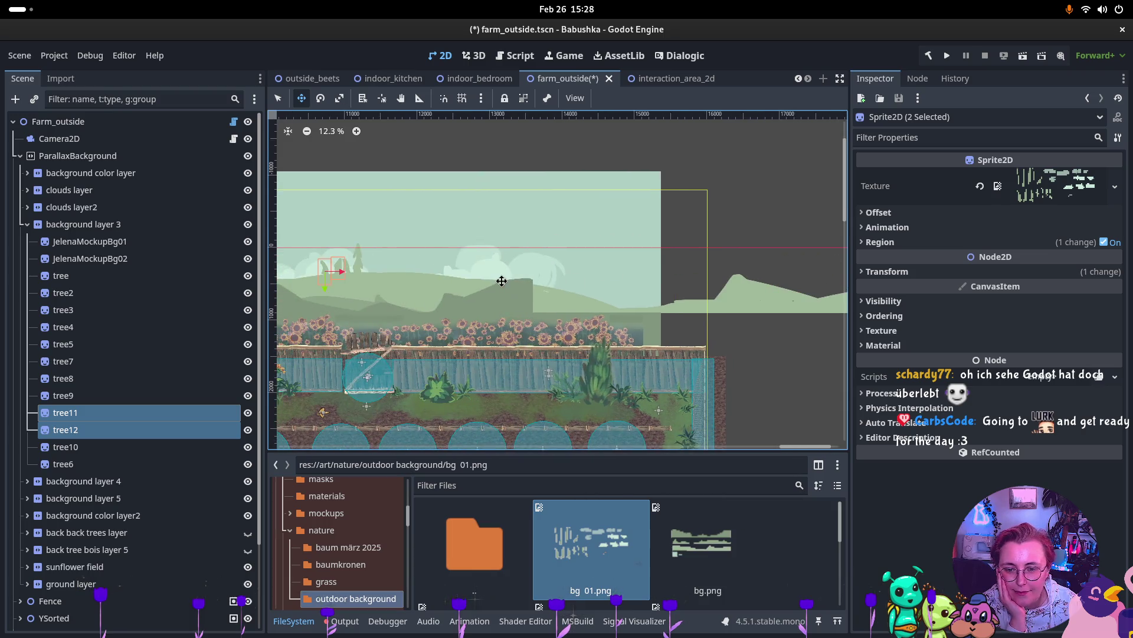
{"action": "scroll", "coordinate": [611, 258], "scroll_direction": "left", "scroll_amount": 4}
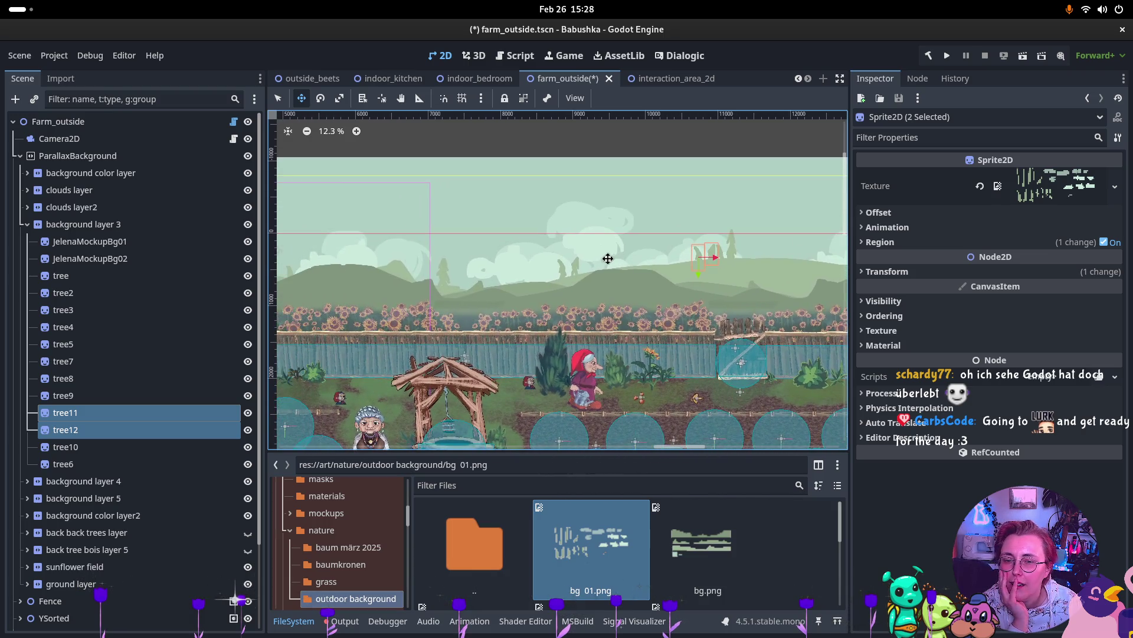
{"action": "scroll", "coordinate": [505, 296], "scroll_direction": "left", "scroll_amount": 11}
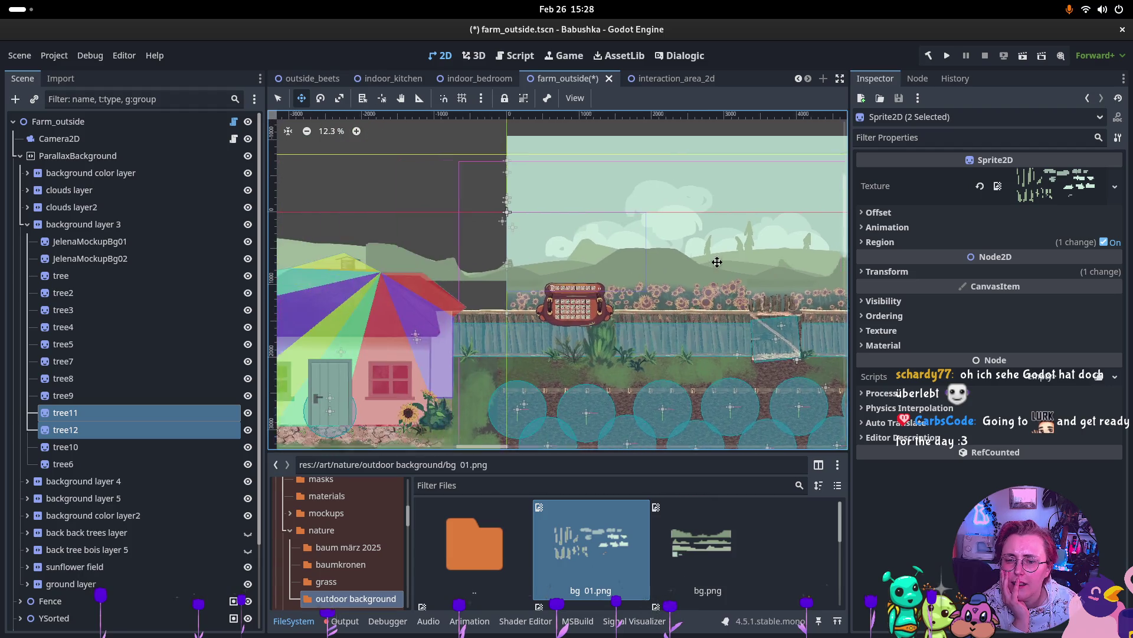
Step: Add a Sprite2D child named tree under background layer 4
{"action": "left_click", "coordinate": [27, 224]}
{"action": "left_click", "coordinate": [27, 242]}
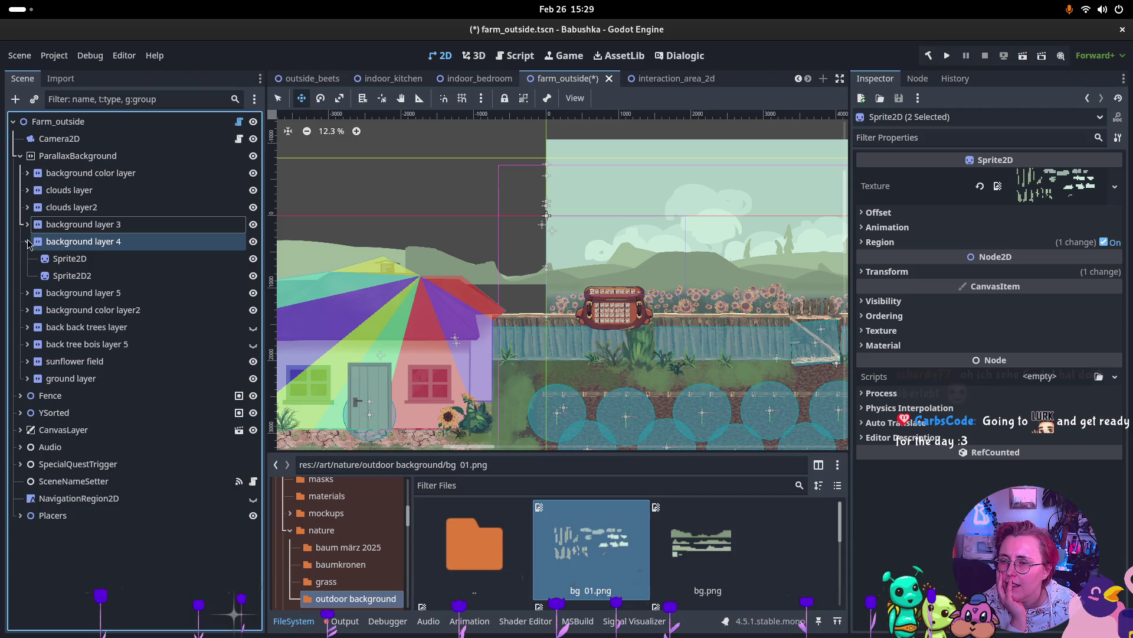
{"action": "left_click", "coordinate": [100, 242]}
{"action": "right_click", "coordinate": [97, 243]}
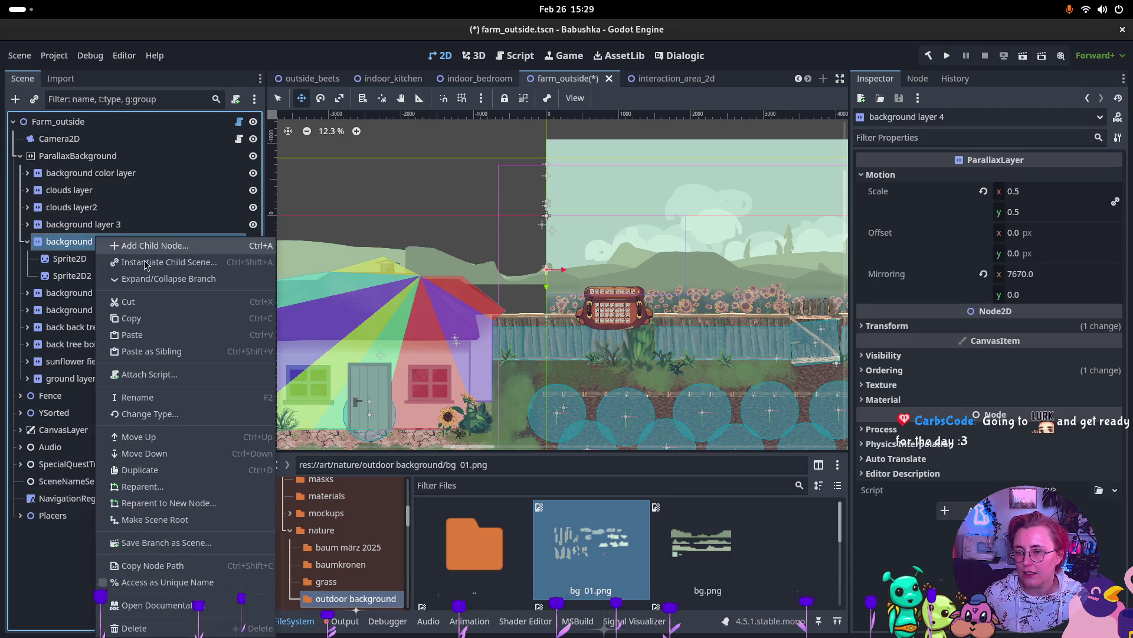
{"action": "left_click", "coordinate": [118, 245]}
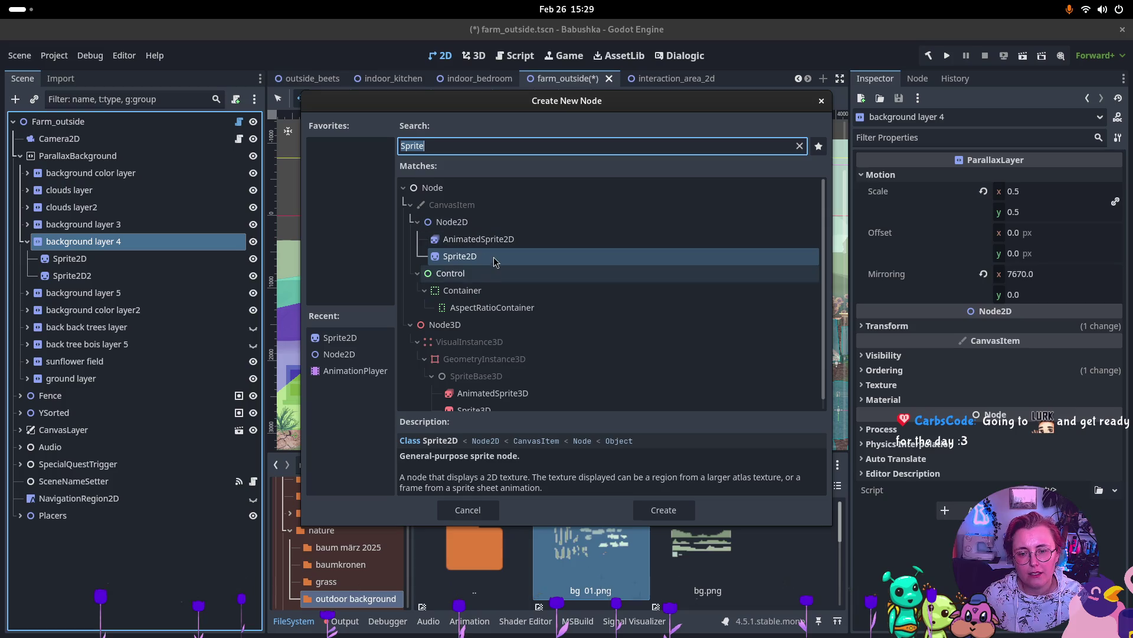
{"action": "double_click", "coordinate": [472, 258]}
{"action": "double_click", "coordinate": [96, 293]}
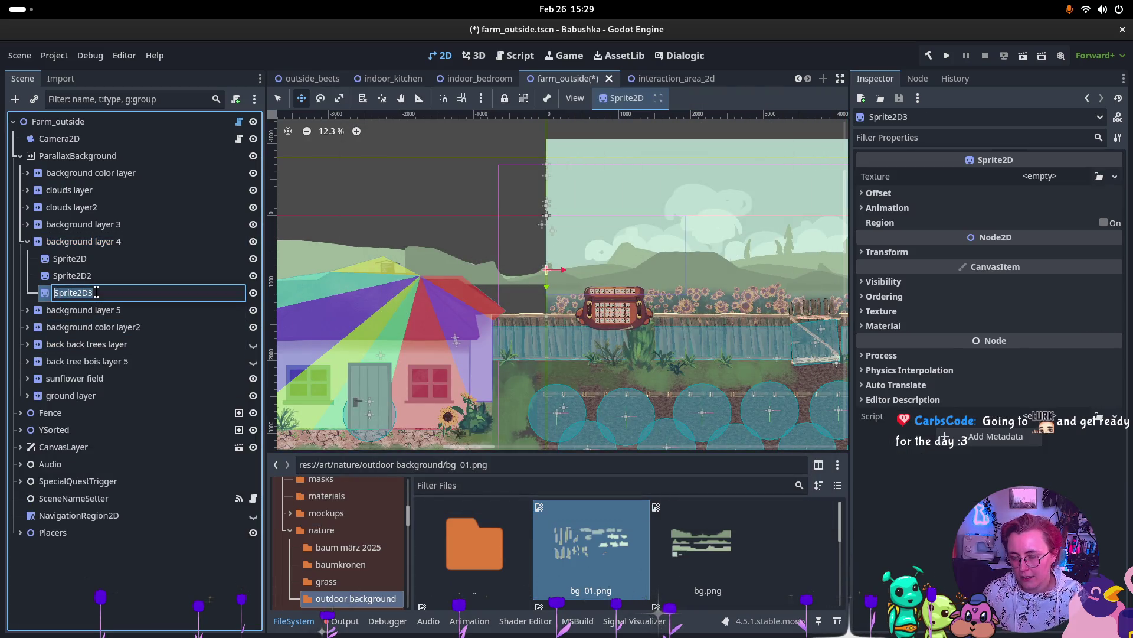
{"action": "type", "text": "tree"}
{"action": "key", "text": "Return"}
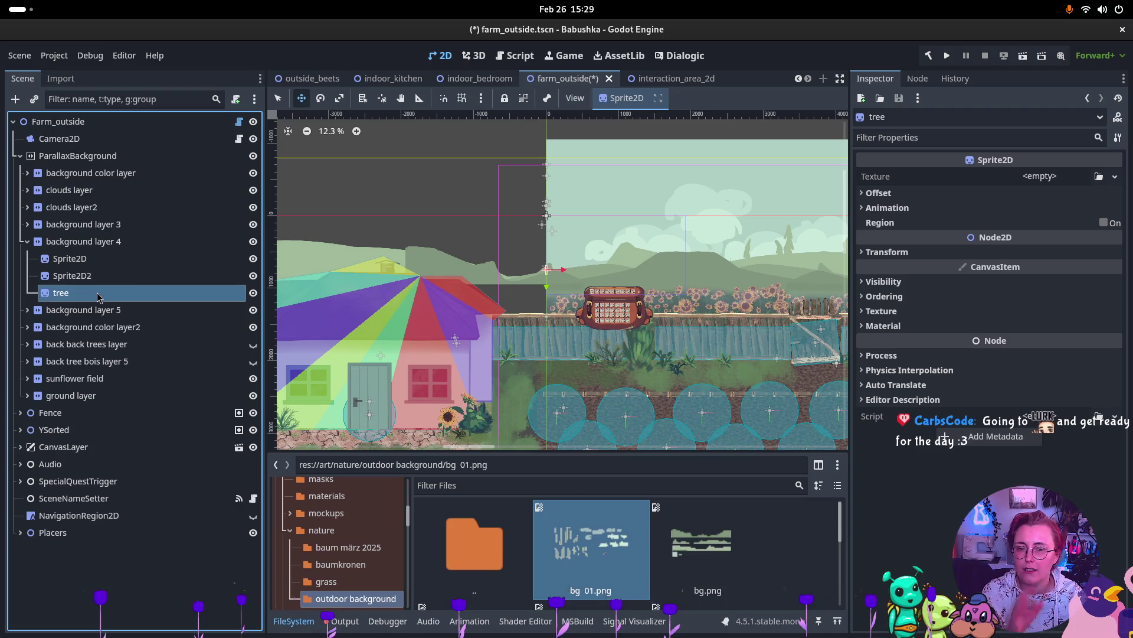
Step: Give the tree sprite the bg 01.png texture and enable Region
{"action": "left_click_drag", "start_coordinate": [590, 549], "coordinate": [1039, 176]}
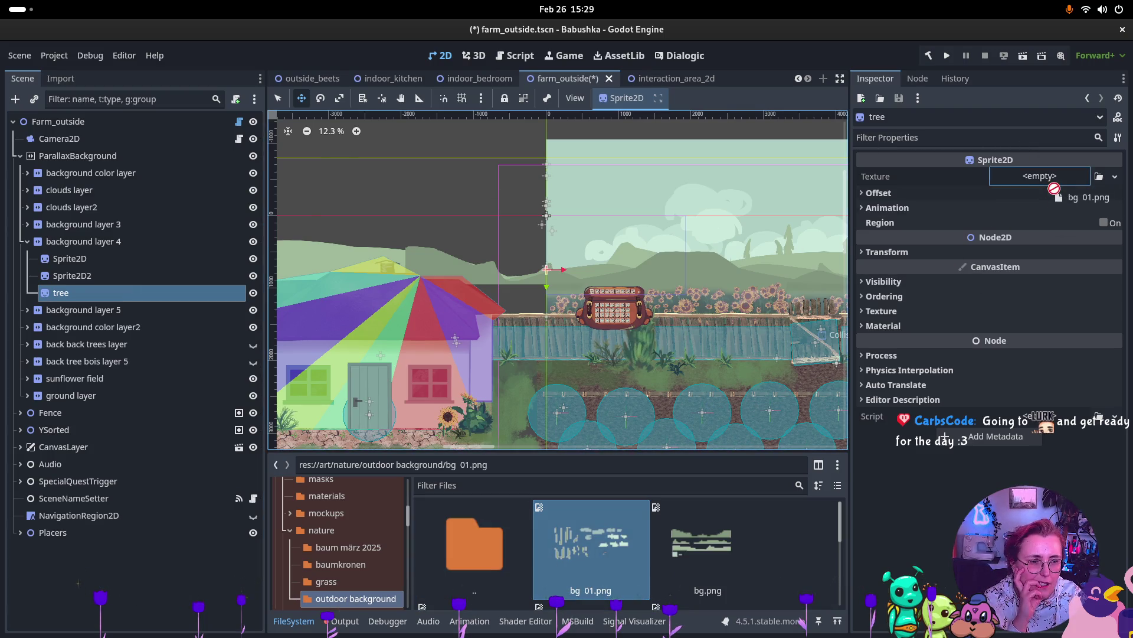
{"action": "left_click", "coordinate": [897, 243]}
{"action": "left_click", "coordinate": [1102, 242]}
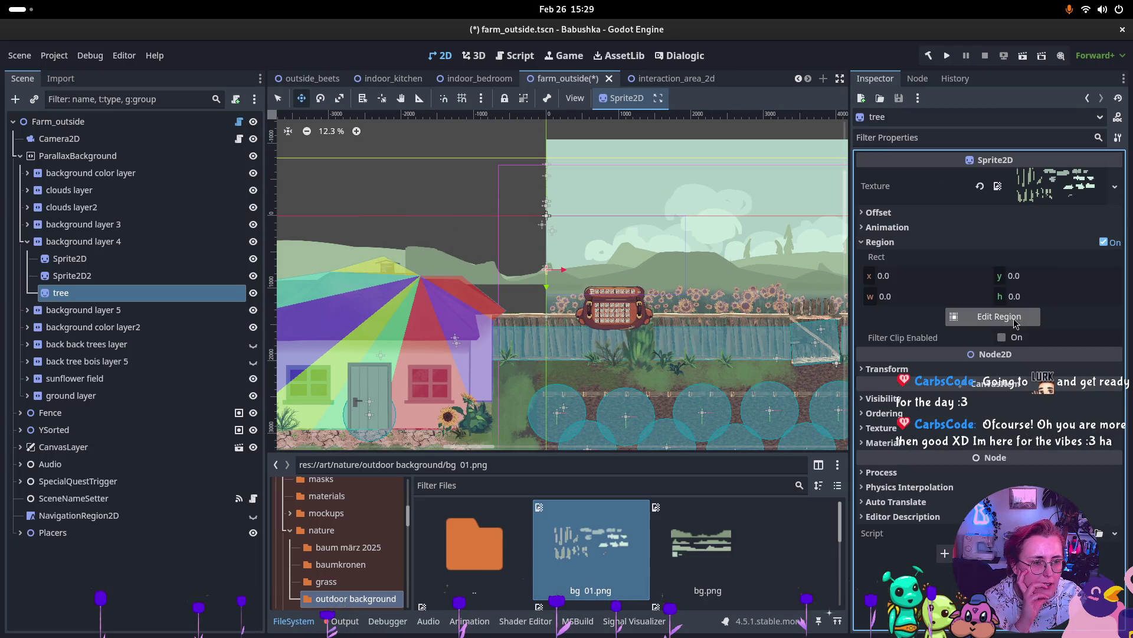
{"action": "left_click", "coordinate": [999, 317]}
Step: Crop the region to the third bottom-row tree, 292.407 × 793.678
{"action": "scroll", "coordinate": [460, 352], "scroll_direction": "down", "scroll_amount": 5}
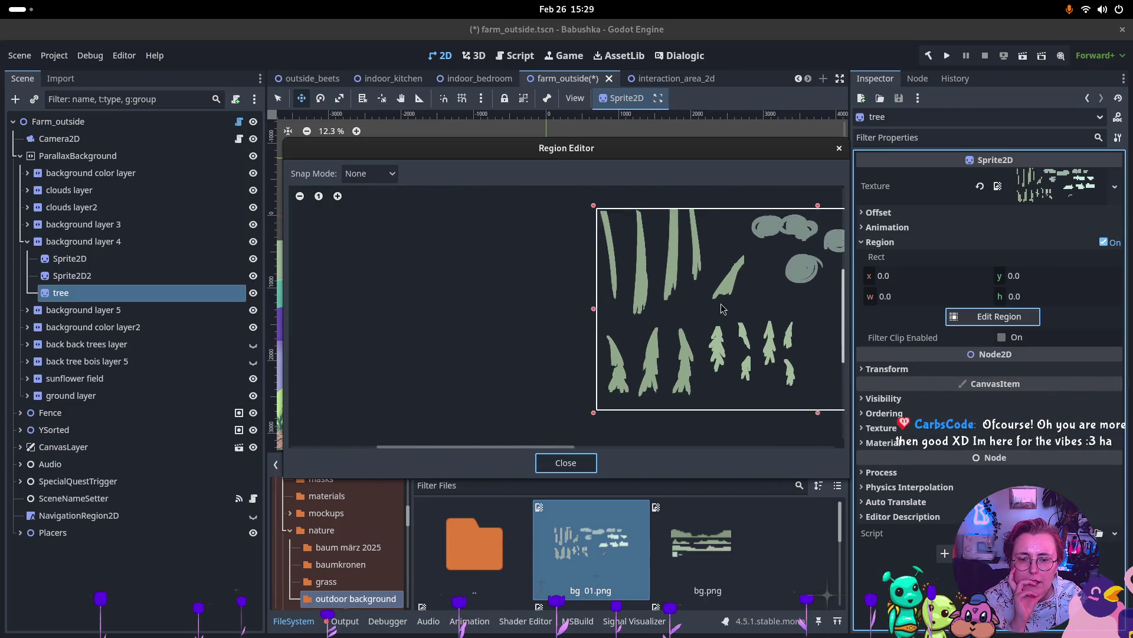
{"action": "left_click_drag", "start_coordinate": [658, 329], "coordinate": [650, 319]}
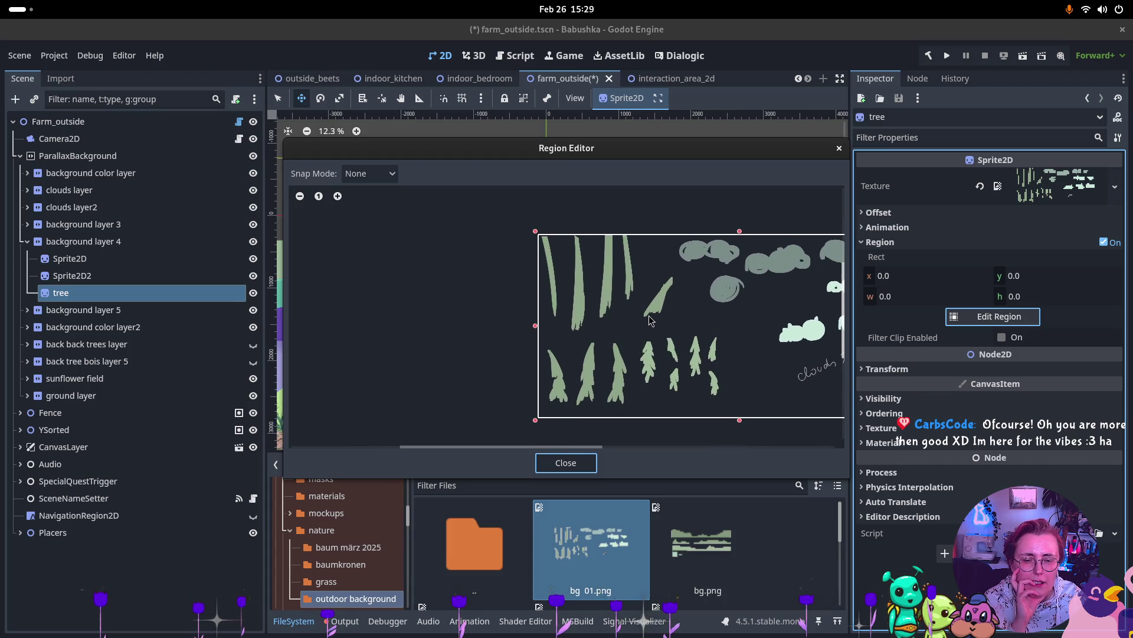
{"action": "scroll", "coordinate": [612, 372], "scroll_direction": "up", "scroll_amount": 1}
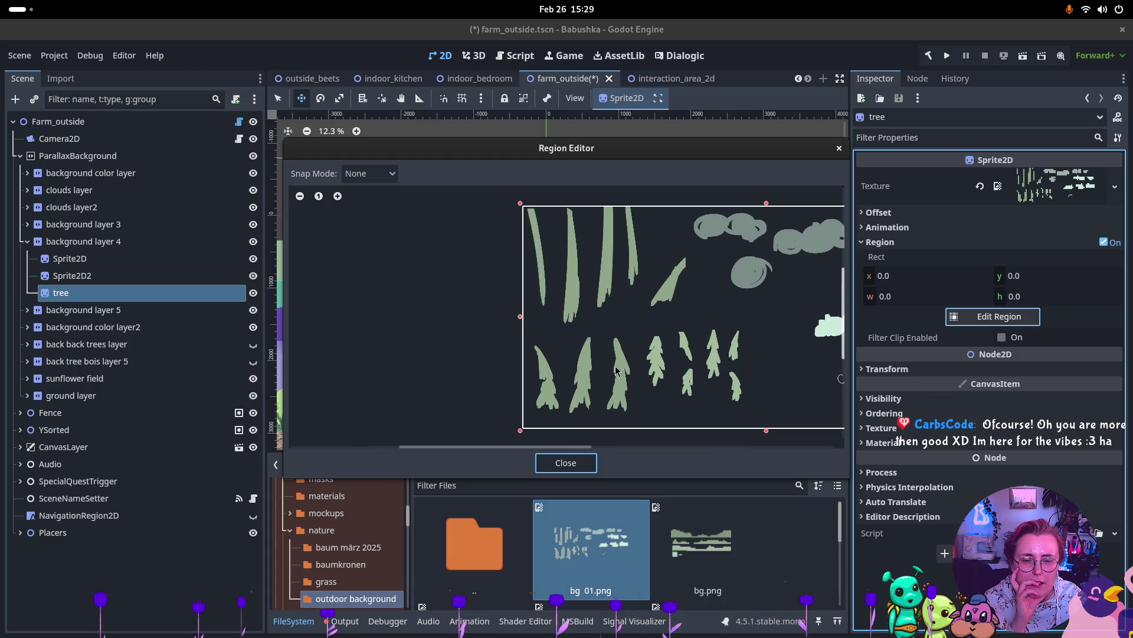
{"action": "left_click_drag", "start_coordinate": [600, 328], "coordinate": [644, 427]}
{"action": "scroll", "coordinate": [630, 387], "scroll_direction": "up", "scroll_amount": 3}
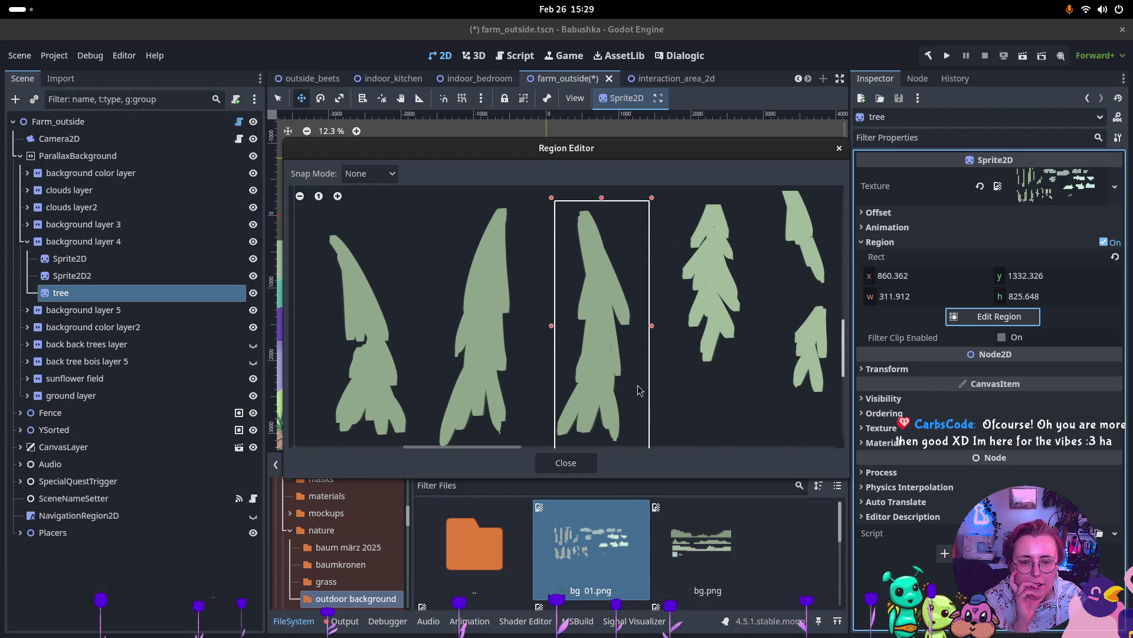
{"action": "scroll", "coordinate": [637, 388], "scroll_direction": "down", "scroll_amount": 3}
{"action": "scroll", "coordinate": [640, 413], "scroll_direction": "up", "scroll_amount": 3}
{"action": "left_click_drag", "start_coordinate": [643, 434], "coordinate": [607, 330]}
{"action": "left_click_drag", "start_coordinate": [625, 442], "coordinate": [618, 434]}
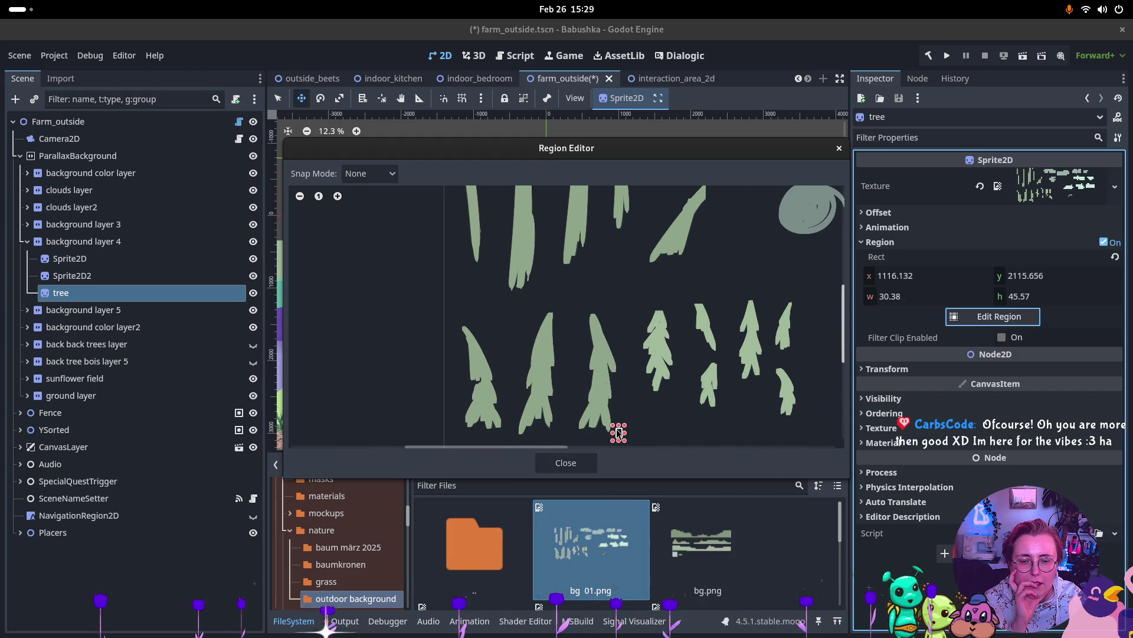
{"action": "mouse_move", "coordinate": [575, 309]}
{"action": "left_mouse_down"}
{"action": "mouse_move", "coordinate": [618, 371]}
{"action": "mouse_move", "coordinate": [626, 436]}
{"action": "left_mouse_up"}
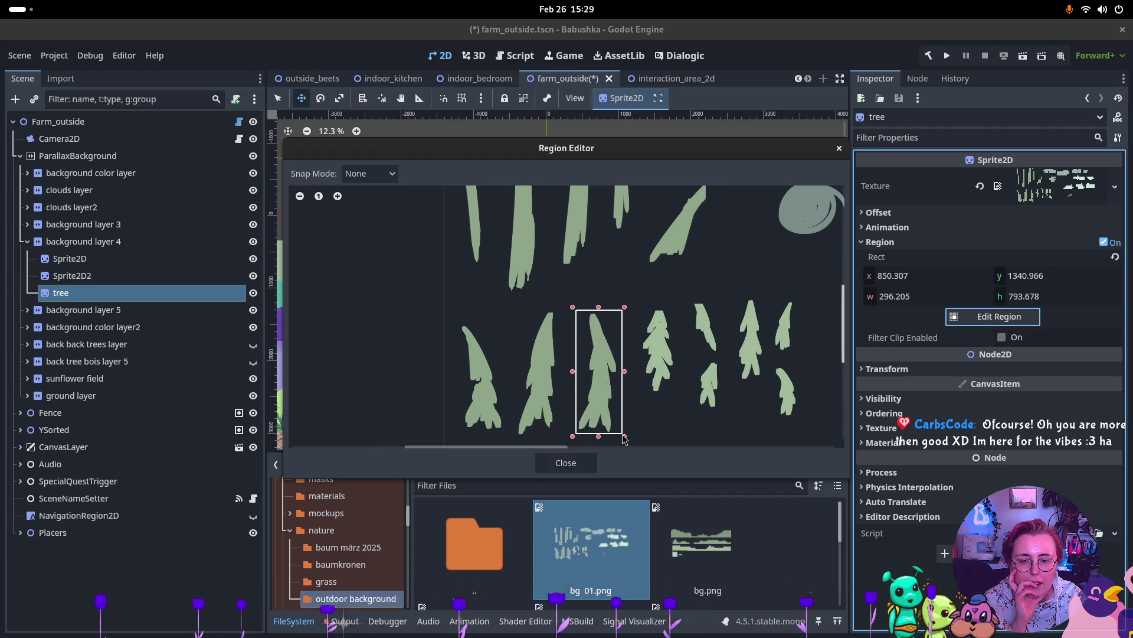
{"action": "left_click", "coordinate": [581, 464]}
Step: Move the tree sprite up and right so it sits above the hills
{"action": "left_click_drag", "start_coordinate": [549, 280], "coordinate": [606, 253]}
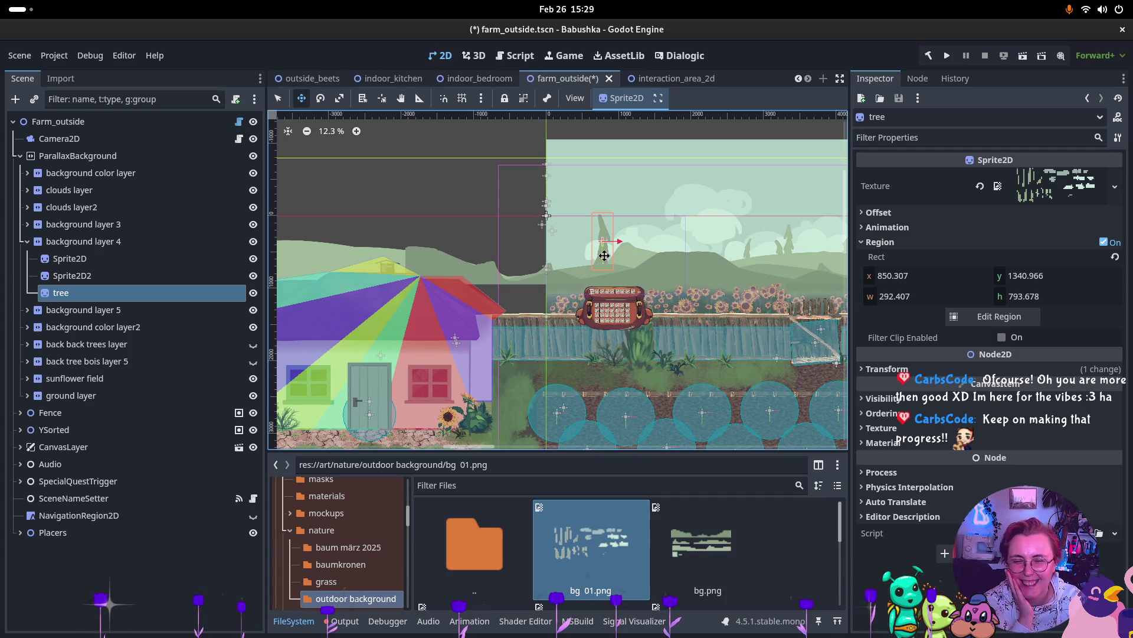
{"action": "scroll", "coordinate": [608, 254], "scroll_direction": "up", "scroll_amount": 4}
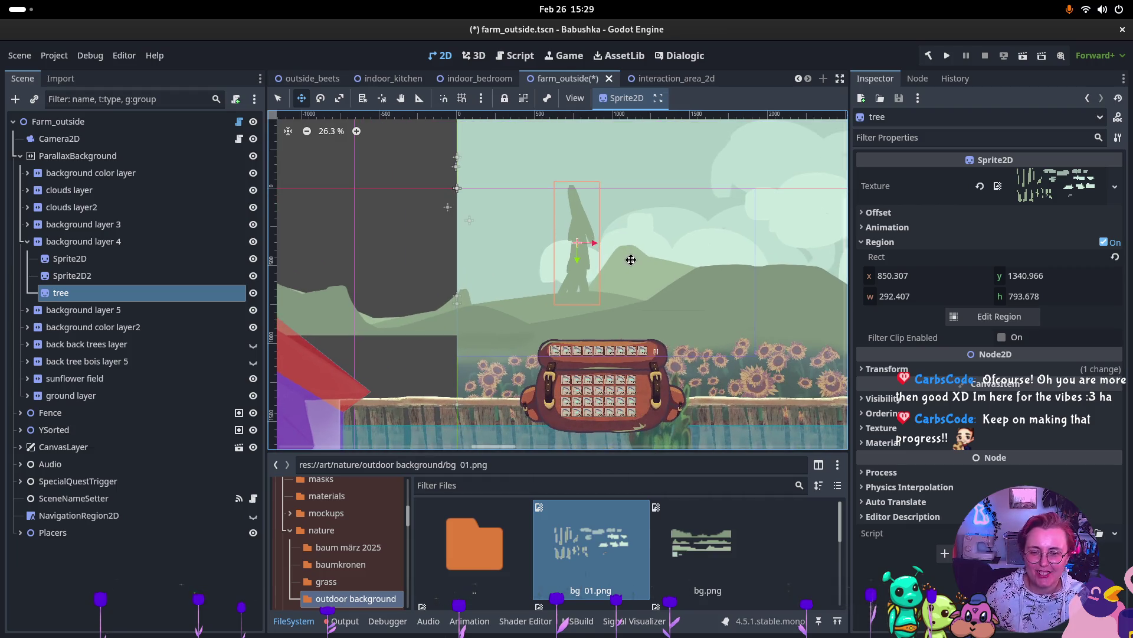
{"action": "left_click", "coordinate": [89, 275]}
{"action": "left_click", "coordinate": [102, 295]}
Step: Duplicate tree as tree2, crop it to the wider 357.781 × 819.13 tree, and place it left of the first
{"action": "key", "text": "ctrl+d"}
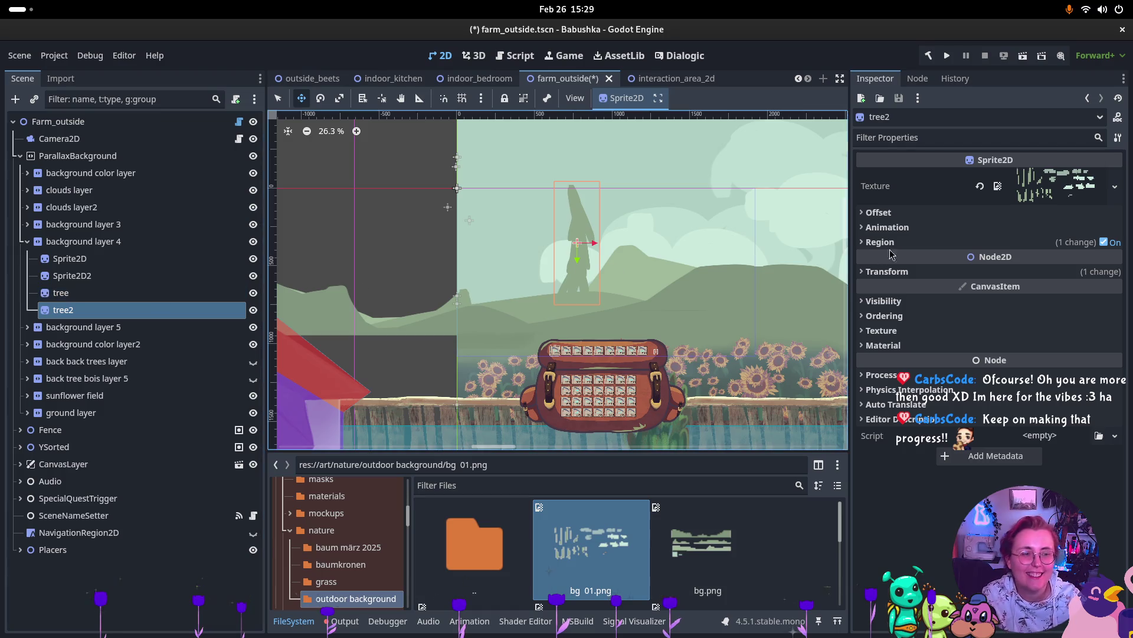
{"action": "left_click", "coordinate": [1051, 258]}
{"action": "left_click", "coordinate": [981, 297]}
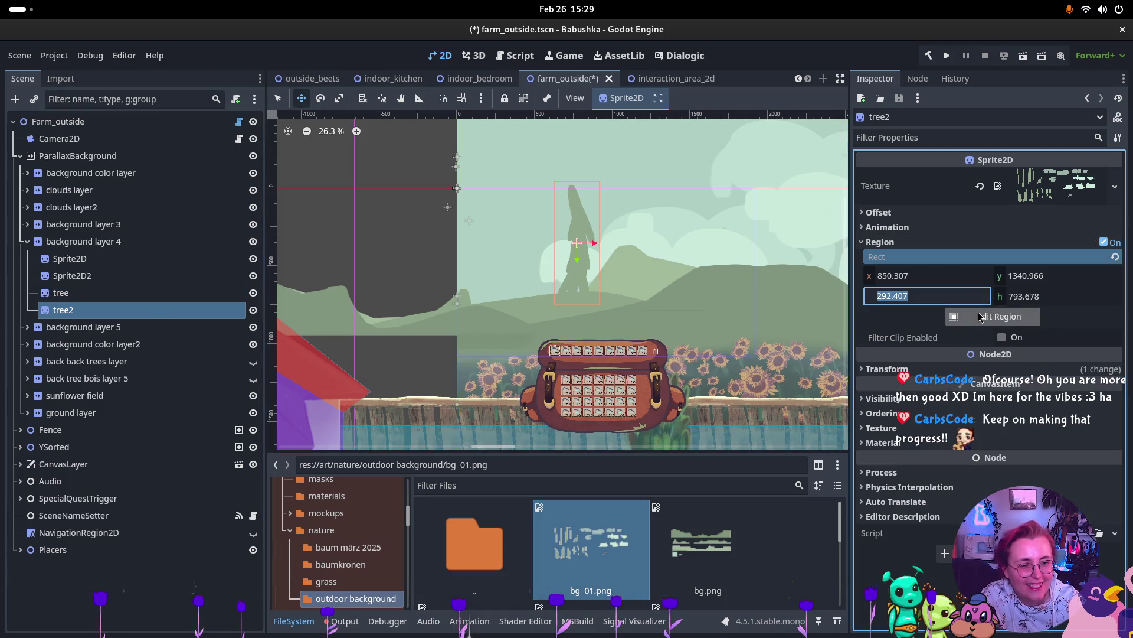
{"action": "left_click", "coordinate": [981, 318]}
{"action": "scroll", "coordinate": [535, 315], "scroll_direction": "down", "scroll_amount": 2}
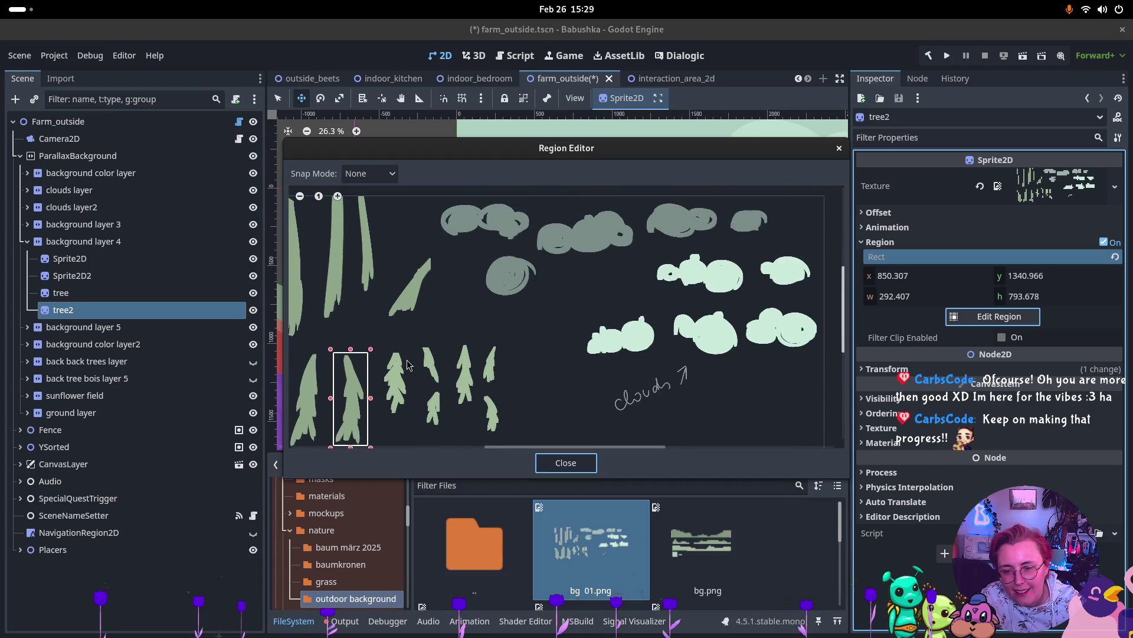
{"action": "scroll", "coordinate": [535, 315], "scroll_direction": "up", "scroll_amount": 2}
{"action": "scroll", "coordinate": [384, 331], "scroll_direction": "up", "scroll_amount": 2}
{"action": "mouse_move", "coordinate": [434, 286]}
{"action": "left_mouse_down"}
{"action": "mouse_move", "coordinate": [466, 327]}
{"action": "mouse_move", "coordinate": [504, 441]}
{"action": "left_mouse_up"}
{"action": "left_click_drag", "start_coordinate": [504, 289], "coordinate": [503, 284]}
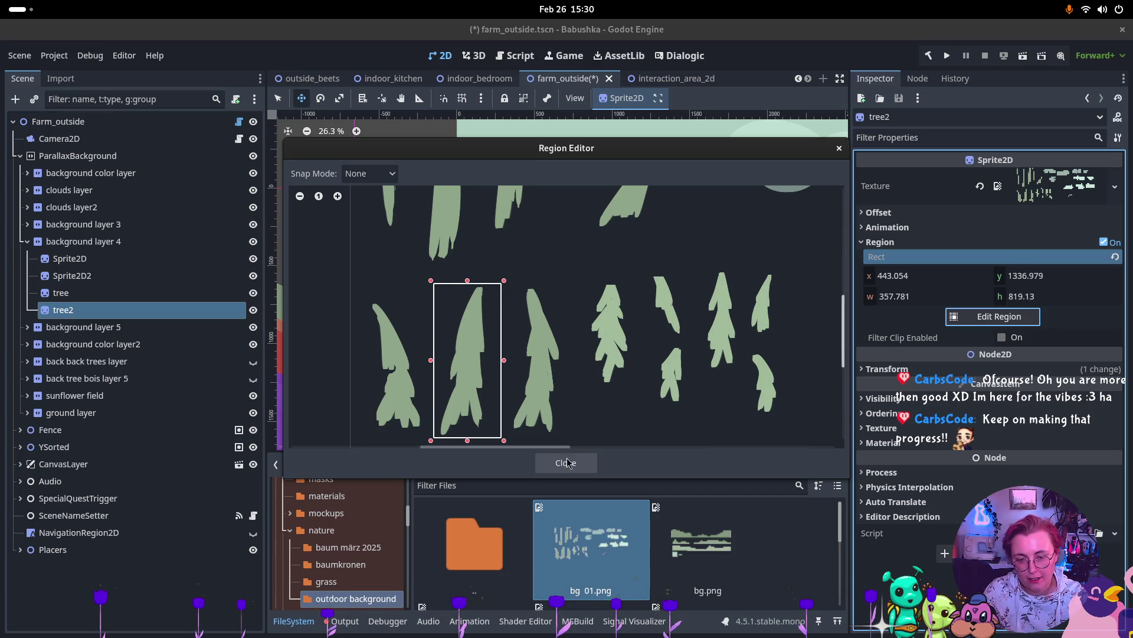
{"action": "left_click", "coordinate": [565, 462]}
{"action": "mouse_move", "coordinate": [591, 254]}
{"action": "left_mouse_down"}
{"action": "mouse_move", "coordinate": [534, 261]}
{"action": "mouse_move", "coordinate": [549, 266]}
{"action": "mouse_move", "coordinate": [536, 277]}
{"action": "left_mouse_up"}
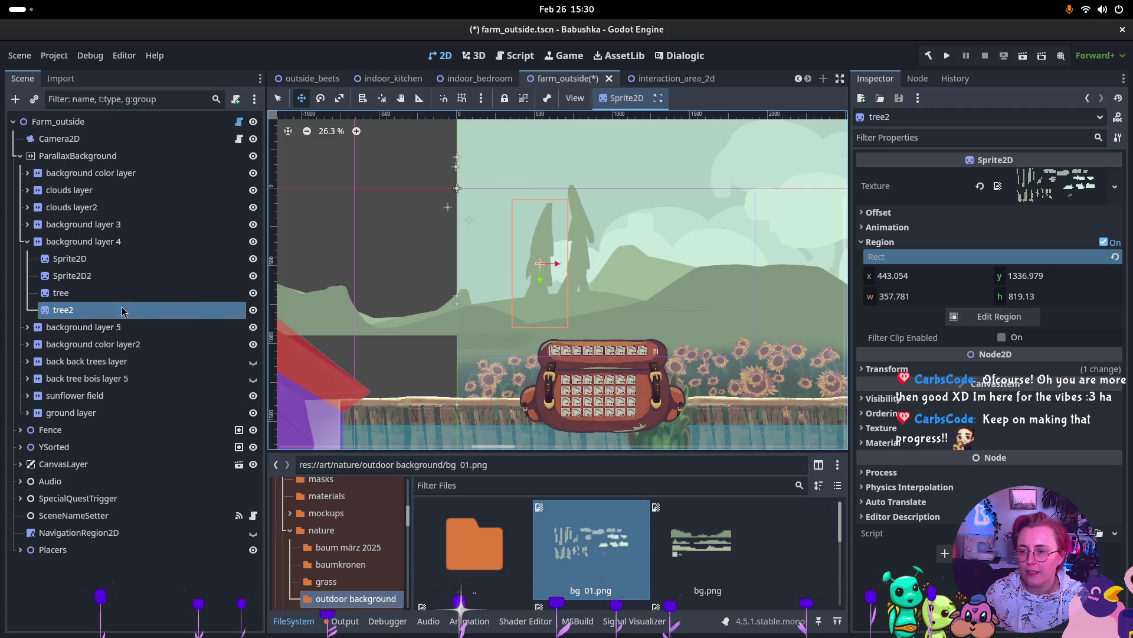
Step: Duplicate tree2 as tree3, crop it to the leftmost trunk (326.397 × 703.008), and set it beside the others
{"action": "key", "text": "ctrl+d"}
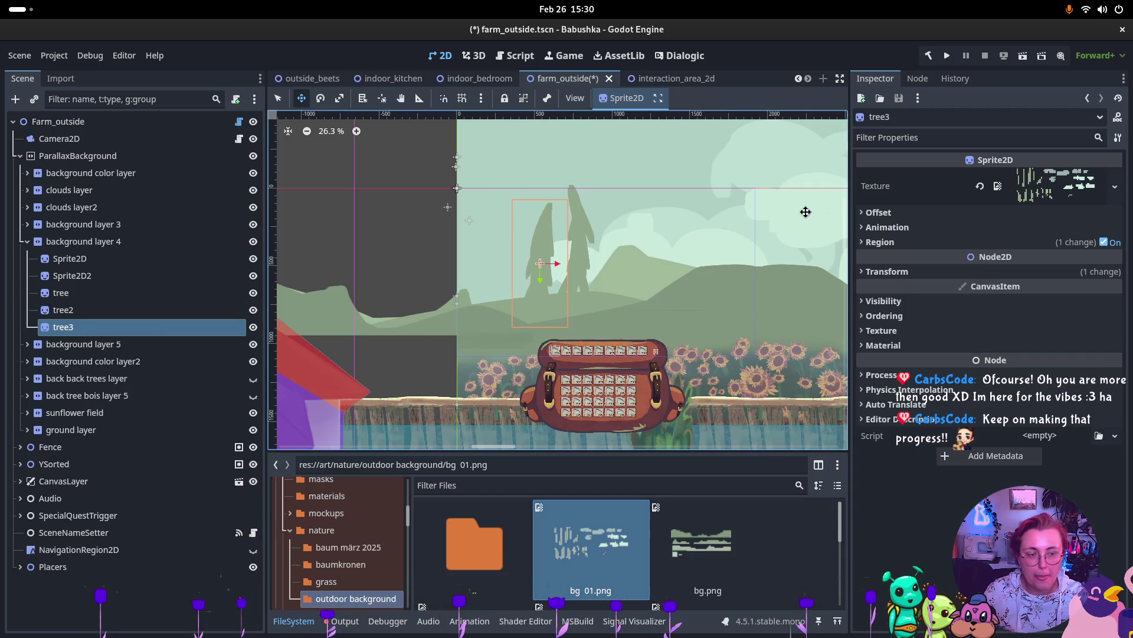
{"action": "left_click", "coordinate": [880, 242]}
{"action": "left_click", "coordinate": [999, 316]}
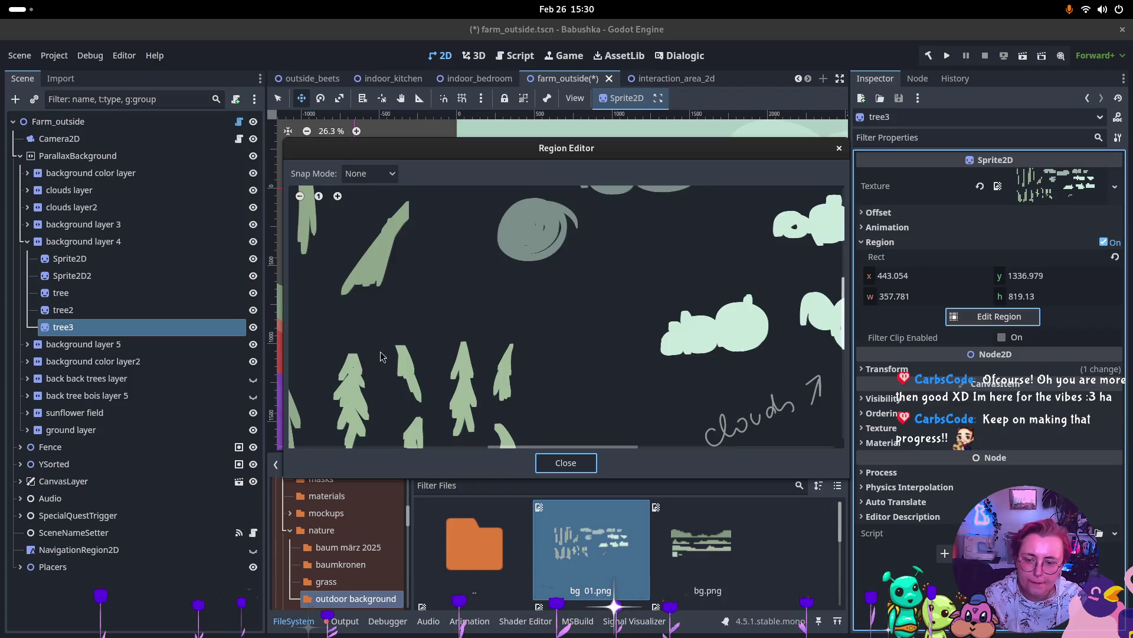
{"action": "mouse_move", "coordinate": [376, 257]}
{"action": "left_mouse_down"}
{"action": "mouse_move", "coordinate": [454, 406]}
{"action": "mouse_move", "coordinate": [440, 395]}
{"action": "left_mouse_up"}
{"action": "left_click", "coordinate": [566, 463]}
{"action": "mouse_move", "coordinate": [539, 294]}
{"action": "left_mouse_down"}
{"action": "mouse_move", "coordinate": [500, 295]}
{"action": "mouse_move", "coordinate": [617, 306]}
{"action": "left_mouse_up"}
{"action": "mouse_move", "coordinate": [705, 303]}
{"action": "left_mouse_down"}
{"action": "mouse_move", "coordinate": [572, 307]}
{"action": "mouse_move", "coordinate": [463, 291]}
{"action": "left_mouse_up"}
Step: Select tree, tree2 and tree3 together and duplicate them
{"action": "left_click", "coordinate": [61, 293]}
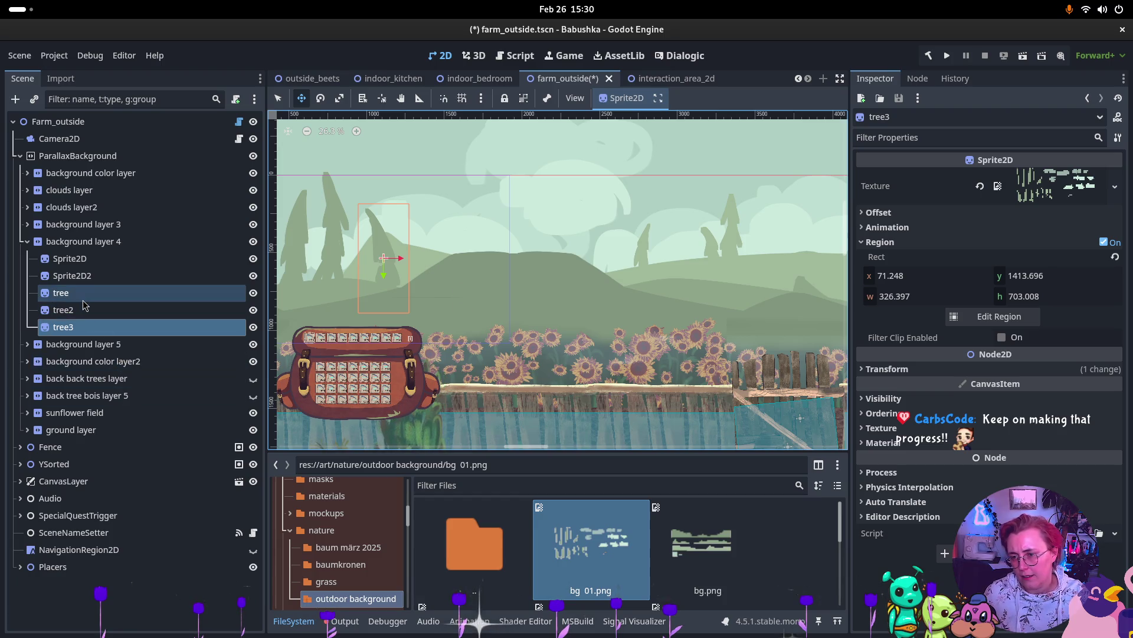
{"action": "left_click", "coordinate": [86, 328], "text": "shift"}
{"action": "key", "text": "ctrl+d"}
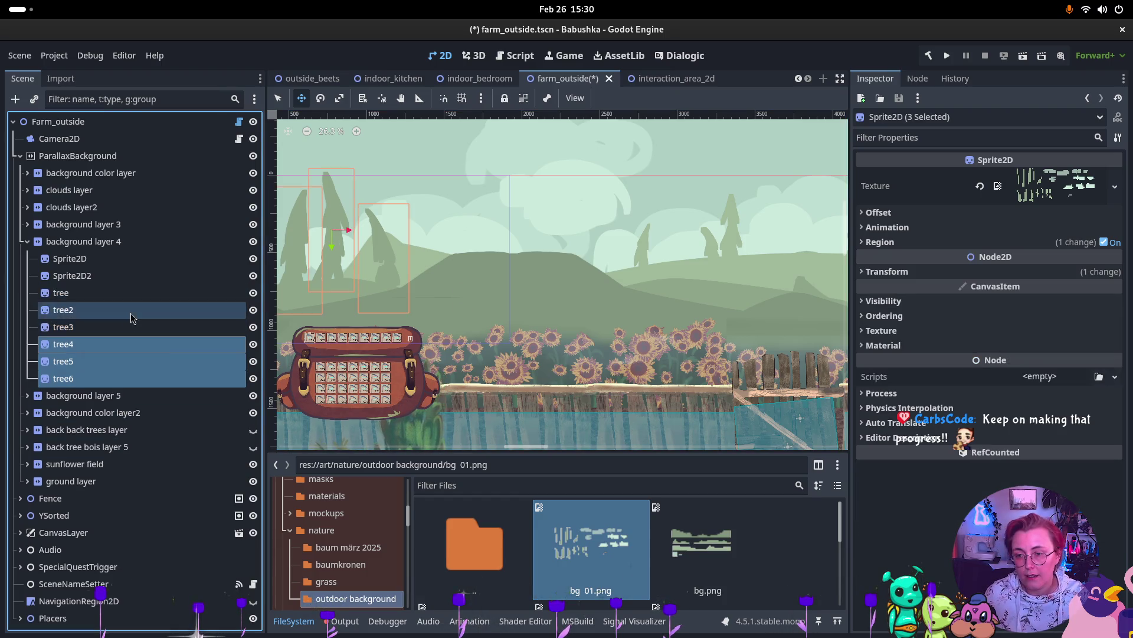
Step: Flip tree4–tree6 horizontally, raise them on the hills, and duplicate them again
{"action": "mouse_move", "coordinate": [394, 275]}
{"action": "left_mouse_down"}
{"action": "mouse_move", "coordinate": [502, 277]}
{"action": "mouse_move", "coordinate": [456, 304]}
{"action": "left_mouse_up"}
{"action": "left_click", "coordinate": [879, 213]}
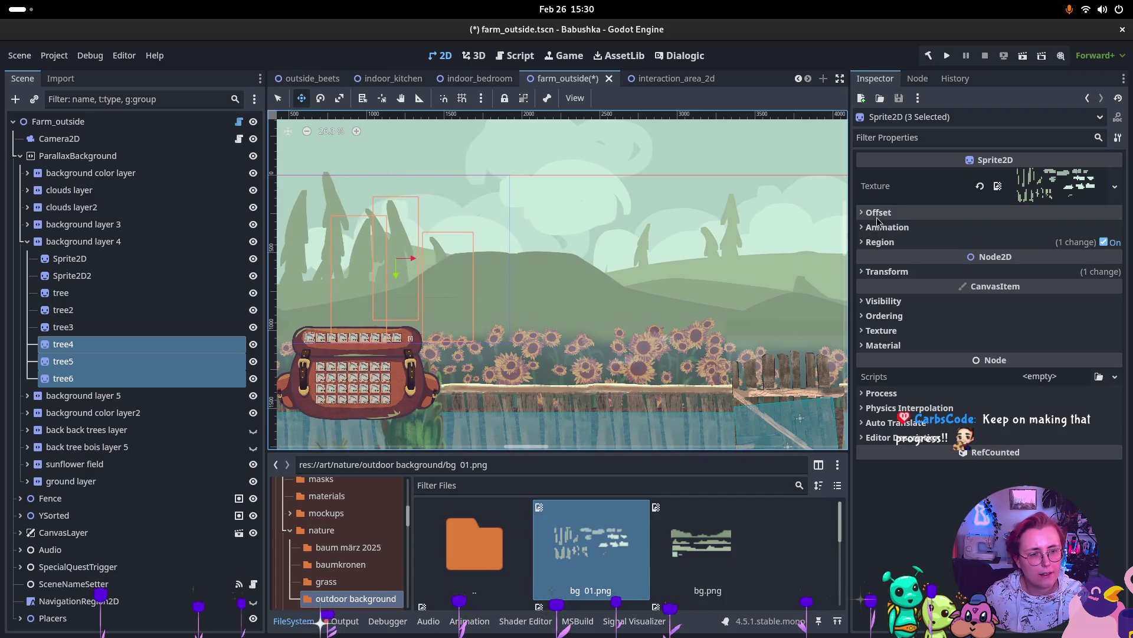
{"action": "left_click", "coordinate": [1002, 290]}
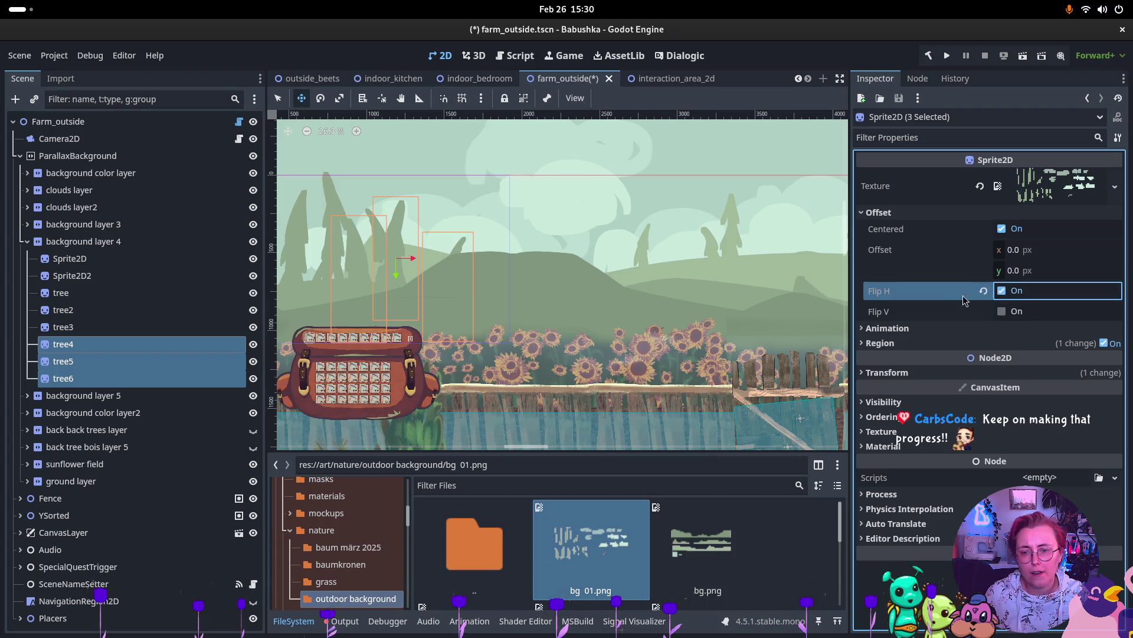
{"action": "mouse_move", "coordinate": [431, 297]}
{"action": "left_mouse_down"}
{"action": "mouse_move", "coordinate": [726, 278]}
{"action": "mouse_move", "coordinate": [673, 272]}
{"action": "mouse_move", "coordinate": [629, 293]}
{"action": "left_mouse_up"}
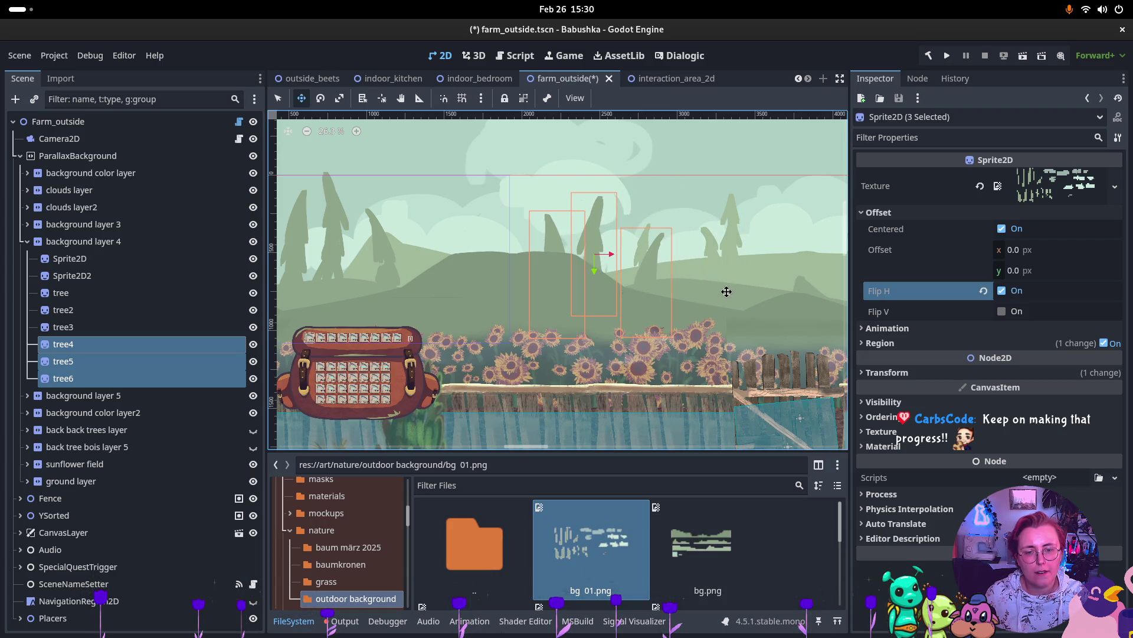
{"action": "left_click_drag", "start_coordinate": [729, 291], "coordinate": [473, 303]}
{"action": "mouse_move", "coordinate": [397, 285]}
{"action": "left_mouse_down"}
{"action": "mouse_move", "coordinate": [391, 262]}
{"action": "mouse_move", "coordinate": [417, 261]}
{"action": "left_mouse_up"}
{"action": "key", "text": "ctrl+d"}
Step: Move tree7–tree9 further right and switch off Flip H so they face the original way
{"action": "mouse_move", "coordinate": [367, 287]}
{"action": "left_mouse_down"}
{"action": "mouse_move", "coordinate": [519, 281]}
{"action": "mouse_move", "coordinate": [592, 287]}
{"action": "mouse_move", "coordinate": [548, 301]}
{"action": "mouse_move", "coordinate": [618, 299]}
{"action": "mouse_move", "coordinate": [589, 303]}
{"action": "left_mouse_up"}
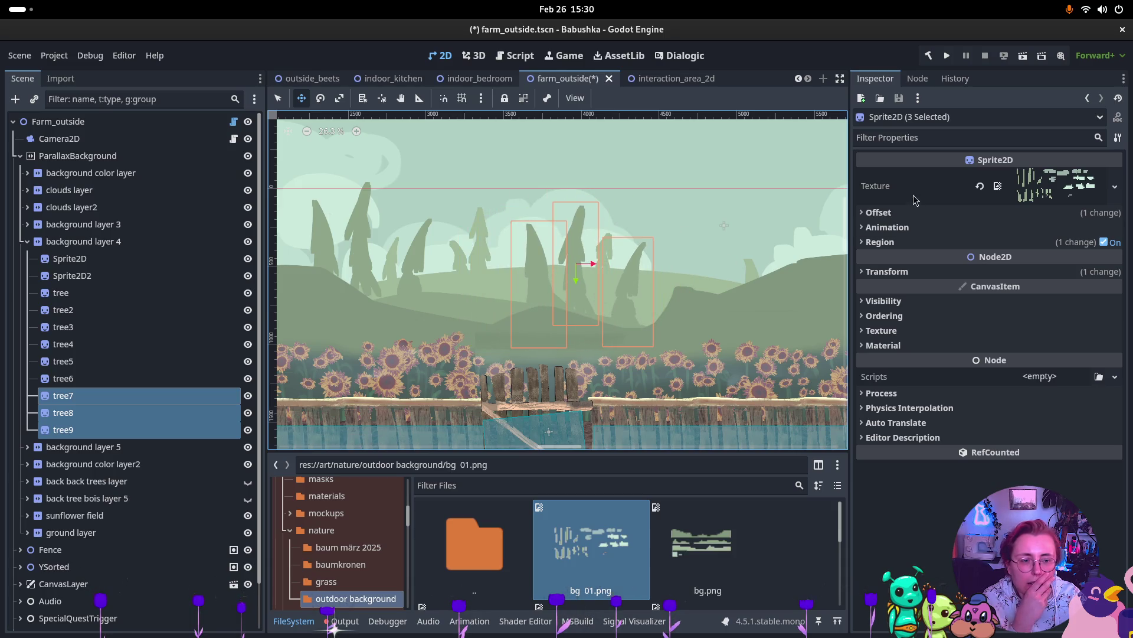
{"action": "left_click", "coordinate": [889, 241]}
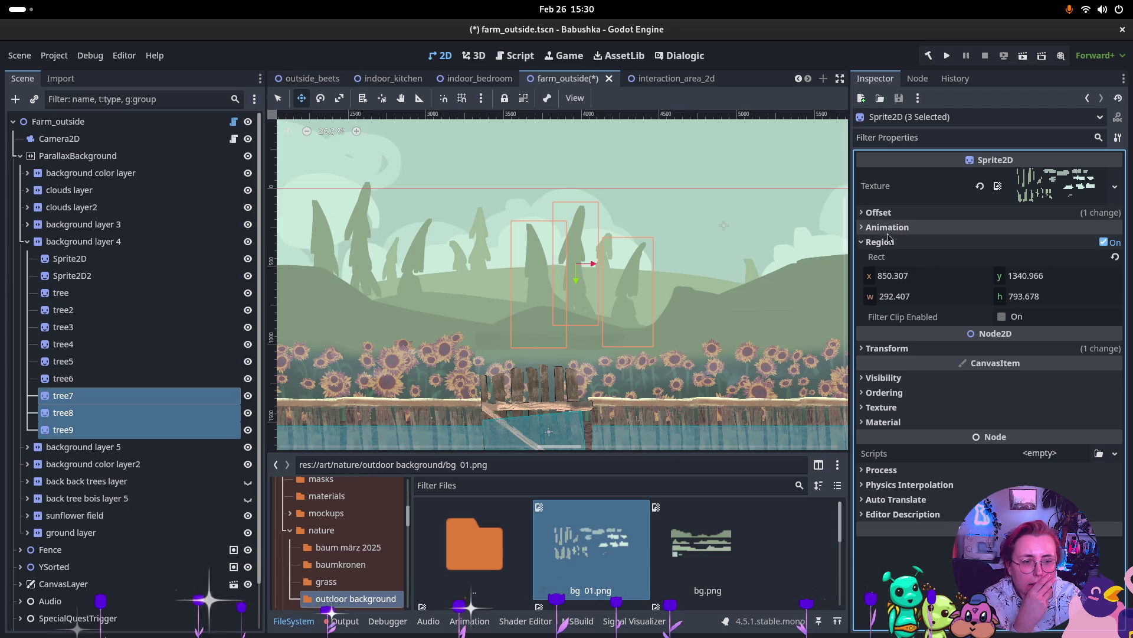
{"action": "left_click", "coordinate": [889, 242]}
{"action": "left_click", "coordinate": [912, 212]}
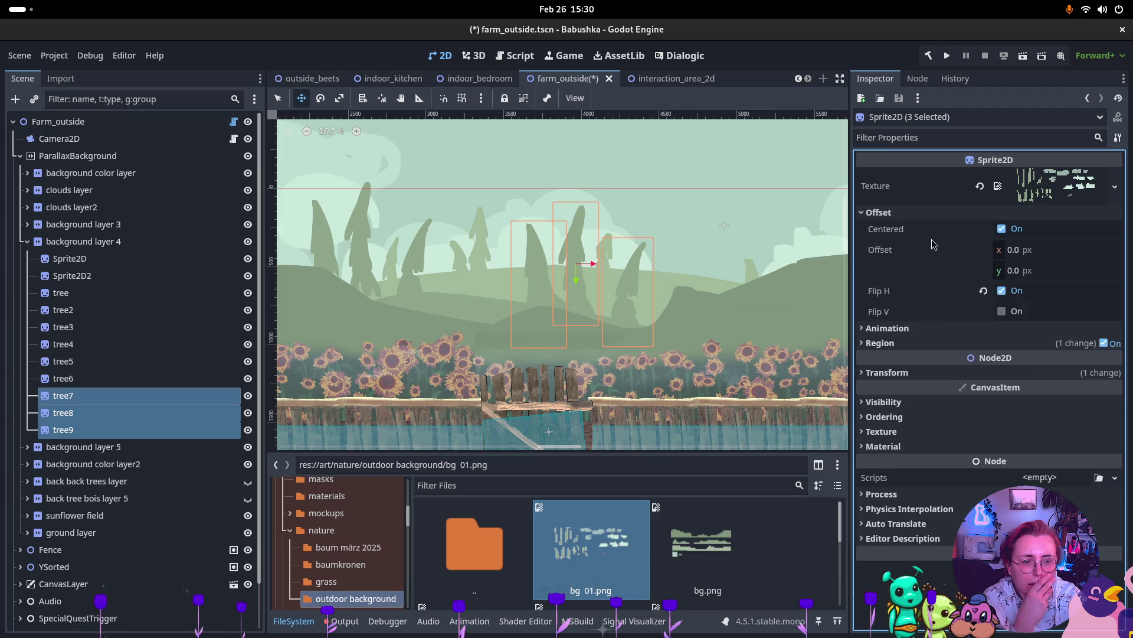
{"action": "left_click", "coordinate": [1001, 290]}
{"action": "scroll", "coordinate": [722, 241], "scroll_direction": "down", "scroll_amount": 3}
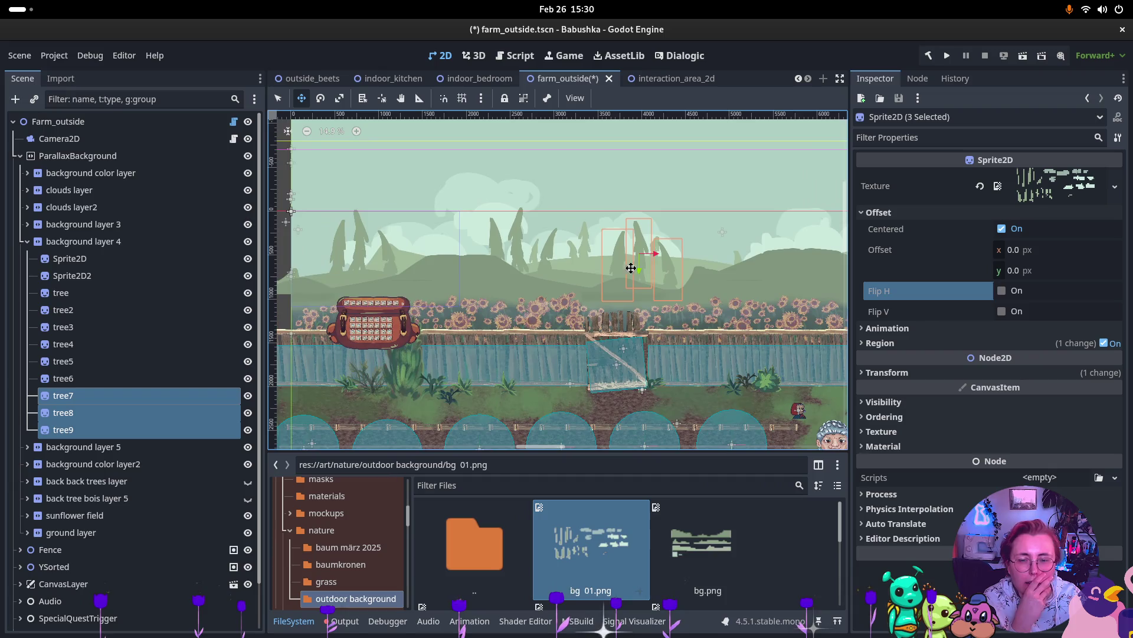
{"action": "scroll", "coordinate": [561, 263], "scroll_direction": "right", "scroll_amount": 5}
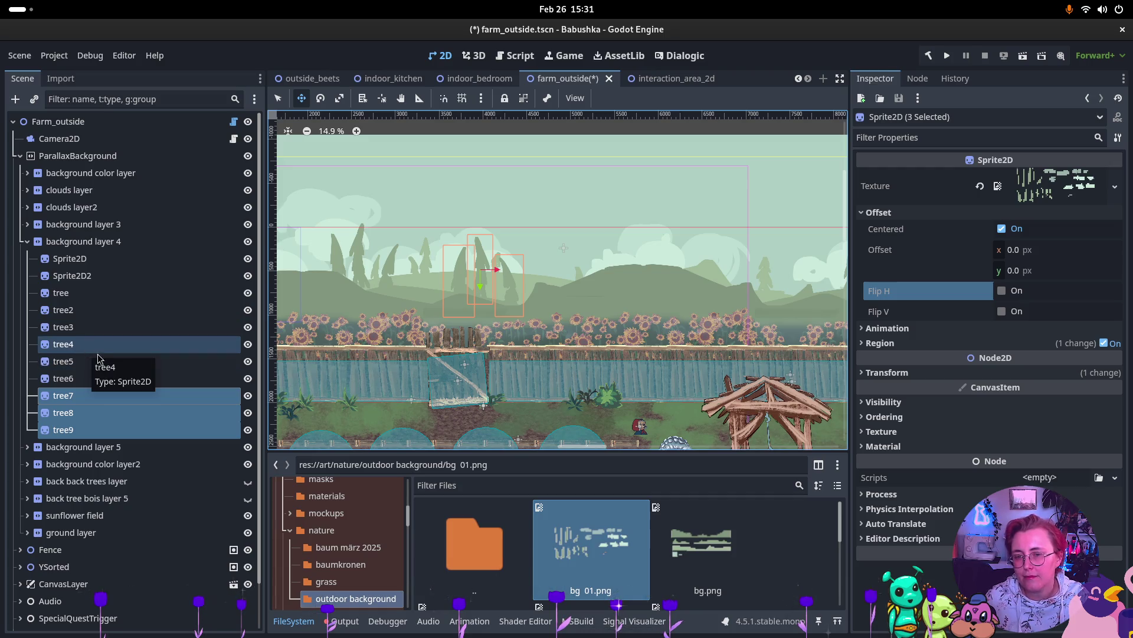
{"action": "scroll", "coordinate": [484, 295], "scroll_direction": "left", "scroll_amount": 6}
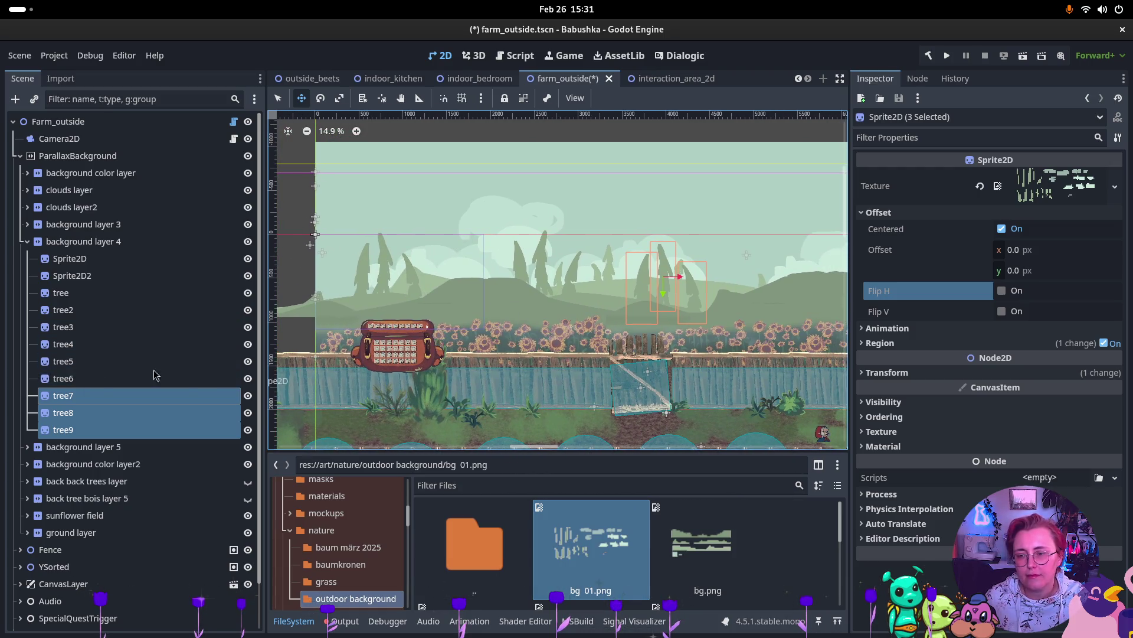
{"action": "left_click", "coordinate": [68, 309]}
Step: Select four trees through tree9 and duplicate them as tree10–tree13
{"action": "left_click", "coordinate": [77, 396], "text": "shift"}
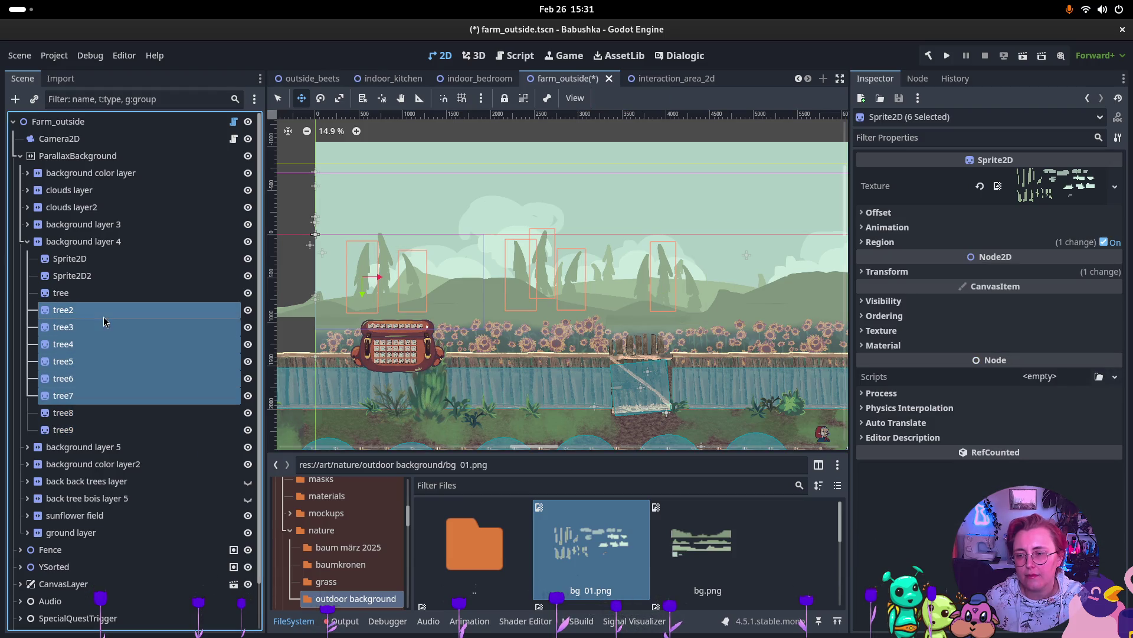
{"action": "left_click", "coordinate": [89, 310]}
{"action": "left_click", "coordinate": [92, 344]}
{"action": "left_click", "coordinate": [89, 360], "text": "ctrl"}
{"action": "left_click", "coordinate": [77, 396], "text": "ctrl"}
{"action": "left_click", "coordinate": [71, 412], "text": "ctrl"}
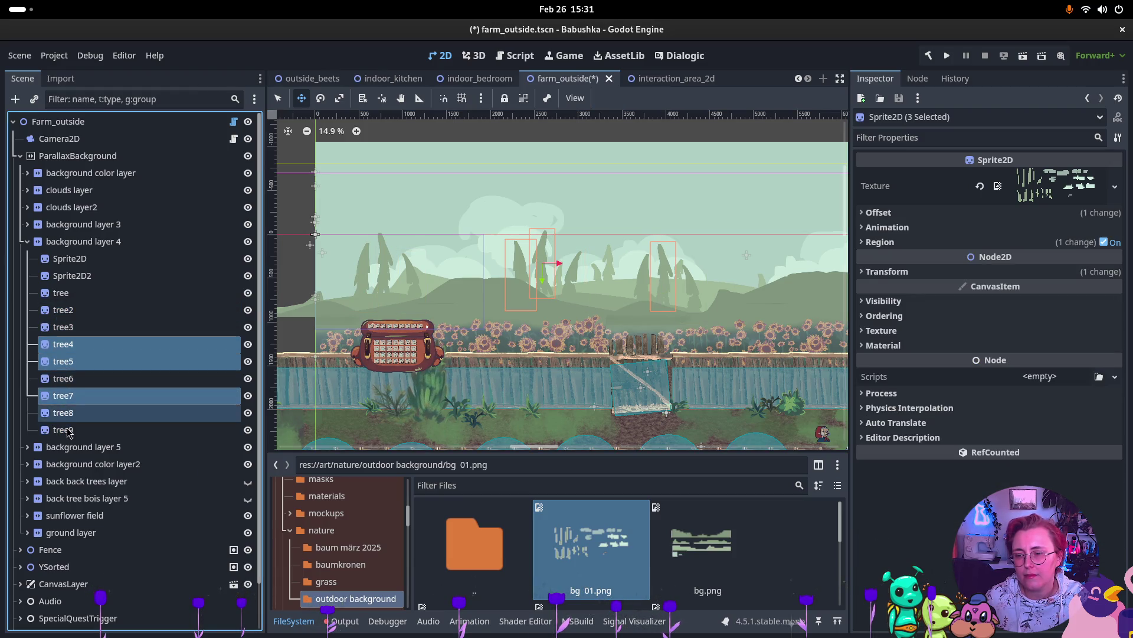
{"action": "left_click", "coordinate": [68, 430], "text": "ctrl"}
{"action": "key", "text": "ctrl+d"}
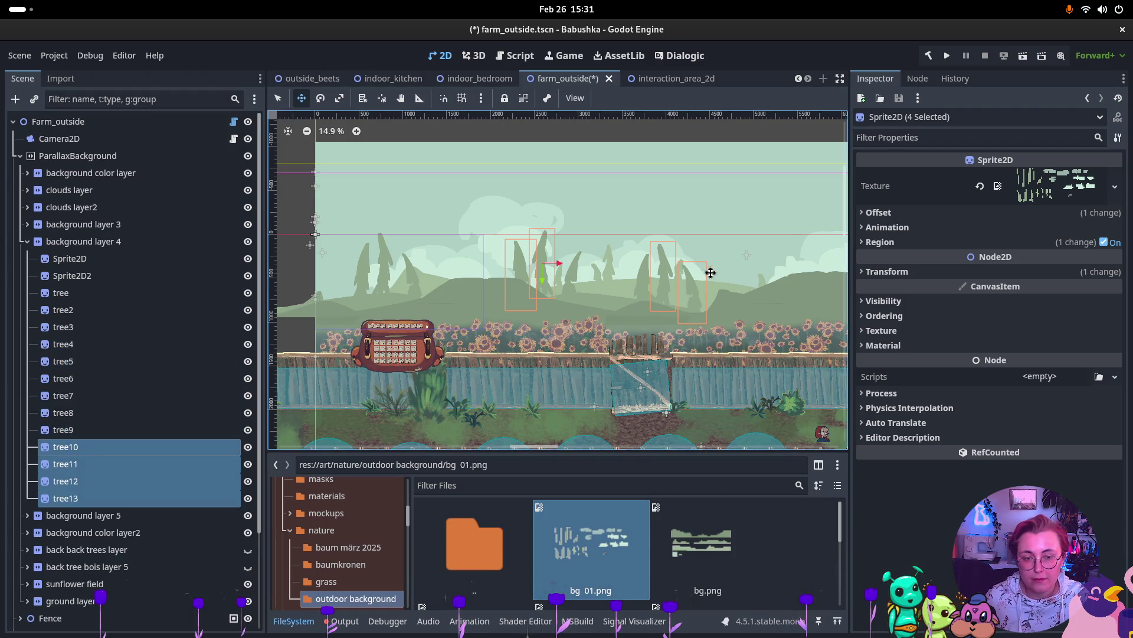
Step: Move tree10–tree13 right along the hills and switch off Flip H
{"action": "left_click_drag", "start_coordinate": [698, 304], "coordinate": [884, 326]}
{"action": "scroll", "coordinate": [615, 294], "scroll_direction": "right", "scroll_amount": 5}
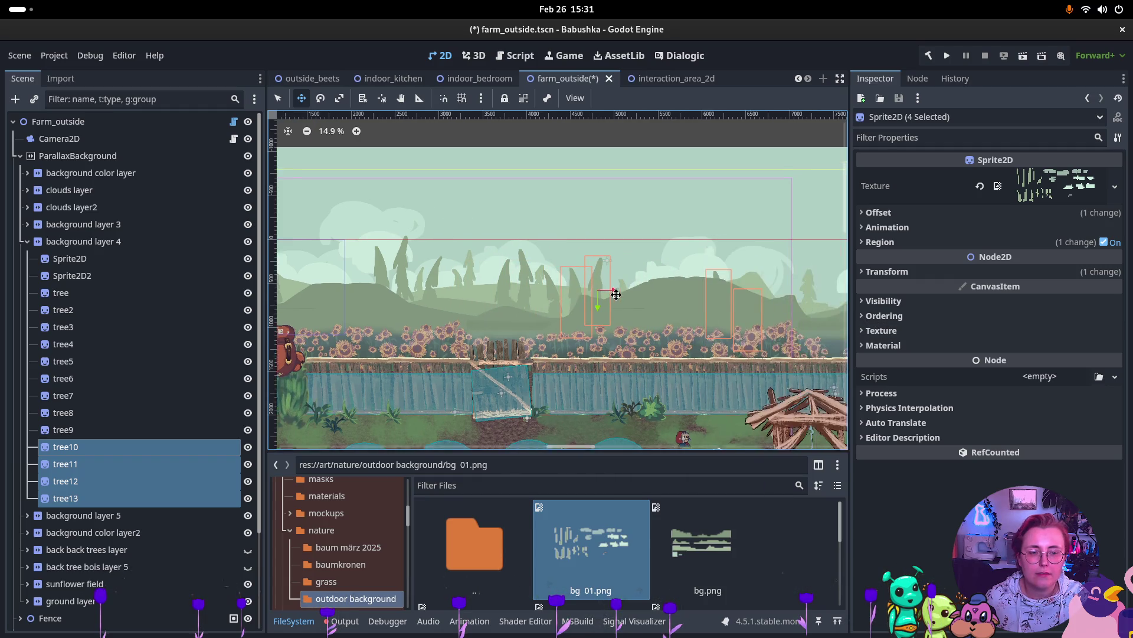
{"action": "left_click_drag", "start_coordinate": [721, 312], "coordinate": [723, 308]}
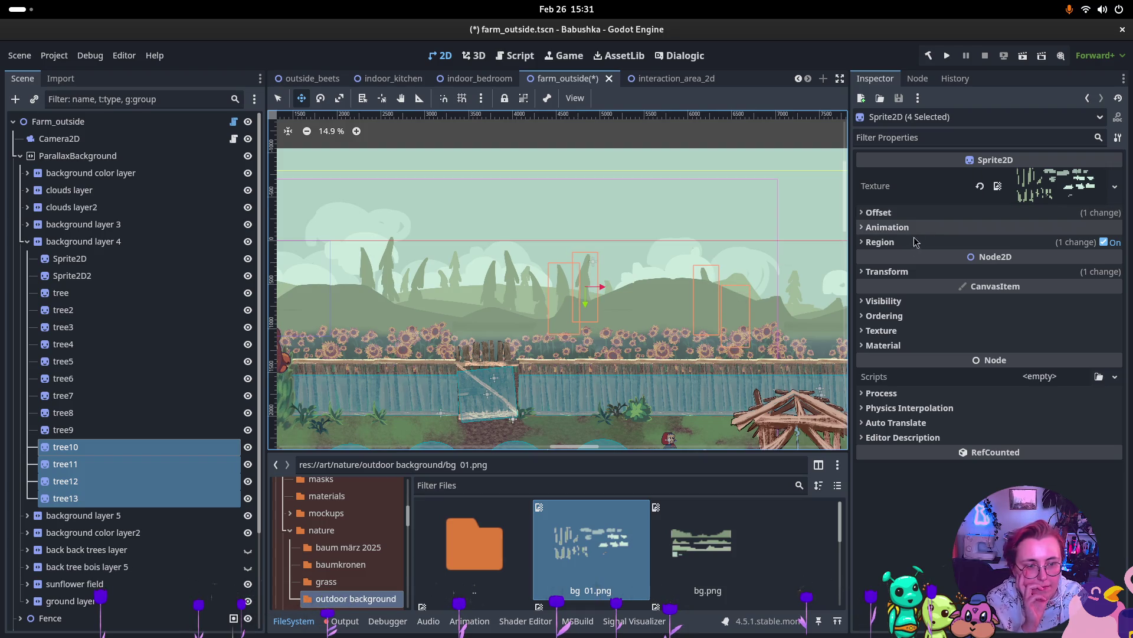
{"action": "left_click", "coordinate": [891, 213]}
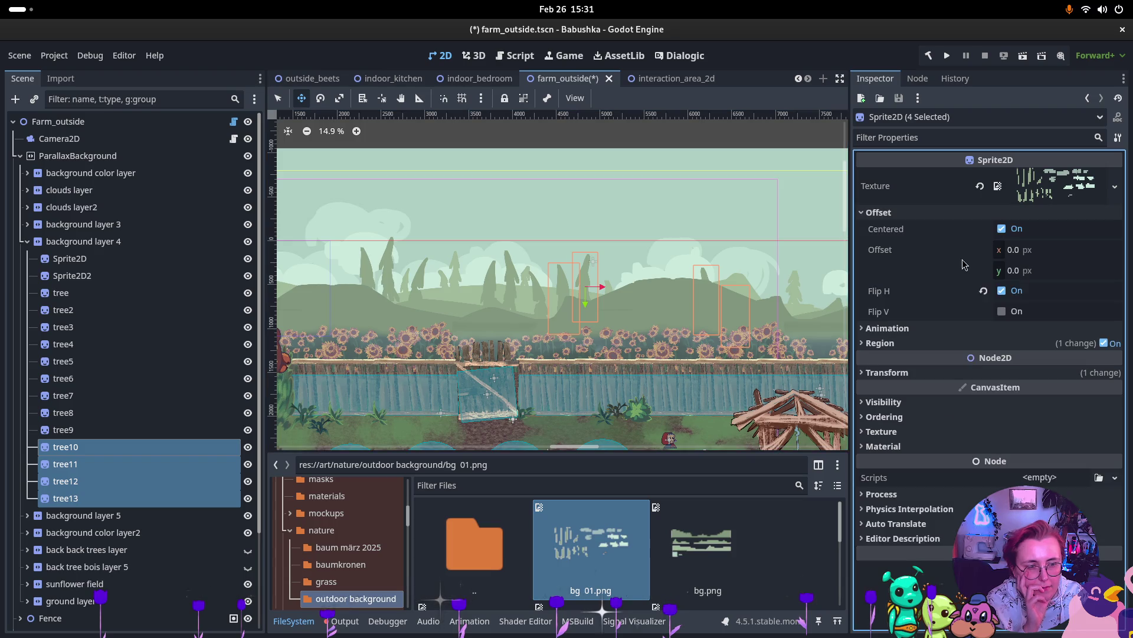
{"action": "left_click", "coordinate": [1002, 290]}
{"action": "scroll", "coordinate": [662, 283], "scroll_direction": "right", "scroll_amount": 5}
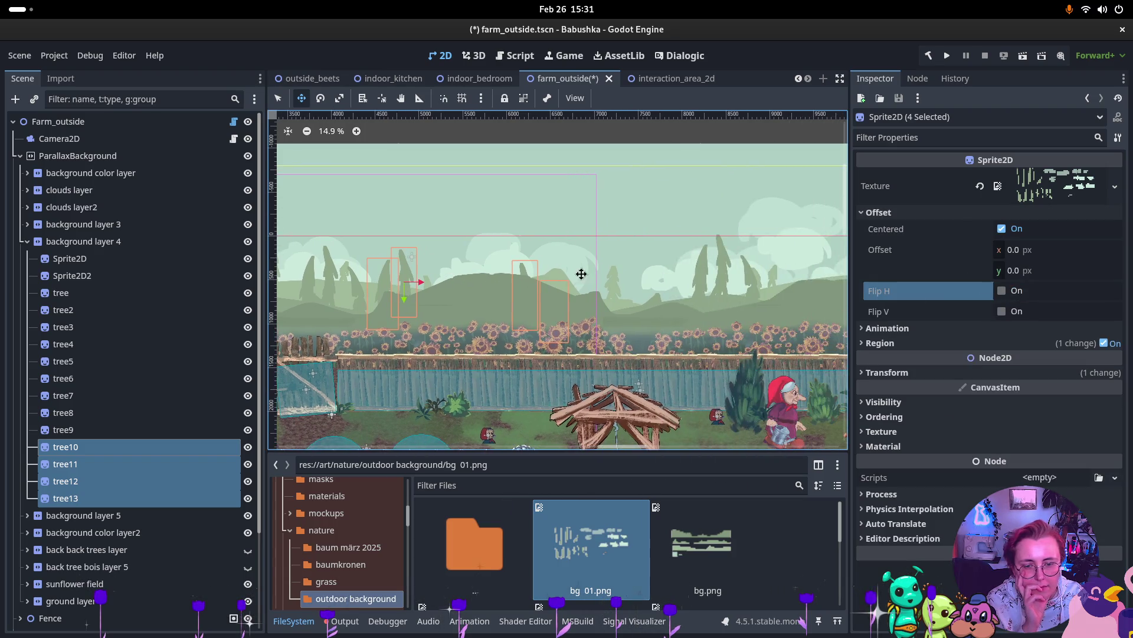
{"action": "left_click", "coordinate": [83, 412]}
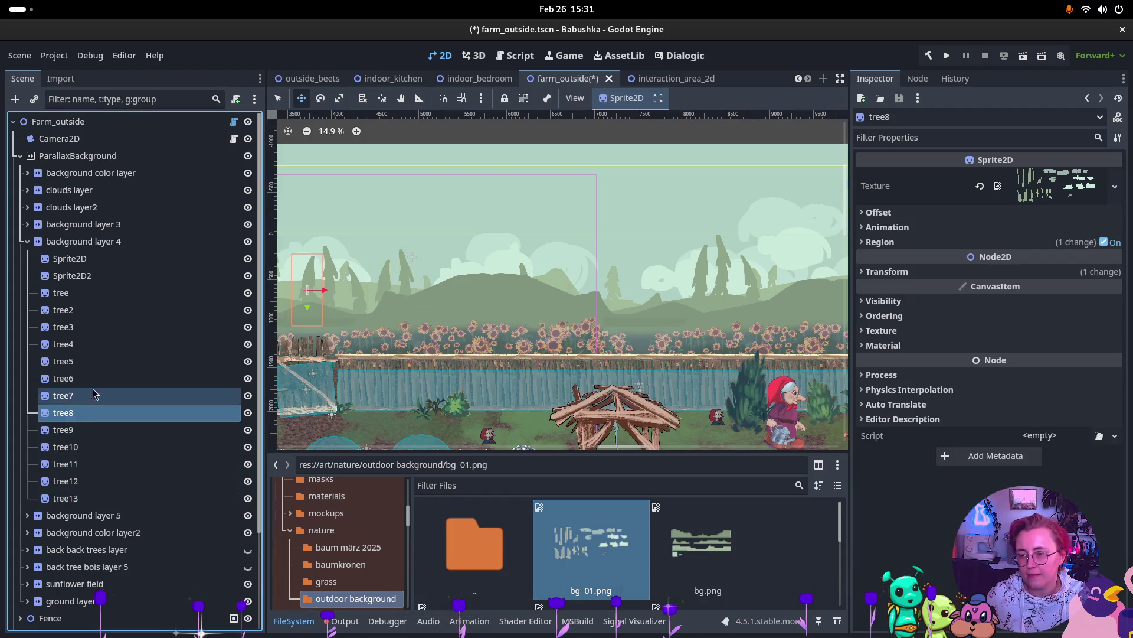
{"action": "left_click", "coordinate": [91, 347], "text": "shift"}
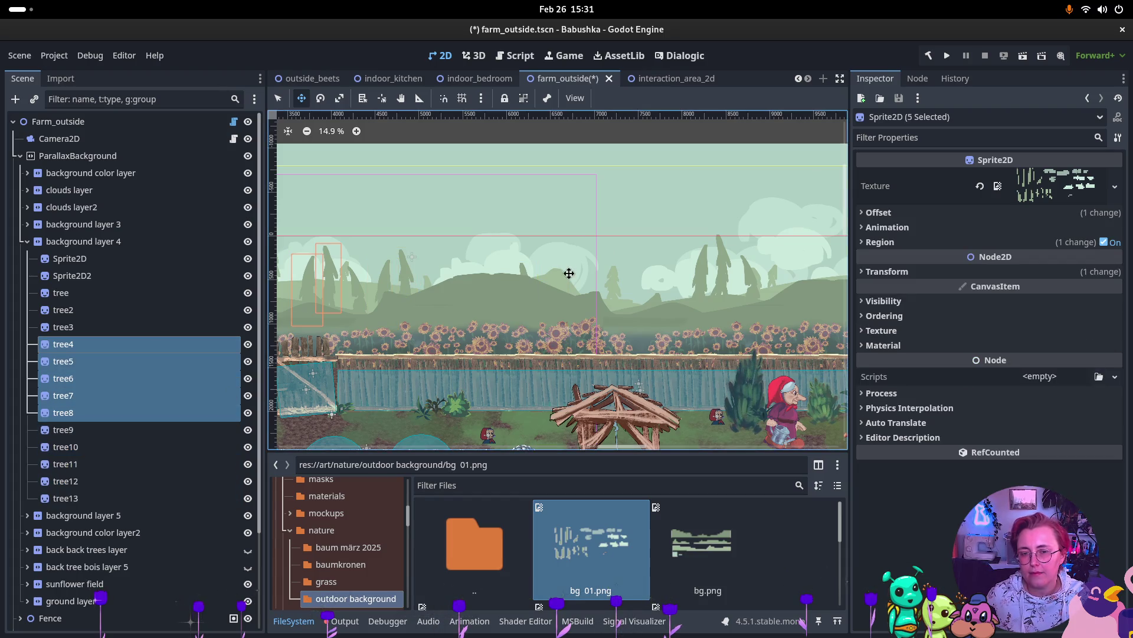
Step: Undo the accidental move of cloud5 and clear the selection
{"action": "left_click", "coordinate": [280, 101]}
{"action": "left_click", "coordinate": [387, 306]}
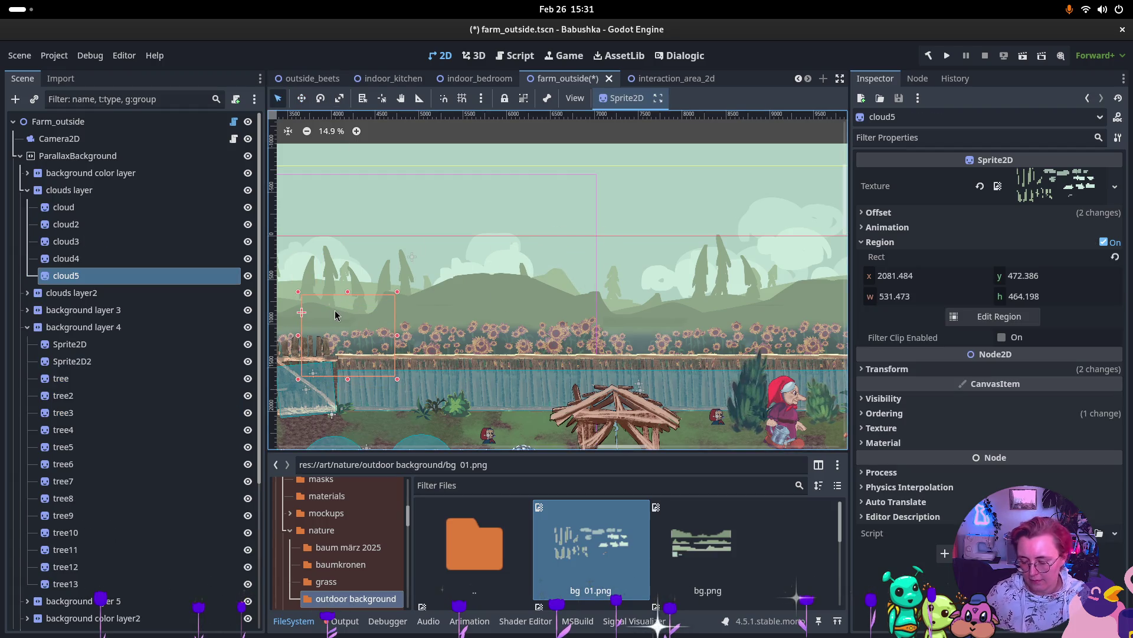
{"action": "key", "text": "ctrl+z"}
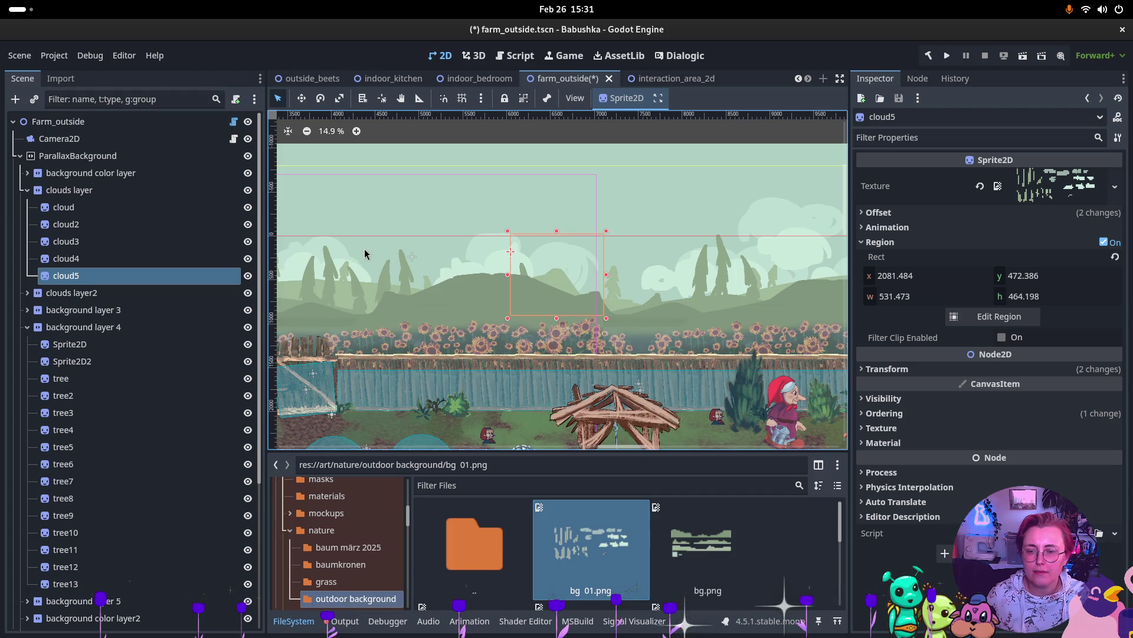
{"action": "key", "text": "Escape"}
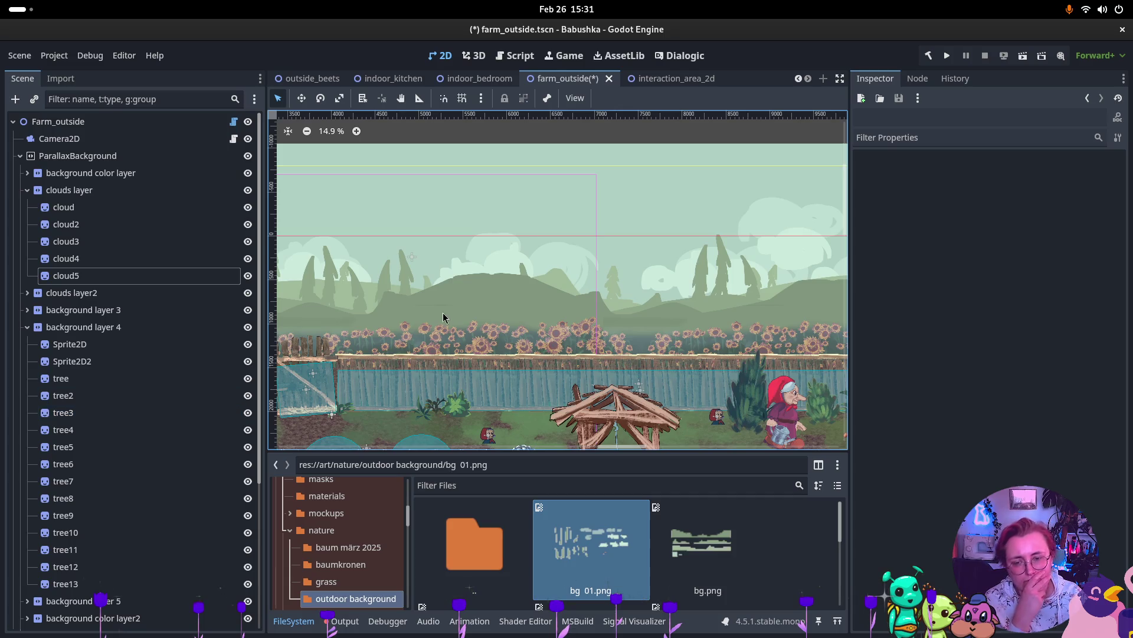
Step: Duplicate tree10–tree13, shift the copies about 1197 px right, and enable Flip H
{"action": "left_click", "coordinate": [71, 583]}
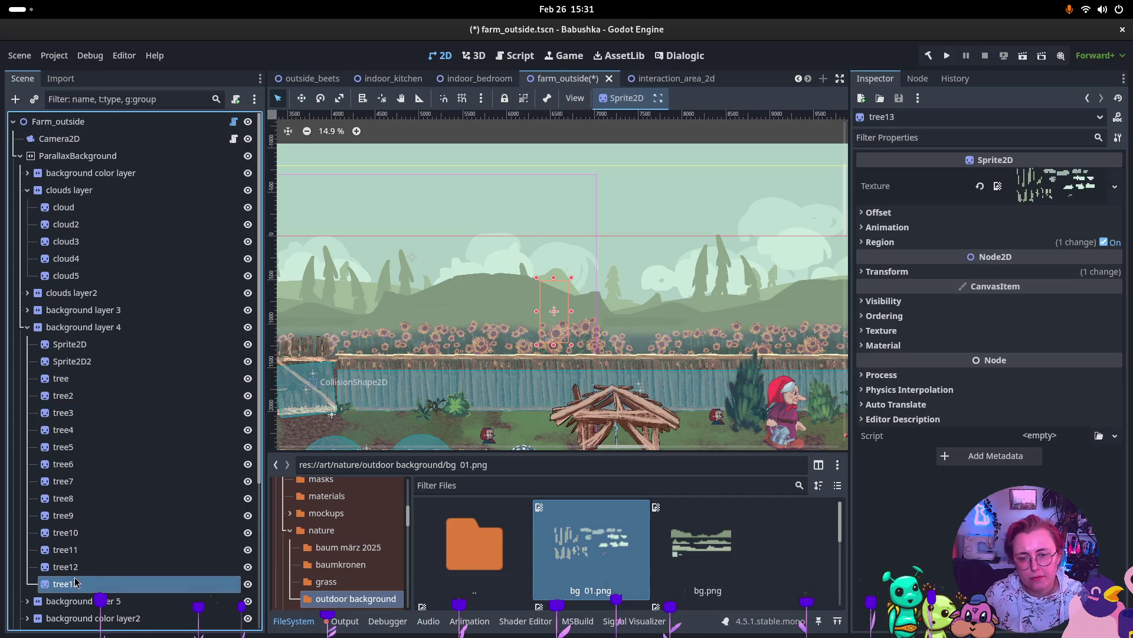
{"action": "left_click", "coordinate": [82, 572], "text": "shift"}
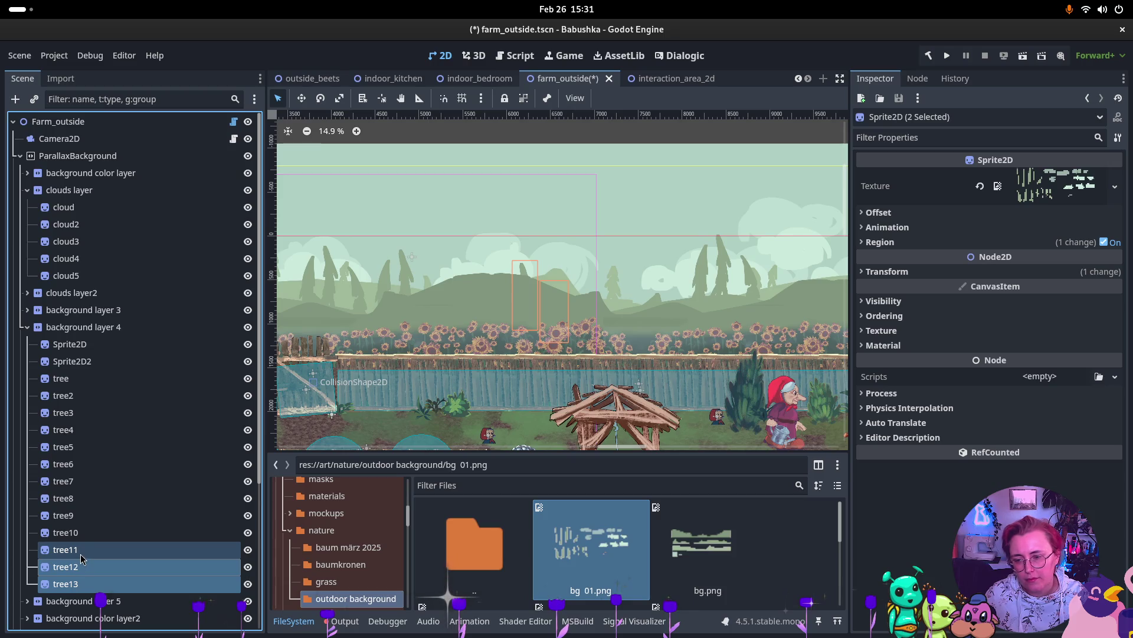
{"action": "left_click", "coordinate": [80, 531], "text": "shift"}
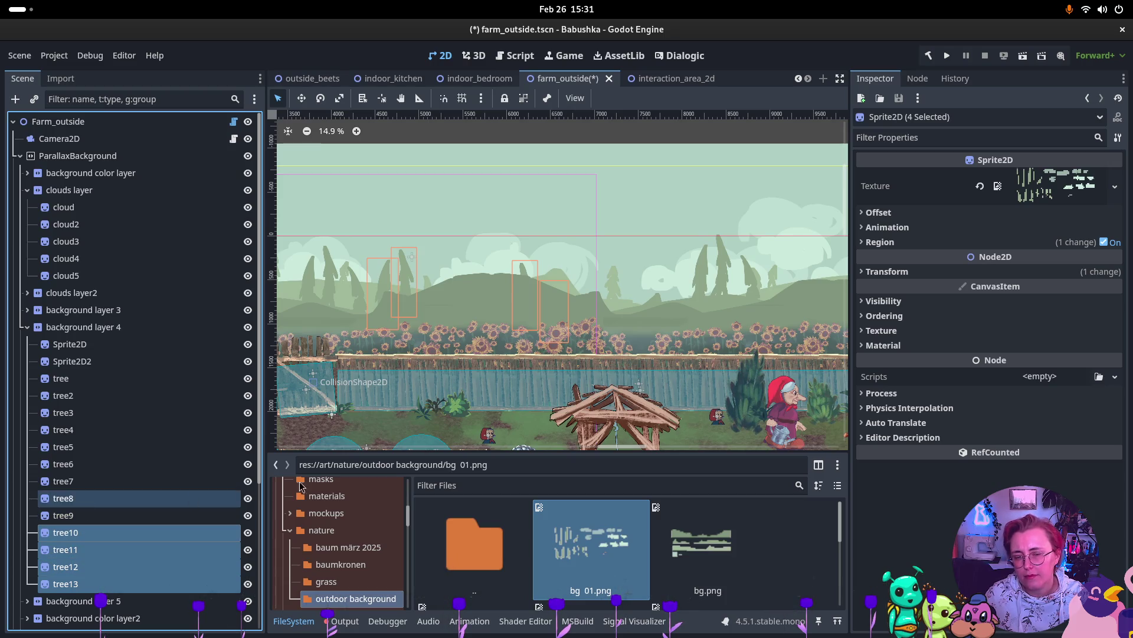
{"action": "key", "text": "ctrl+d"}
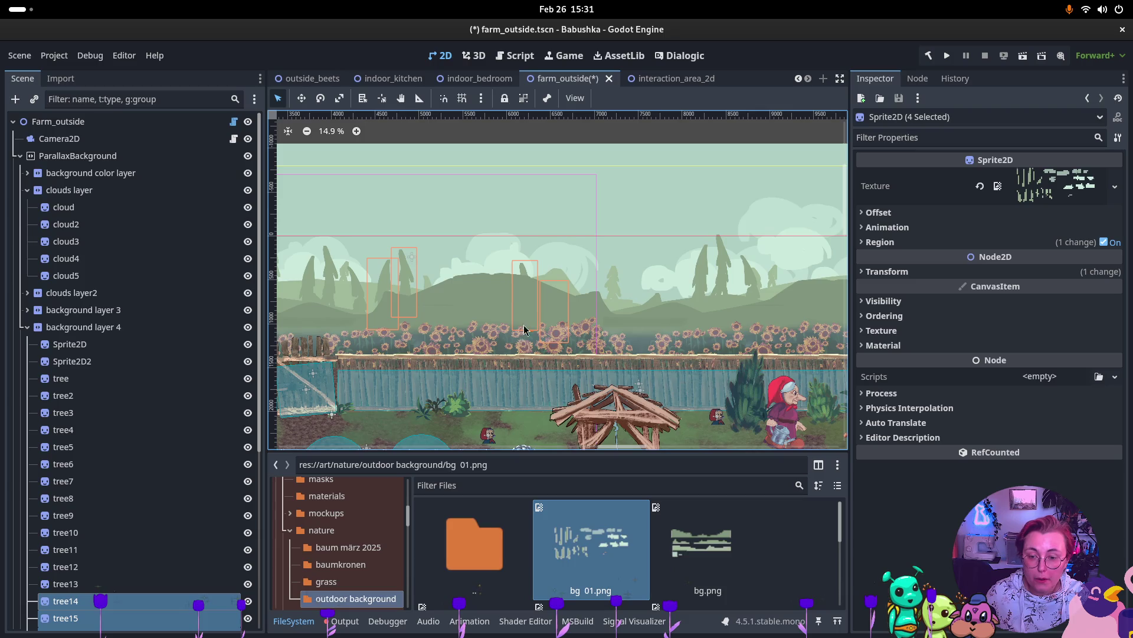
{"action": "mouse_move", "coordinate": [565, 311]}
{"action": "left_mouse_down"}
{"action": "mouse_move", "coordinate": [668, 304]}
{"action": "mouse_move", "coordinate": [654, 296]}
{"action": "left_mouse_up"}
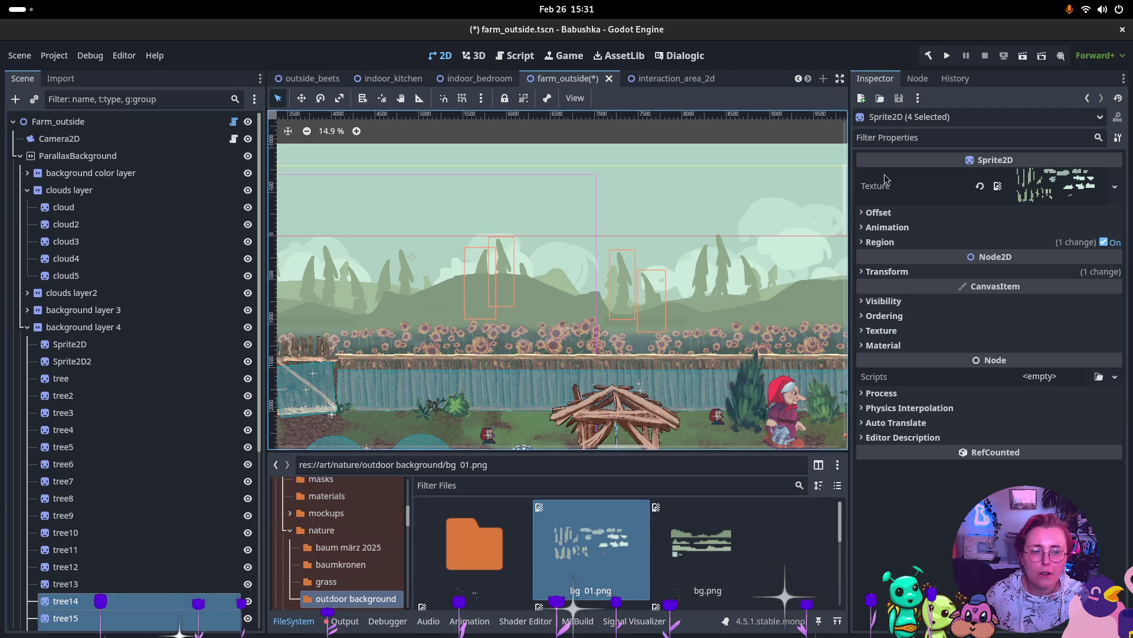
{"action": "left_click", "coordinate": [885, 212]}
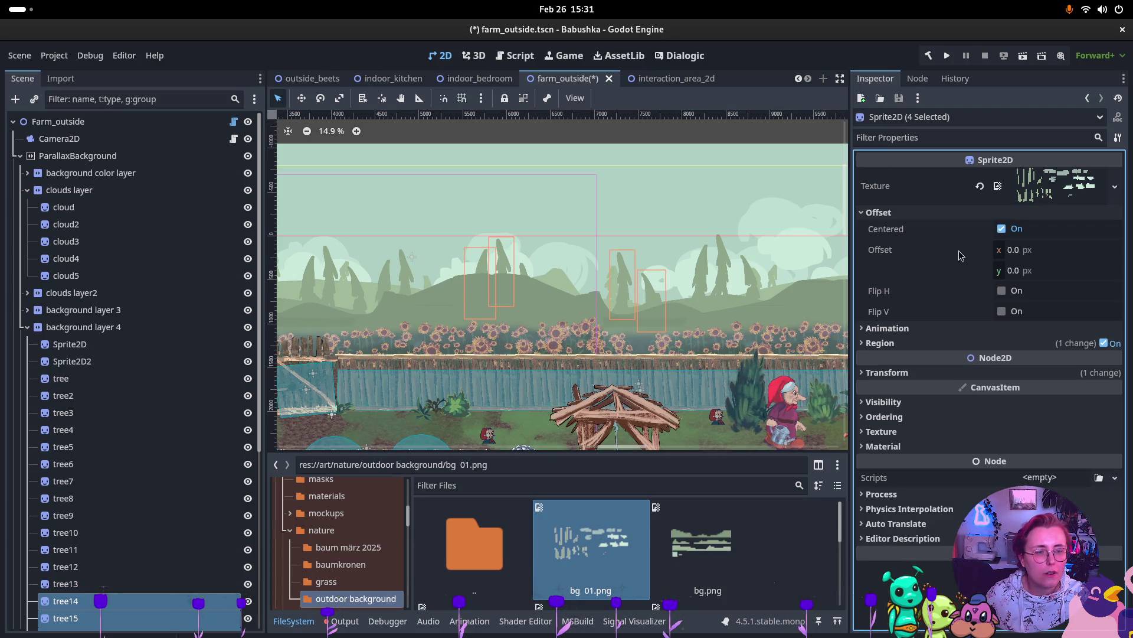
{"action": "left_click", "coordinate": [1001, 291]}
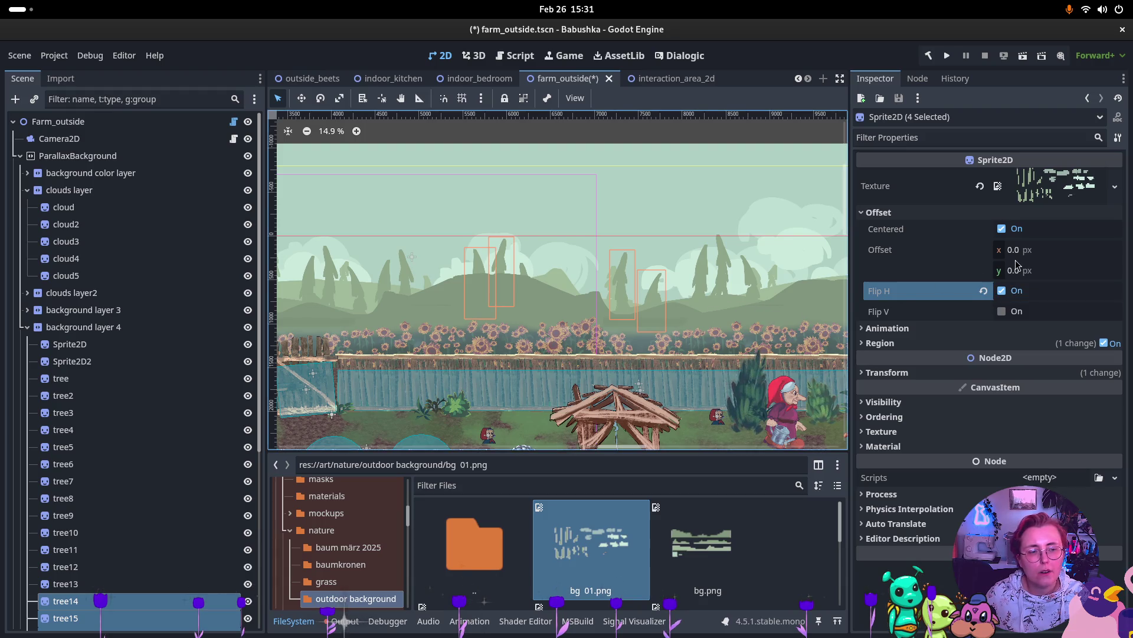
Step: Collapse background layer 4, layer 3 and the clouds layer, and expand background color layer2
{"action": "scroll", "coordinate": [602, 323], "scroll_direction": "down", "scroll_amount": 4}
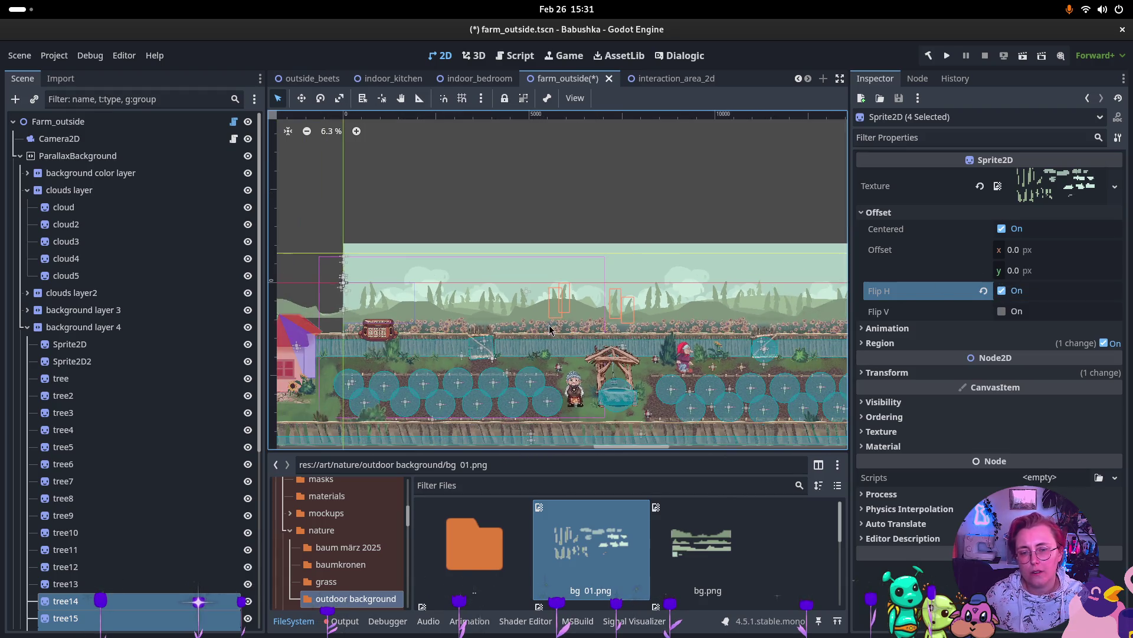
{"action": "scroll", "coordinate": [664, 300], "scroll_direction": "up", "scroll_amount": 3}
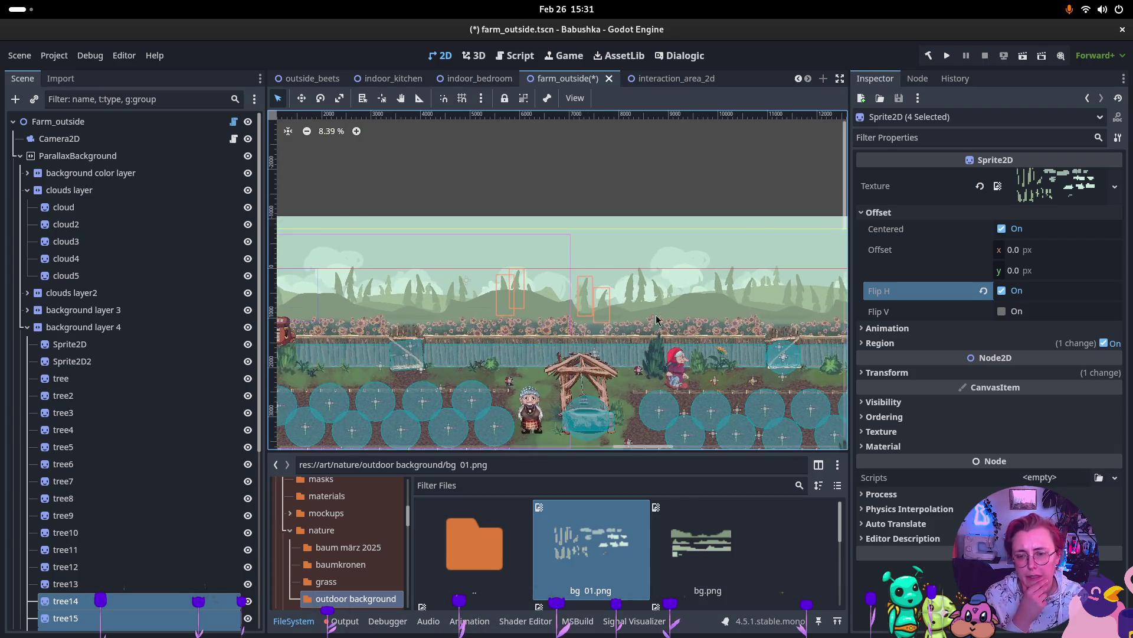
{"action": "left_click", "coordinate": [56, 327]}
{"action": "left_click", "coordinate": [28, 327]}
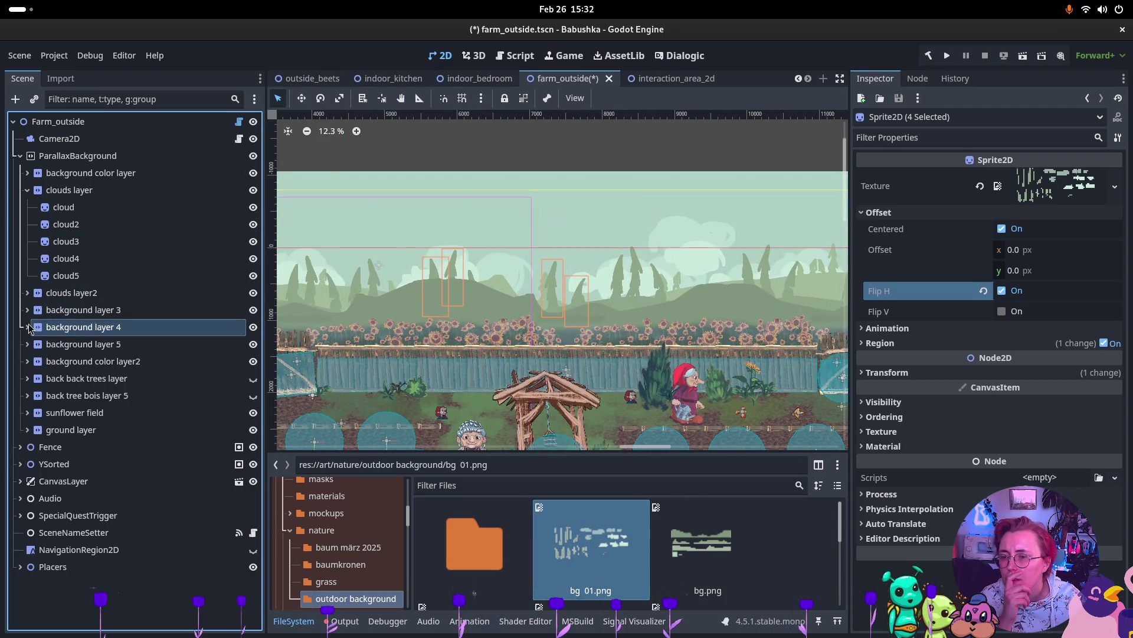
{"action": "left_click", "coordinate": [33, 310]}
{"action": "left_click", "coordinate": [27, 310]}
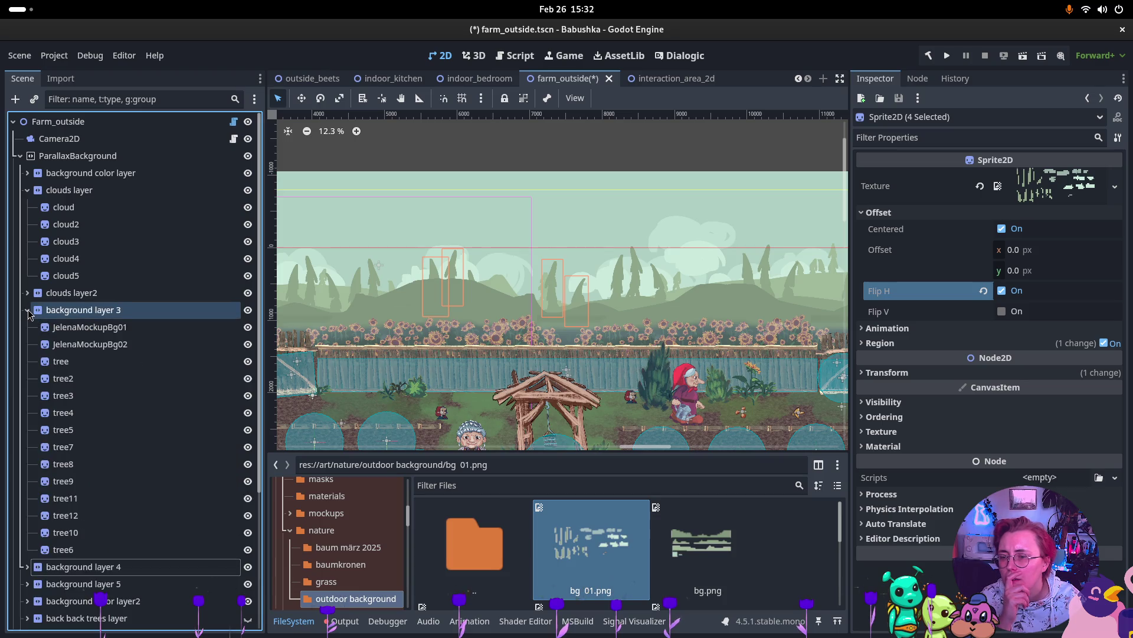
{"action": "left_click", "coordinate": [28, 310]}
{"action": "left_click", "coordinate": [33, 190]}
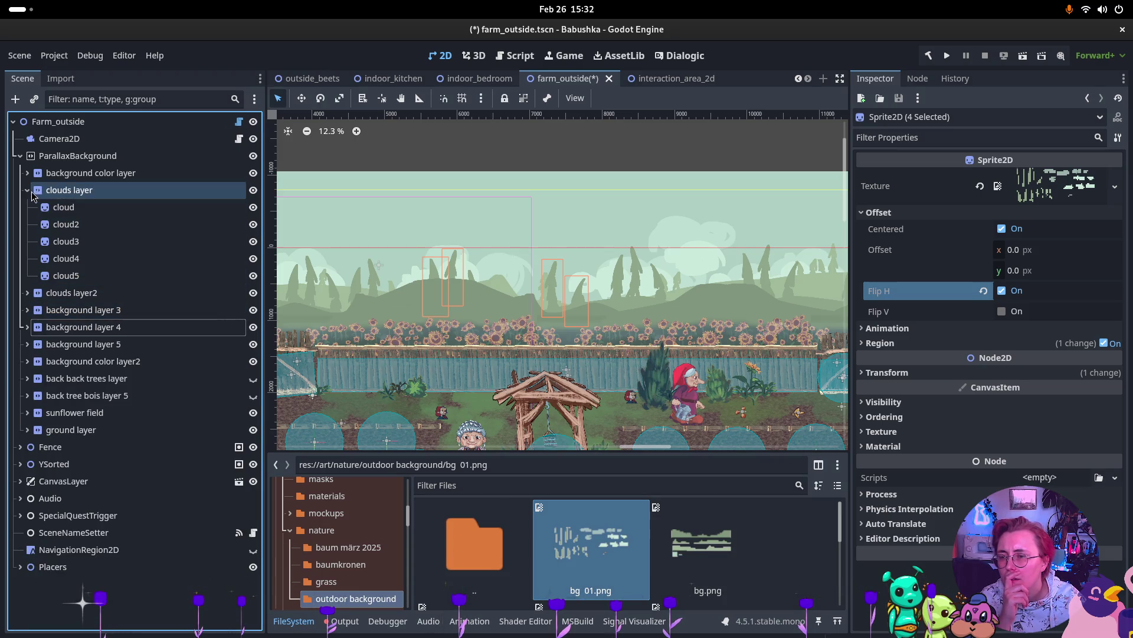
{"action": "left_click", "coordinate": [28, 191]}
{"action": "left_click", "coordinate": [34, 259]}
{"action": "left_click", "coordinate": [36, 276]}
{"action": "left_click", "coordinate": [28, 275]}
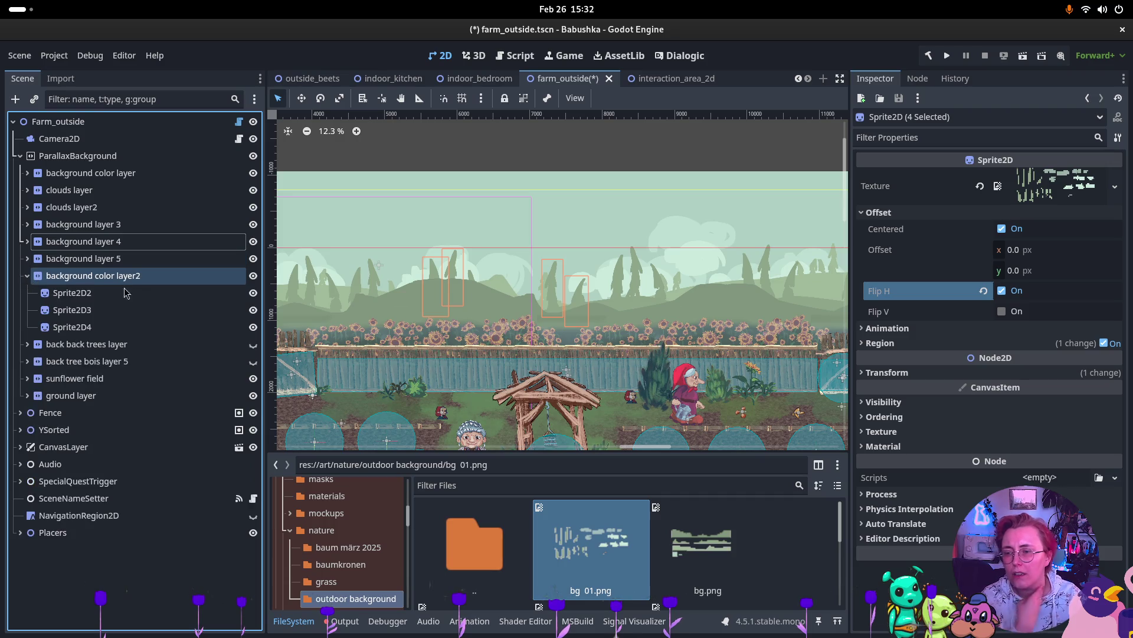
{"action": "left_click", "coordinate": [148, 307]}
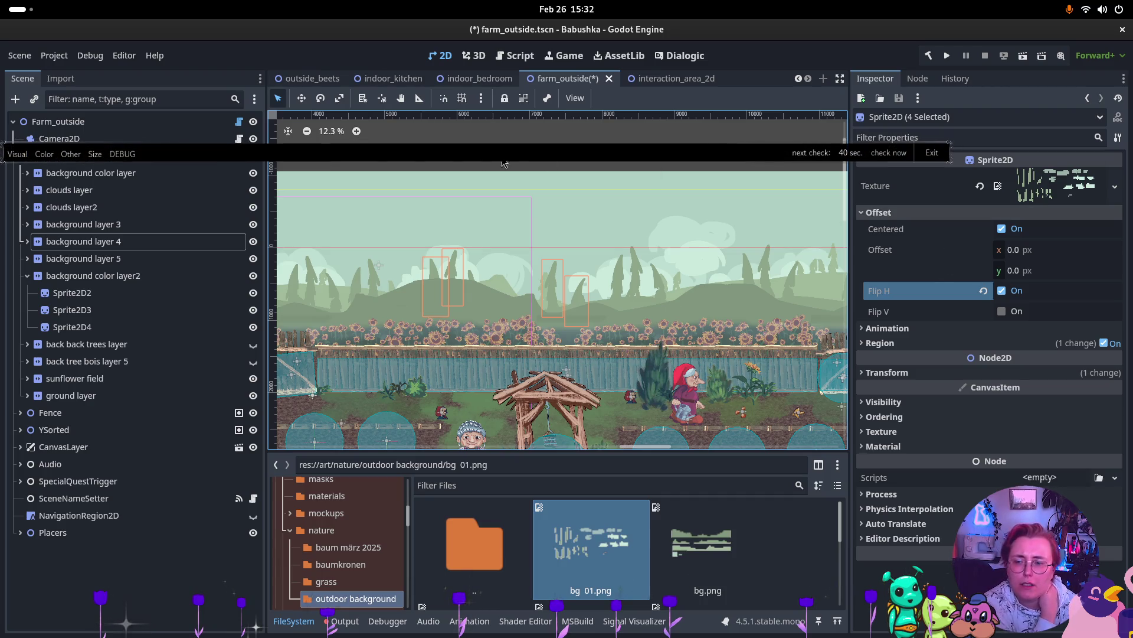
Step: Inspect Sprite2D2 and Sprite2D in background layer 5, then select background color layer2
{"action": "left_click", "coordinate": [27, 259]}
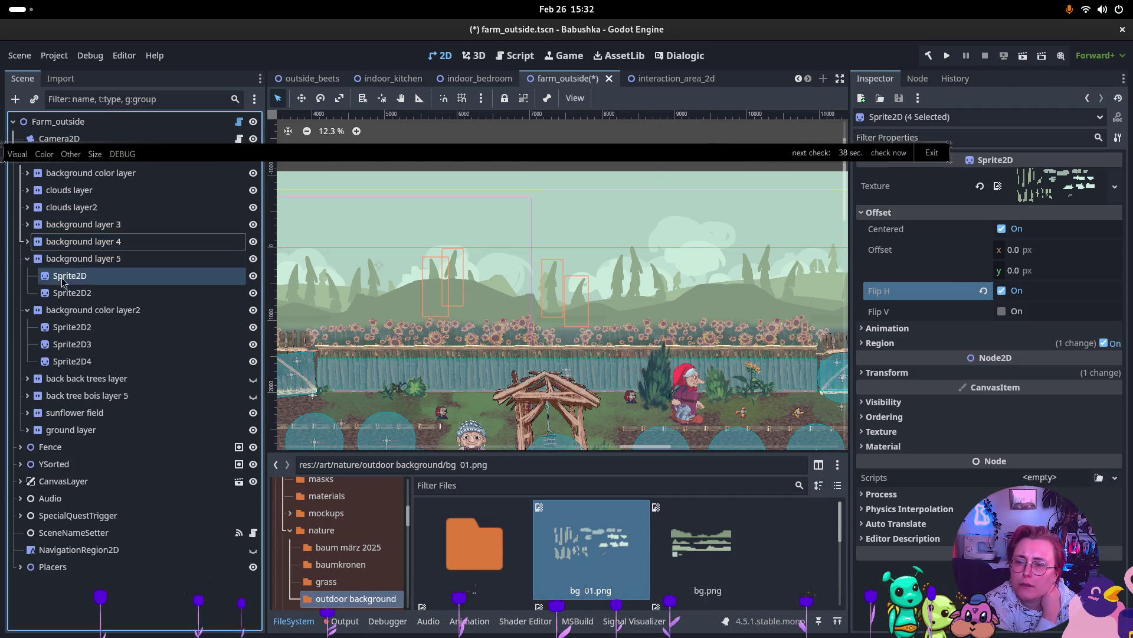
{"action": "left_click", "coordinate": [95, 292]}
{"action": "left_click", "coordinate": [95, 292]}
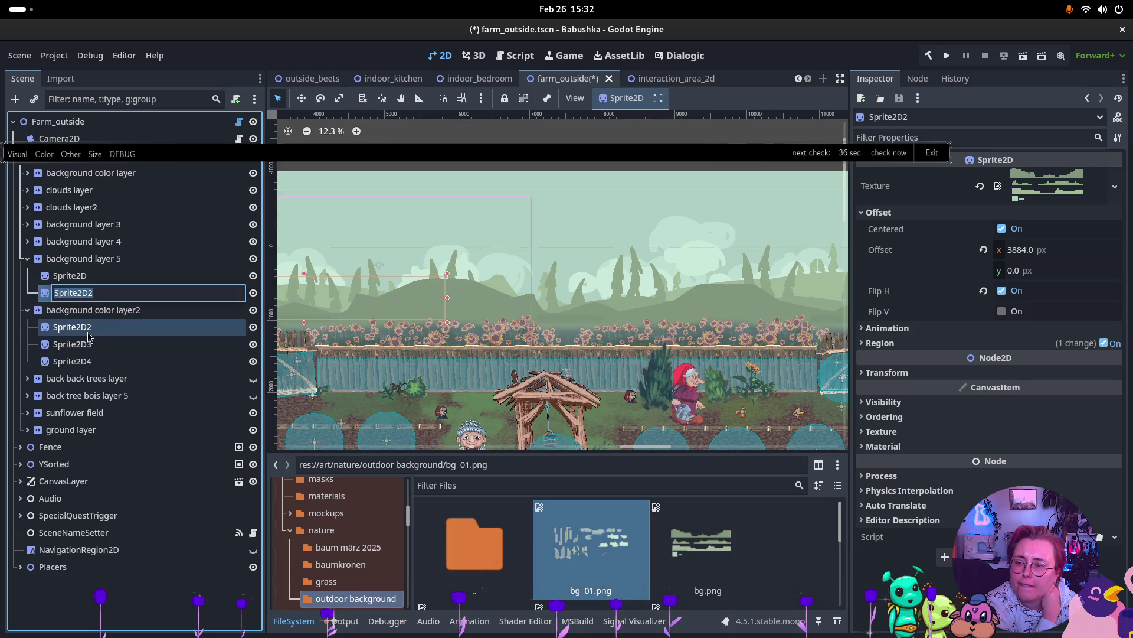
{"action": "key", "text": "Escape"}
{"action": "left_click", "coordinate": [25, 276], "text": "shift"}
{"action": "left_click", "coordinate": [27, 258]}
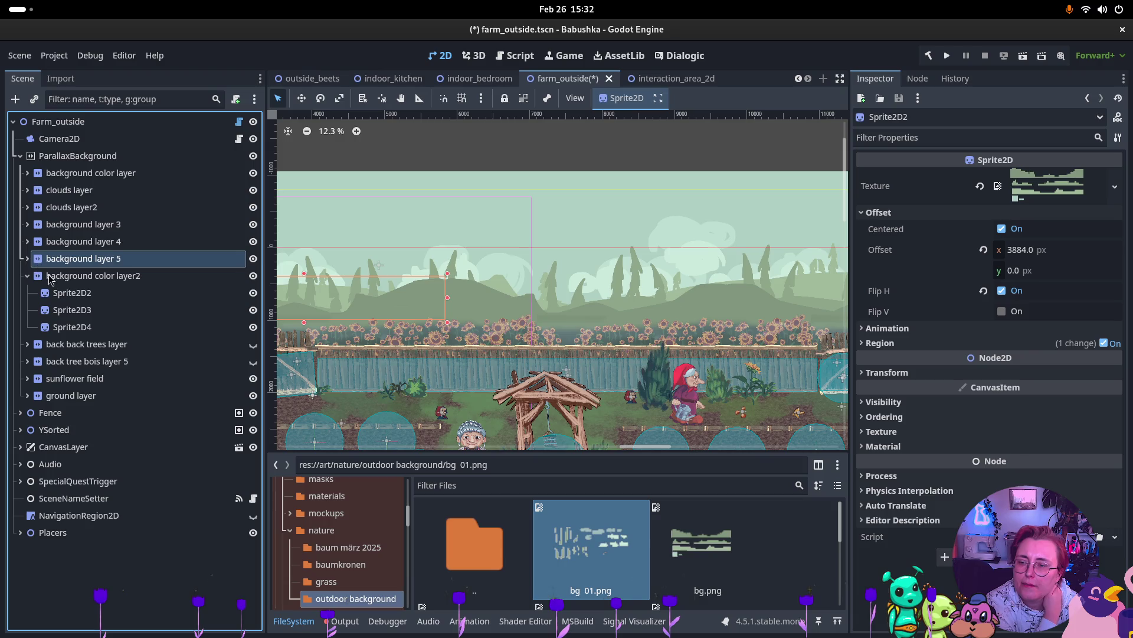
{"action": "left_click", "coordinate": [96, 281]}
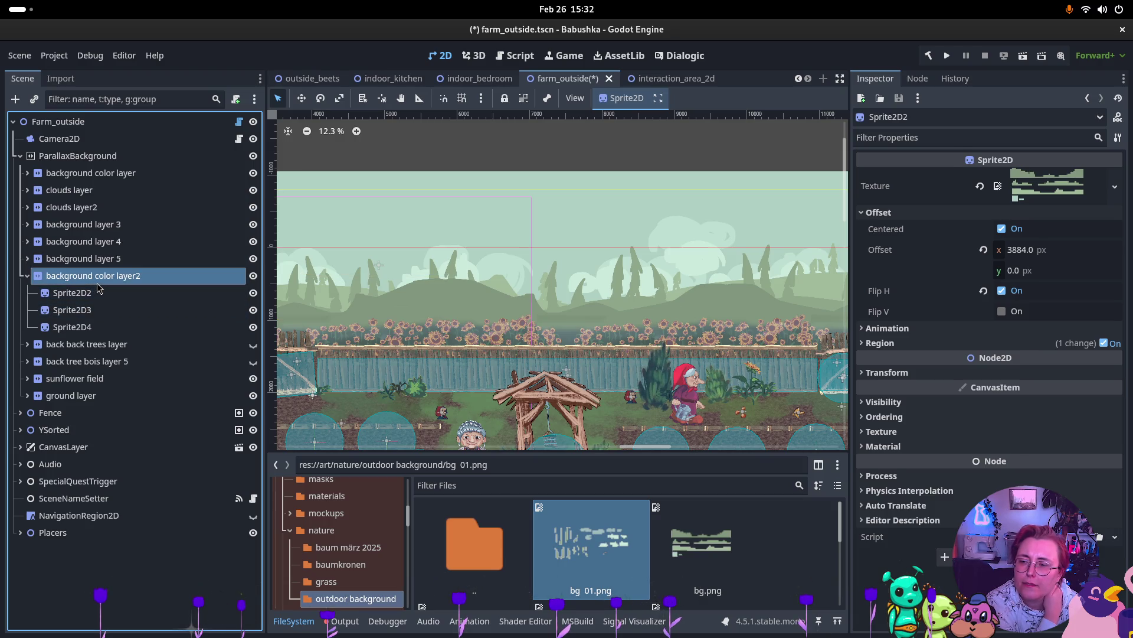
{"action": "right_click", "coordinate": [99, 286]}
Step: Create a Sprite2D child under background color layer2 and rename it tree
{"action": "left_click", "coordinate": [142, 244]}
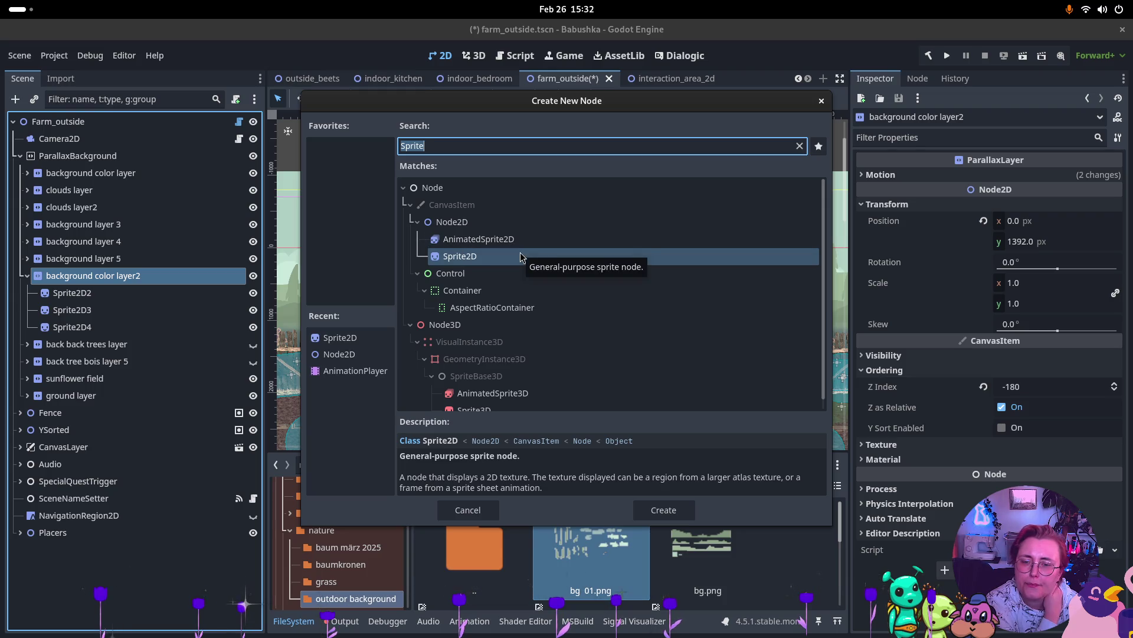
{"action": "left_click", "coordinate": [663, 510]}
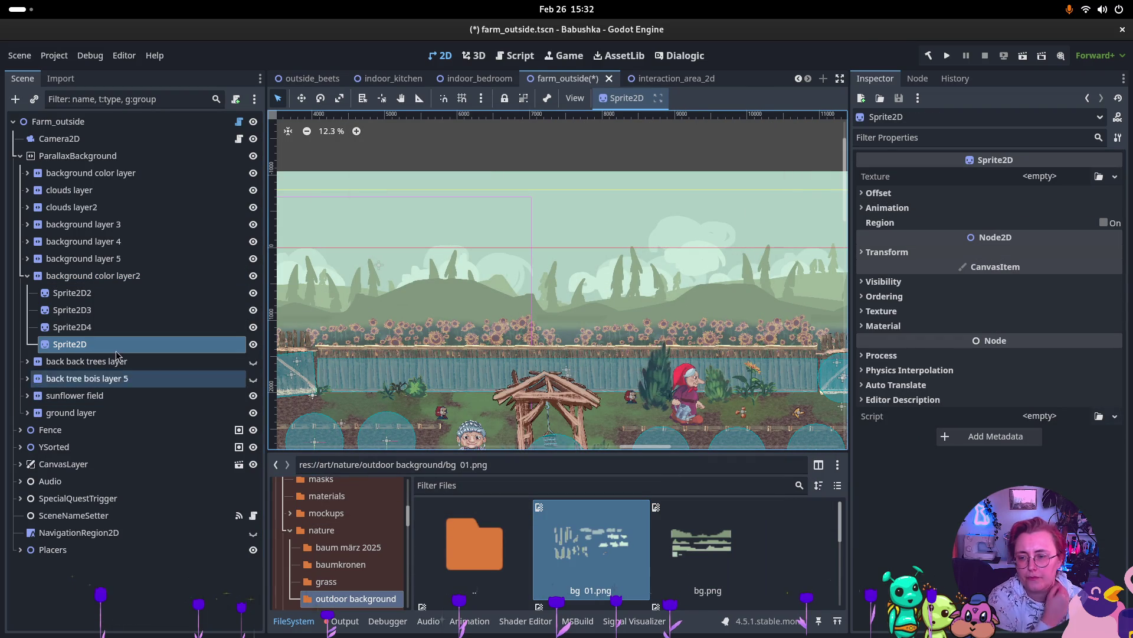
{"action": "double_click", "coordinate": [74, 347]}
{"action": "type", "text": "tree"}
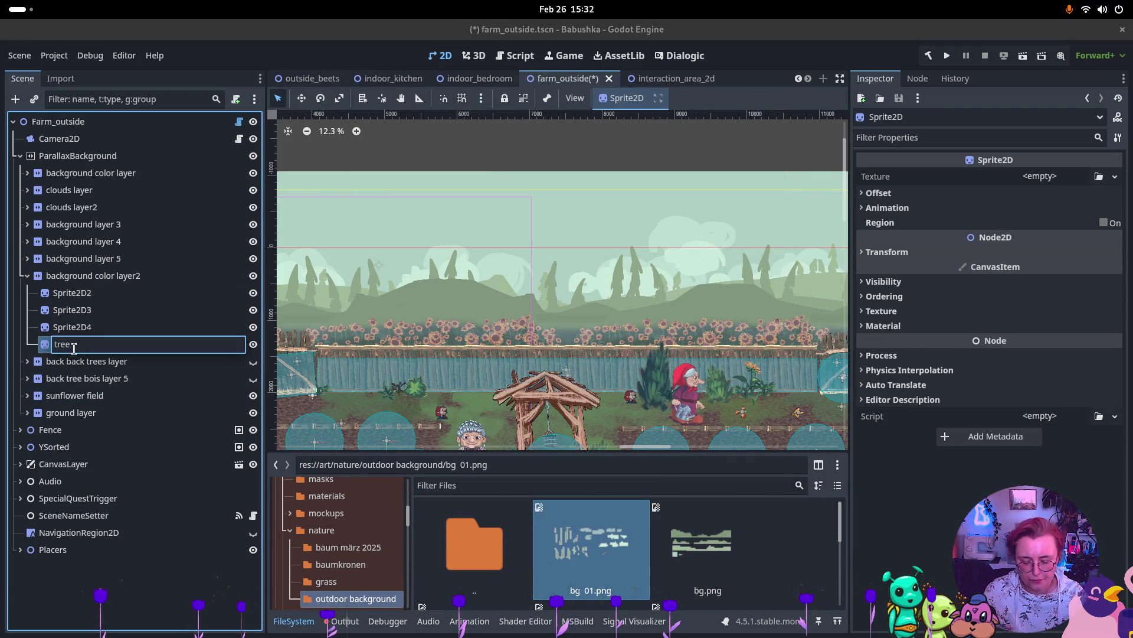
{"action": "key", "text": "Return"}
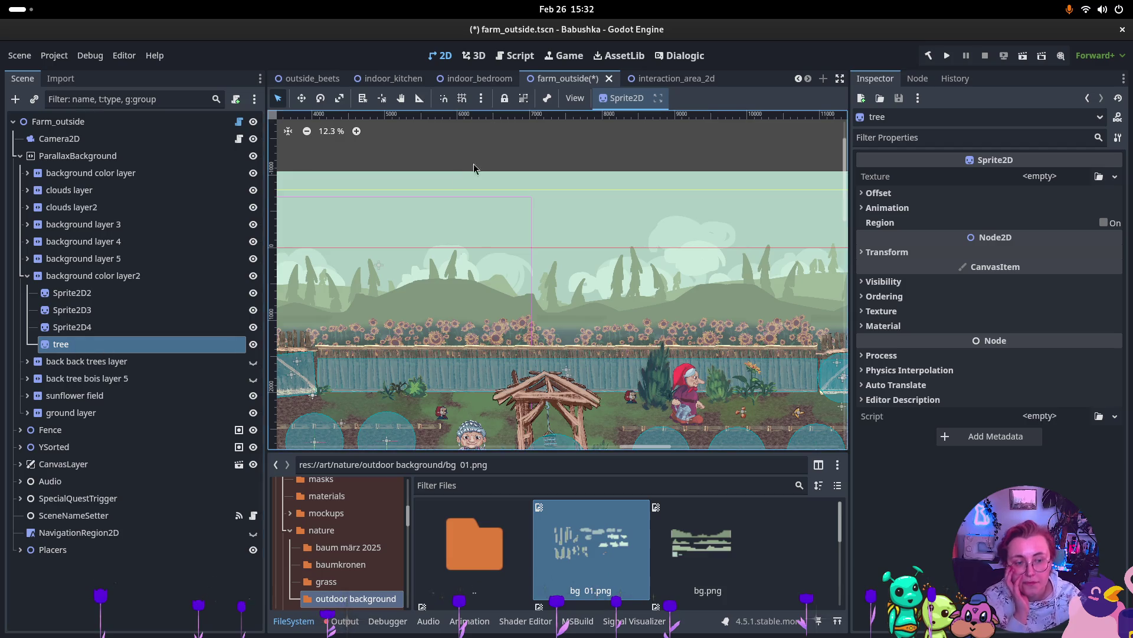
Step: Browse the tree textures in the FileSystem grid and expand background layer 5
{"action": "scroll", "coordinate": [626, 552], "scroll_direction": "down", "scroll_amount": 2}
{"action": "scroll", "coordinate": [624, 552], "scroll_direction": "down", "scroll_amount": 2}
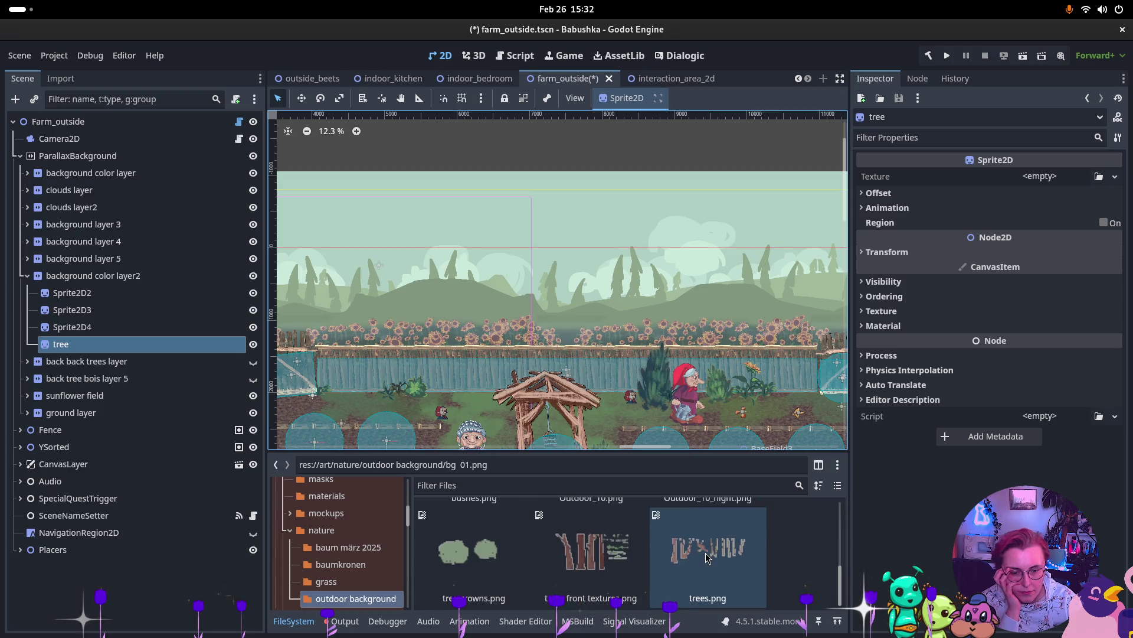
{"action": "scroll", "coordinate": [655, 570], "scroll_direction": "up", "scroll_amount": 6}
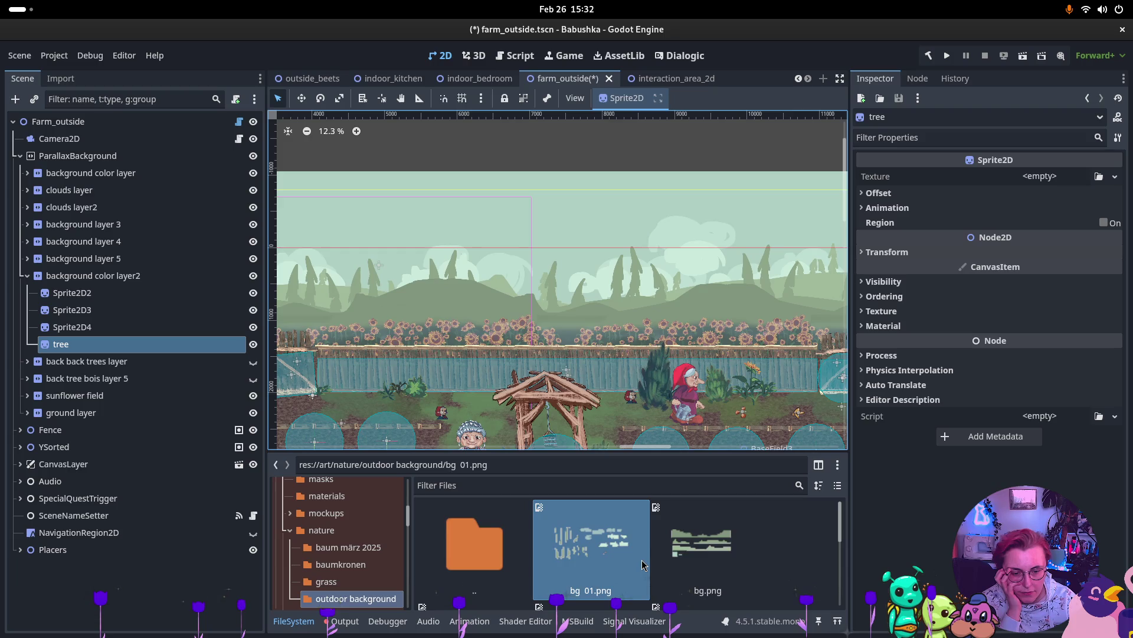
{"action": "scroll", "coordinate": [642, 564], "scroll_direction": "down", "scroll_amount": 1}
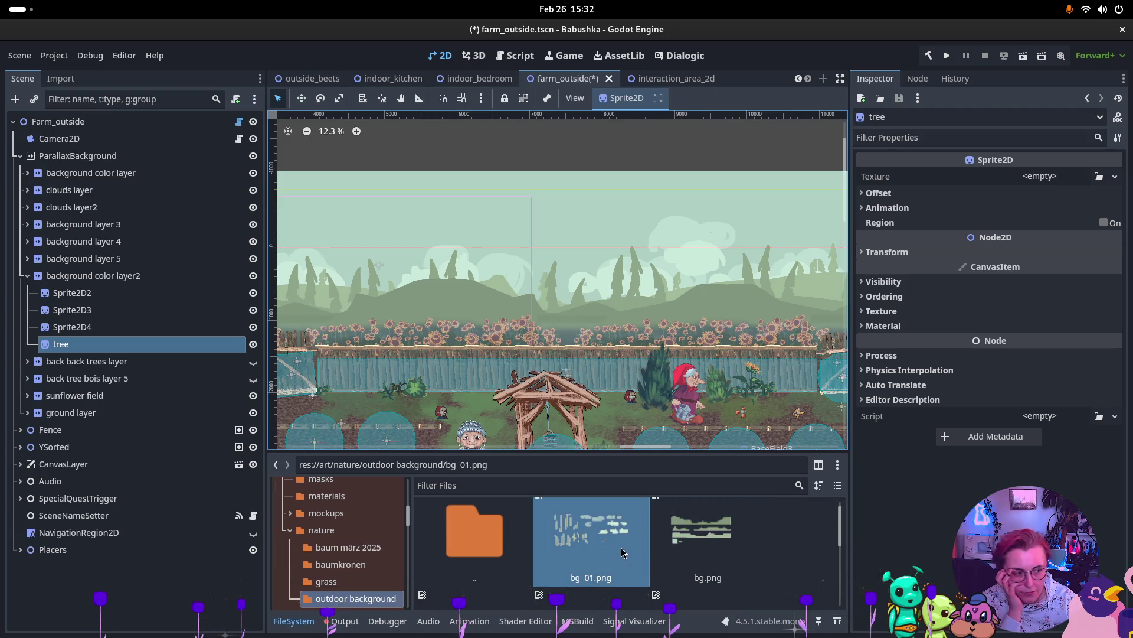
{"action": "mouse_move", "coordinate": [598, 555]}
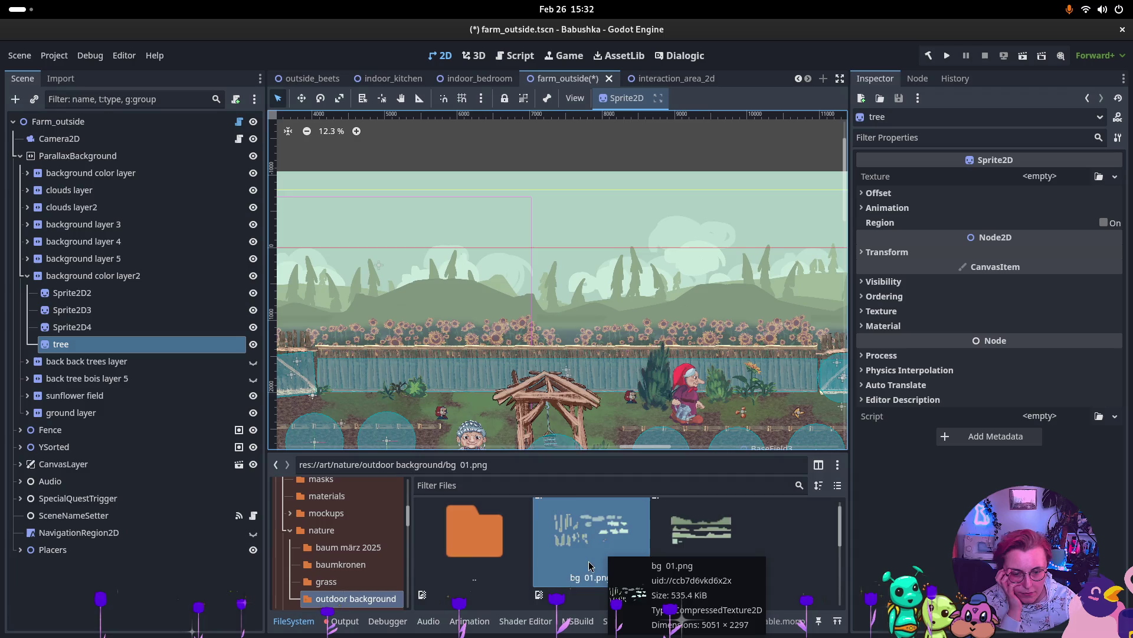
{"action": "scroll", "coordinate": [590, 561], "scroll_direction": "down", "scroll_amount": 5}
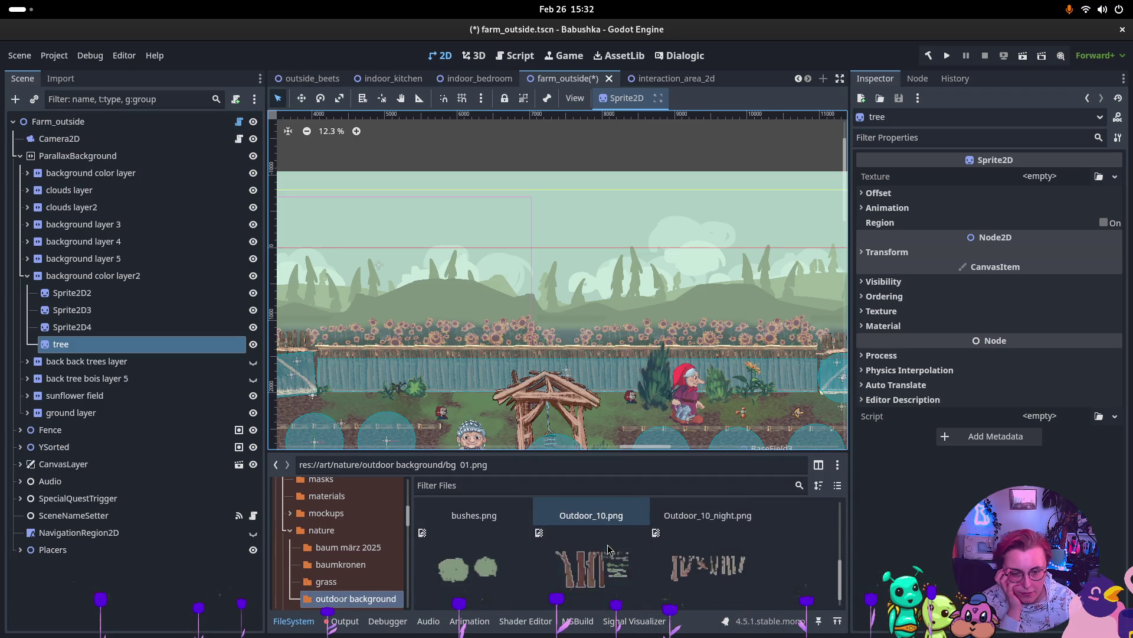
{"action": "mouse_move", "coordinate": [723, 573]}
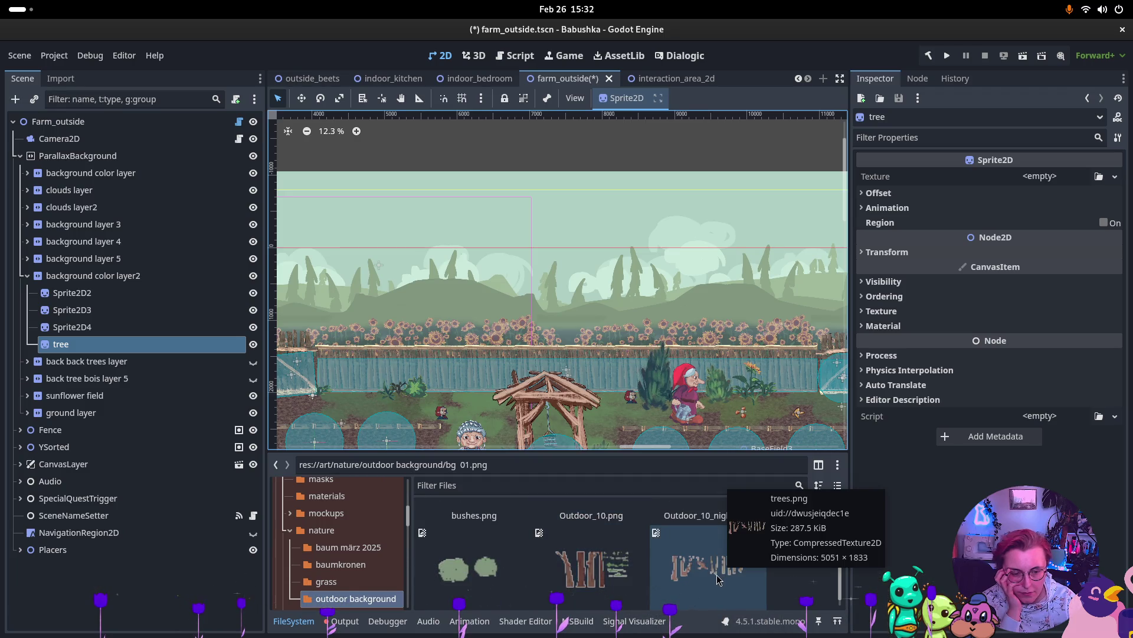
{"action": "mouse_move", "coordinate": [614, 580]}
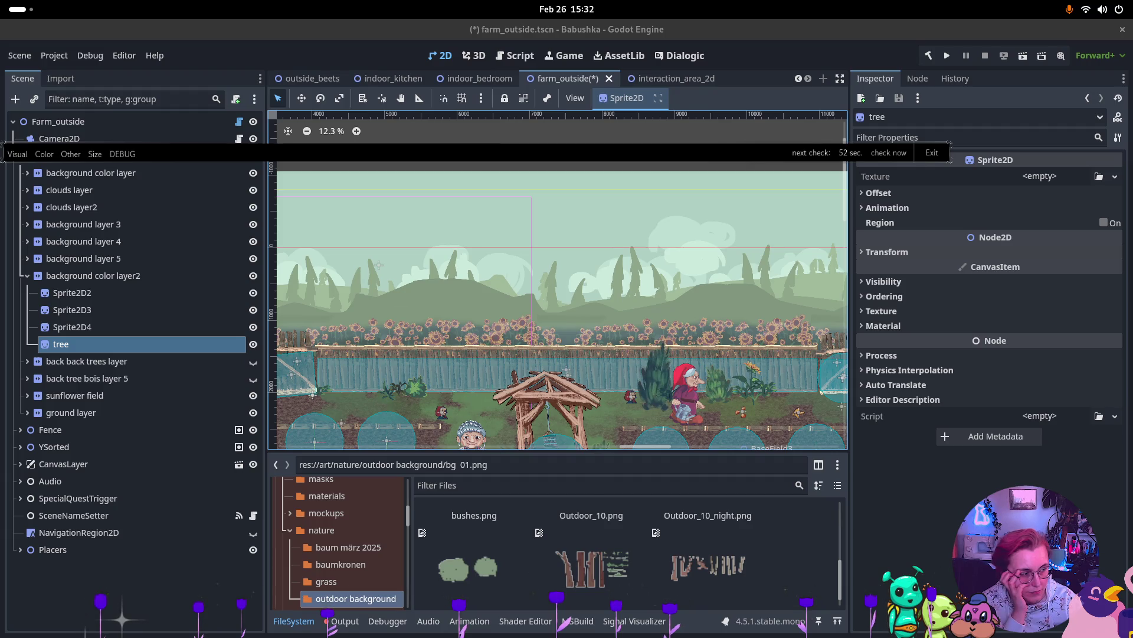
{"action": "mouse_move", "coordinate": [689, 570]}
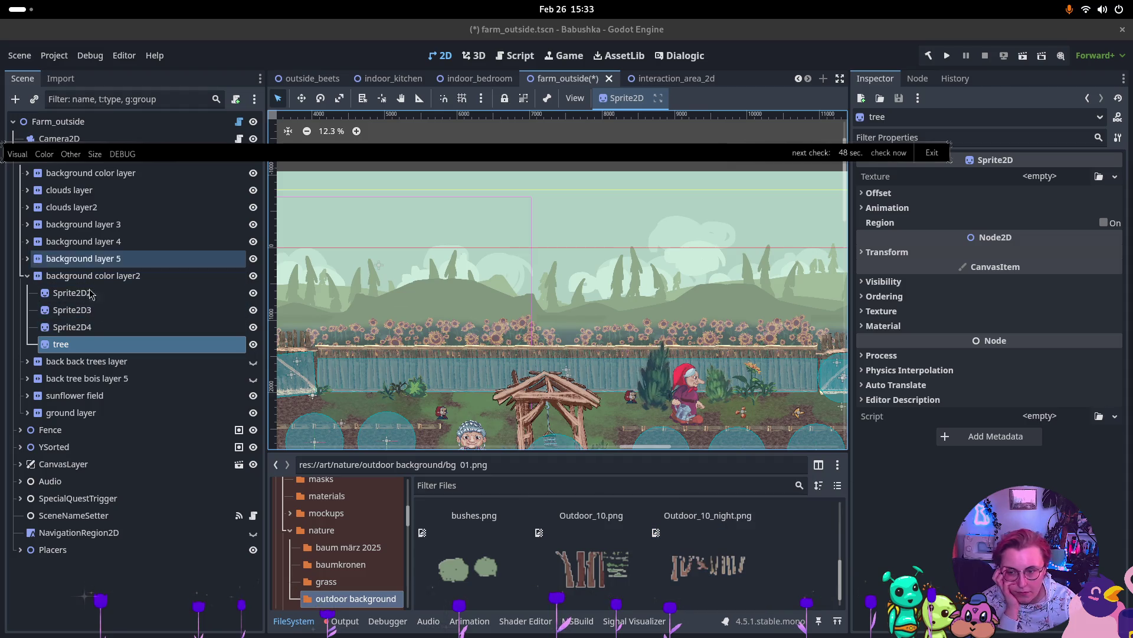
{"action": "left_click", "coordinate": [27, 258]}
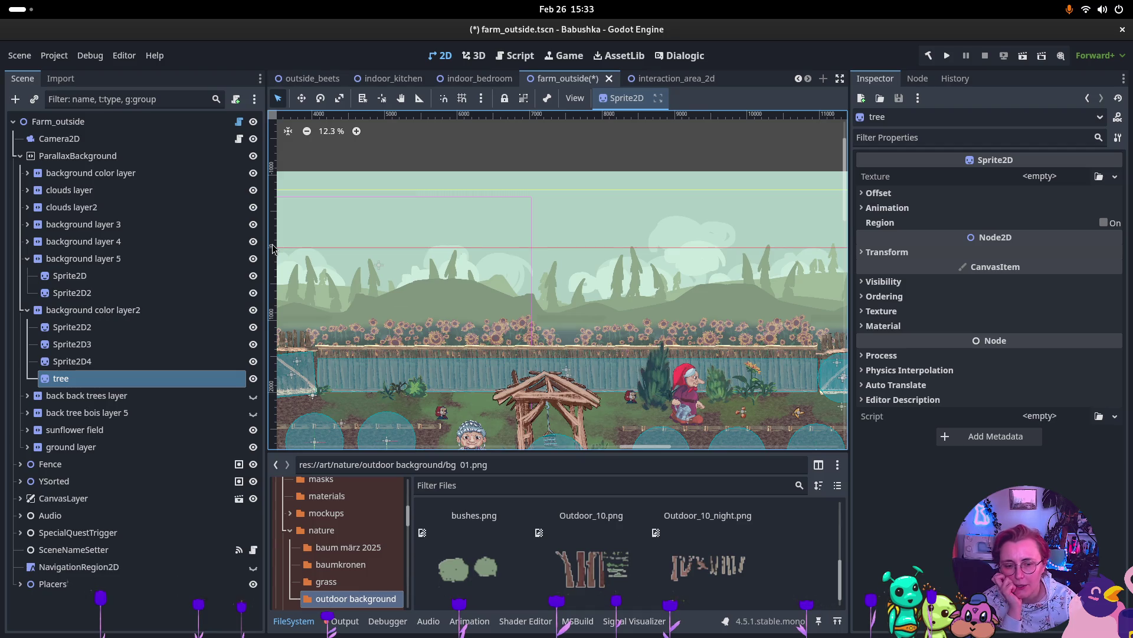
Step: Preview trees.png and trees front textures.png, ending on the 5051×1833 trees.png atlas
{"action": "scroll", "coordinate": [602, 592], "scroll_direction": "down", "scroll_amount": 1}
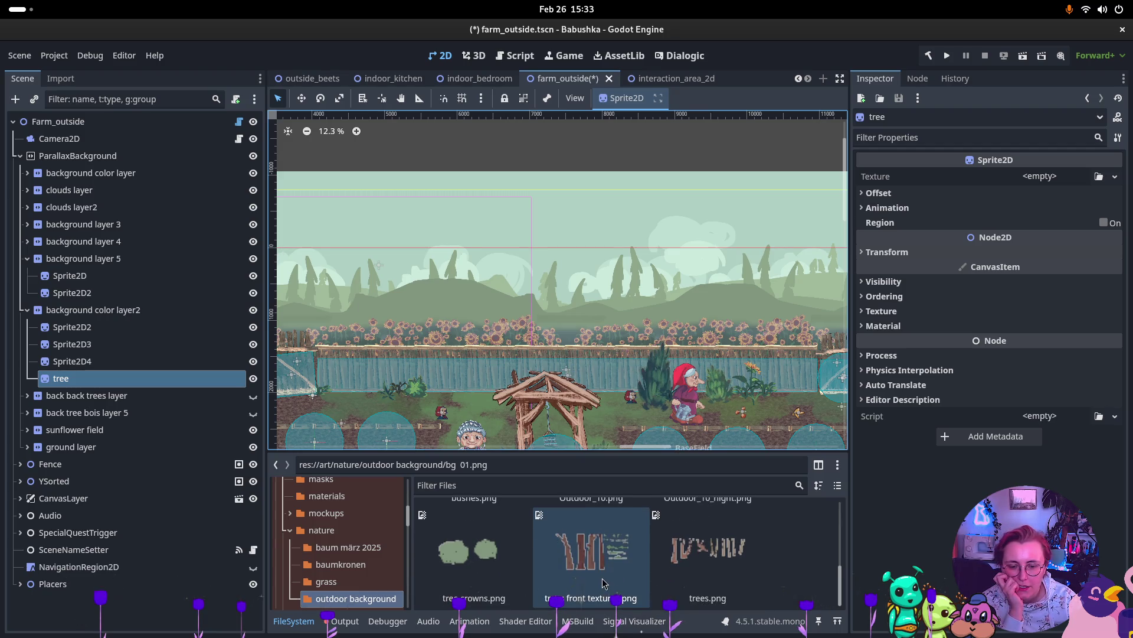
{"action": "scroll", "coordinate": [603, 583], "scroll_direction": "up", "scroll_amount": 1}
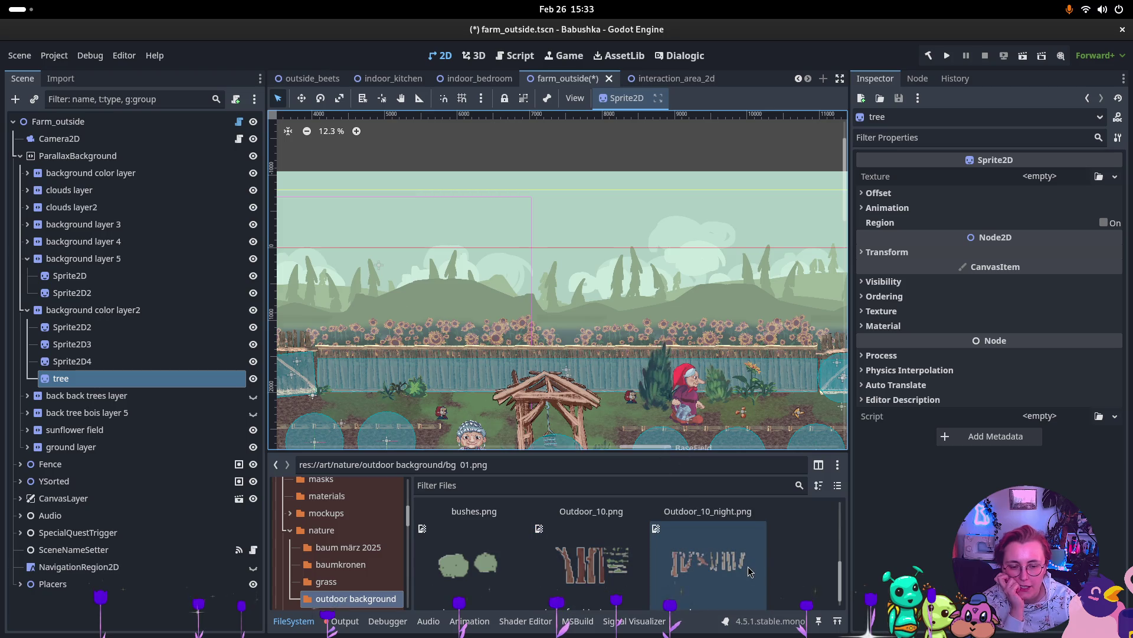
{"action": "left_click", "coordinate": [749, 571]}
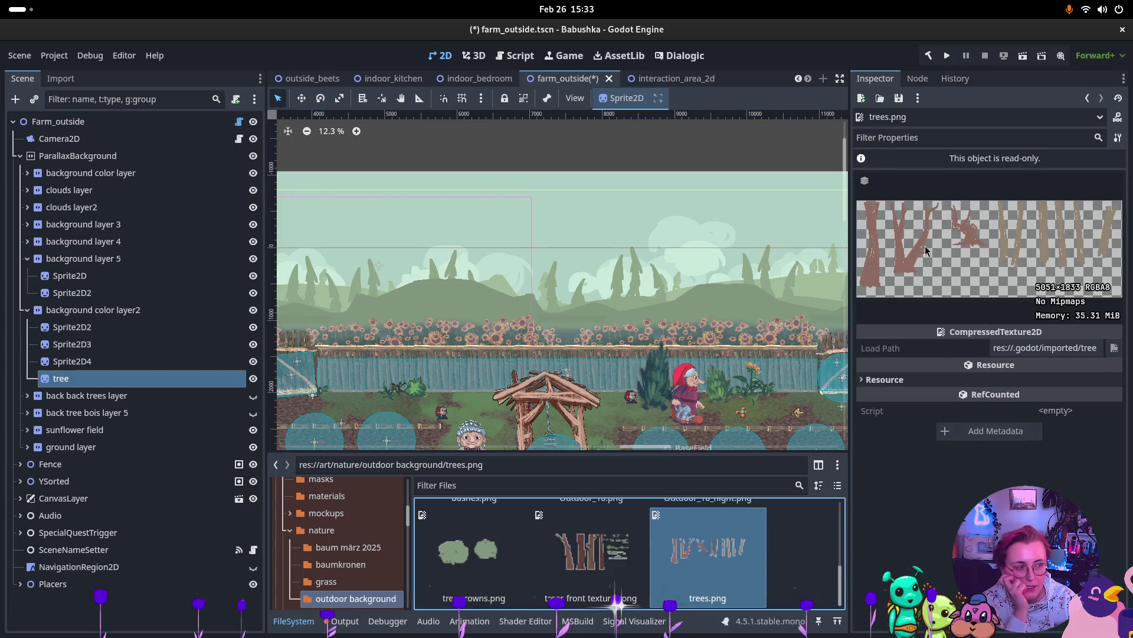
{"action": "left_click", "coordinate": [619, 545]}
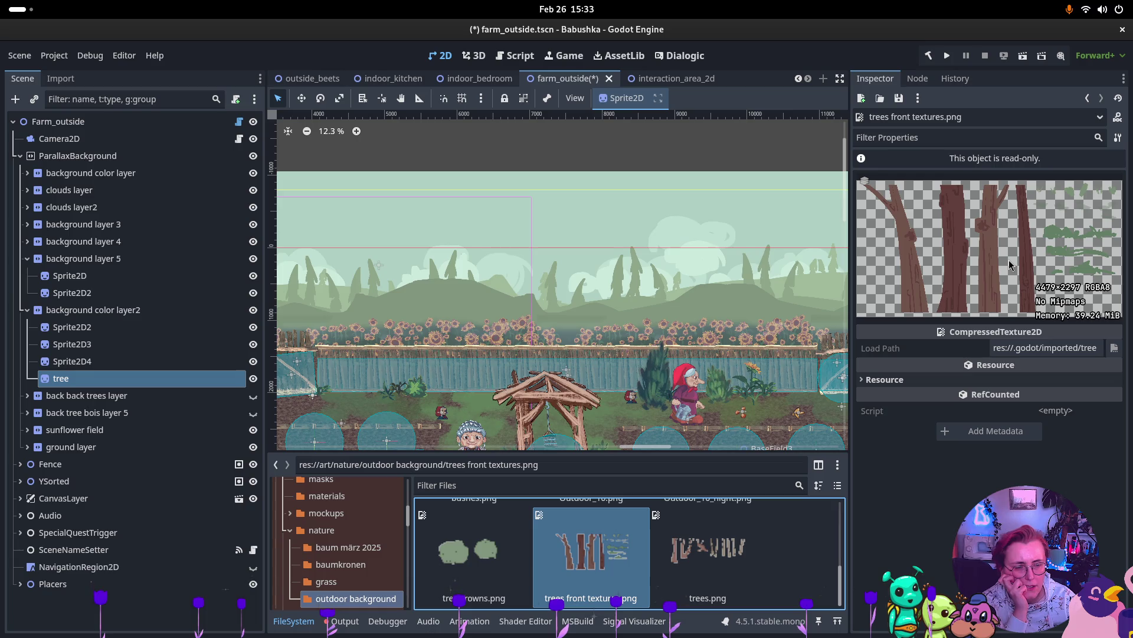
{"action": "scroll", "coordinate": [640, 289], "scroll_direction": "down", "scroll_amount": 1}
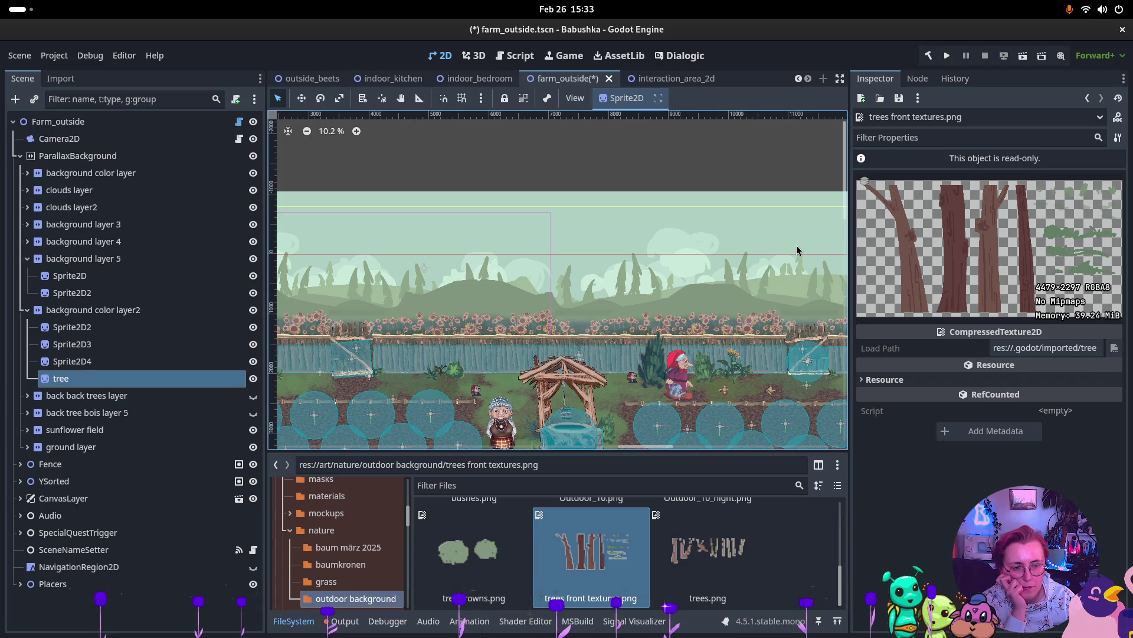
{"action": "left_click", "coordinate": [758, 546]}
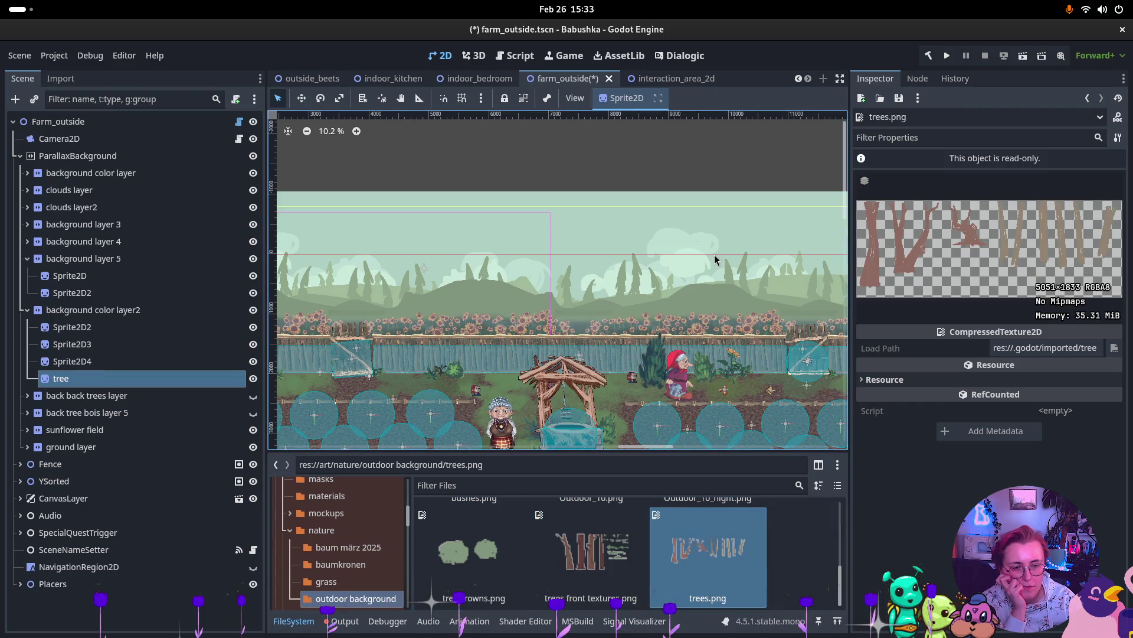
{"action": "scroll", "coordinate": [618, 297], "scroll_direction": "right", "scroll_amount": 5}
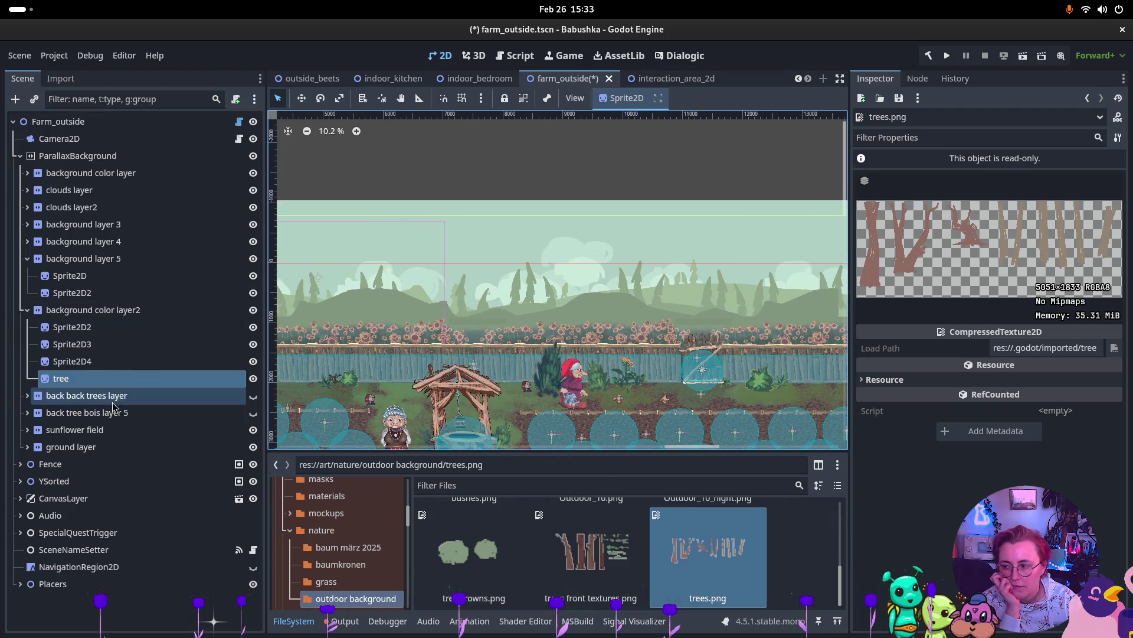
Step: Add a Sprite2D child named tree under background layer 5
{"action": "left_click", "coordinate": [117, 364]}
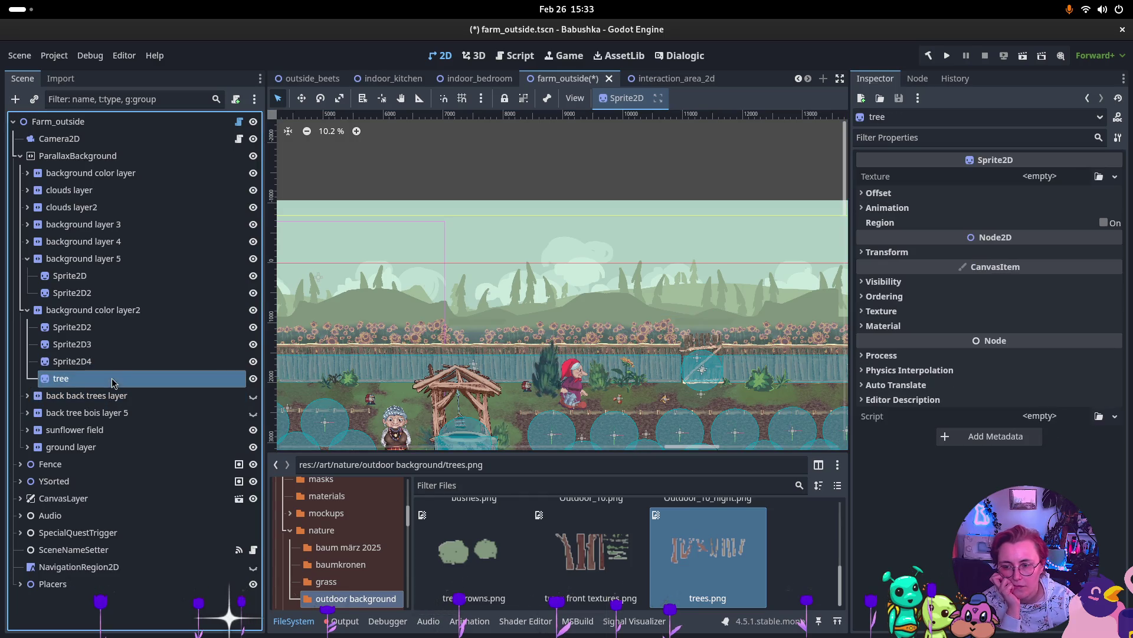
{"action": "right_click", "coordinate": [97, 259]}
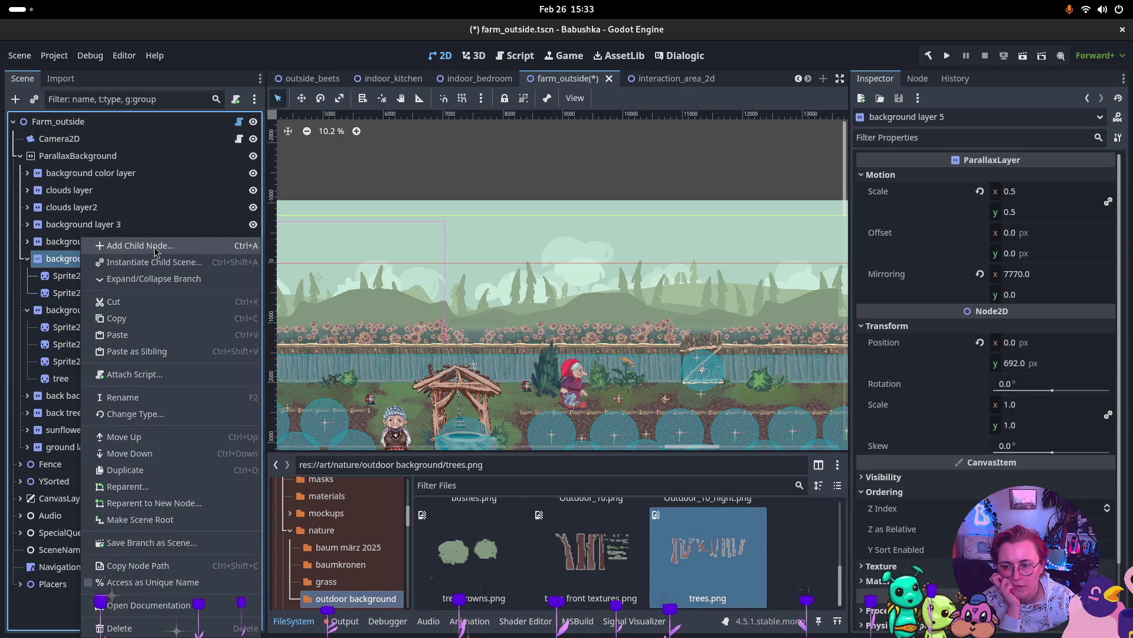
{"action": "left_click", "coordinate": [136, 246]}
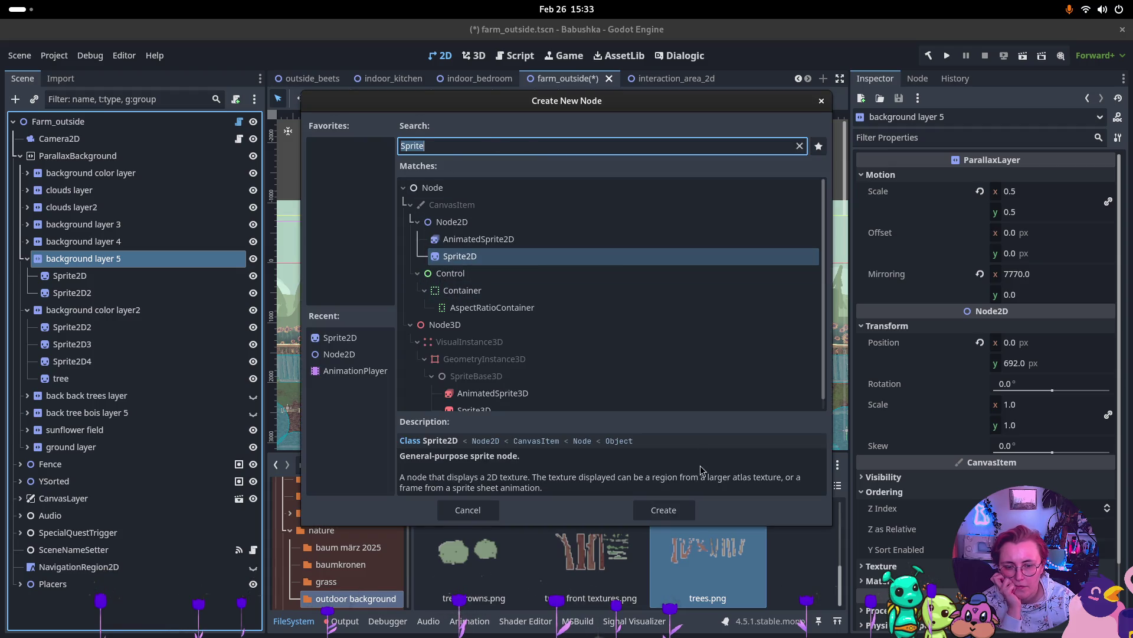
{"action": "left_click", "coordinate": [662, 510]}
{"action": "scroll", "coordinate": [602, 277], "scroll_direction": "up", "scroll_amount": 1}
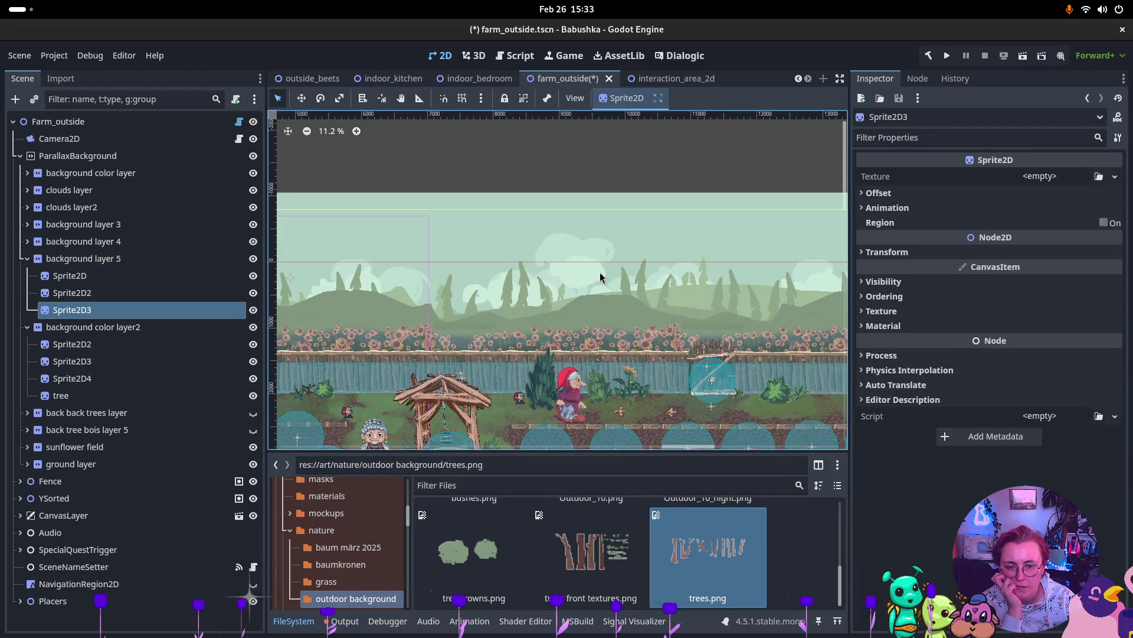
{"action": "left_click", "coordinate": [93, 312]}
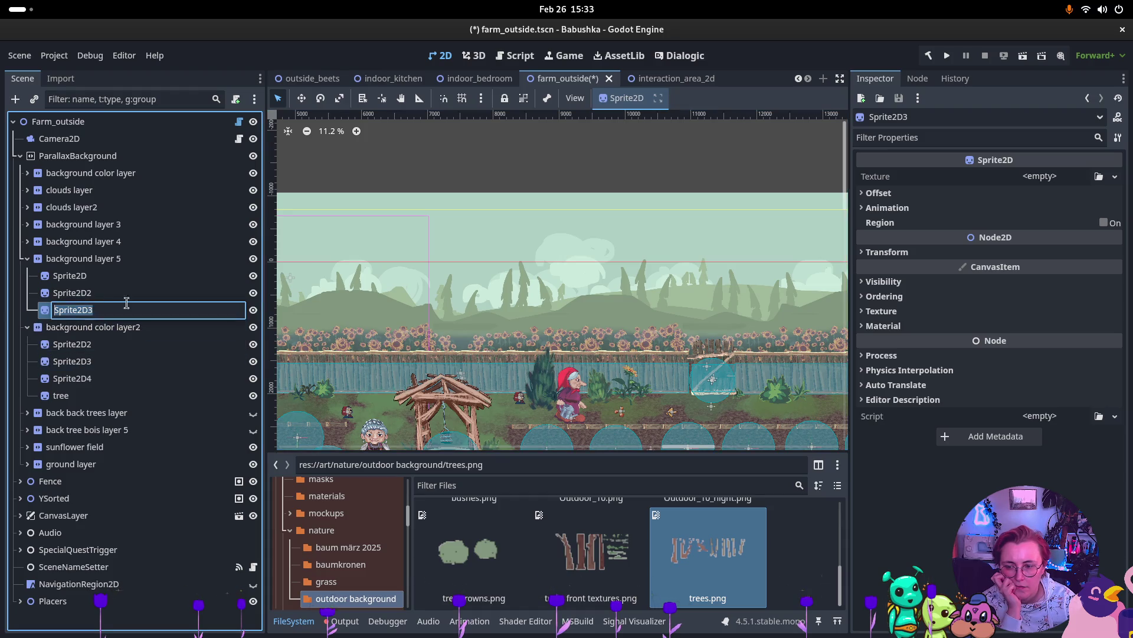
{"action": "type", "text": "tree"}
{"action": "key", "text": "Return"}
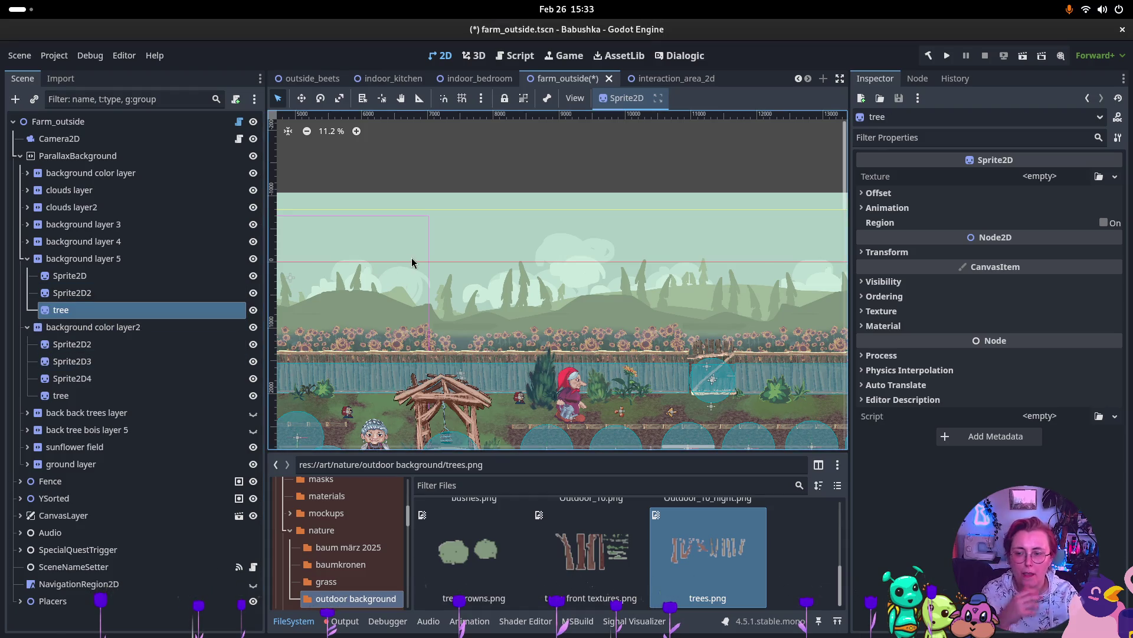
Step: Give tree the trees.png texture, cropped by region to one 356.965 × 1230.391 trunk
{"action": "mouse_move", "coordinate": [707, 555]}
{"action": "left_mouse_down"}
{"action": "mouse_move", "coordinate": [1089, 175]}
{"action": "mouse_move", "coordinate": [1063, 177]}
{"action": "left_mouse_up"}
{"action": "left_click", "coordinate": [1103, 242]}
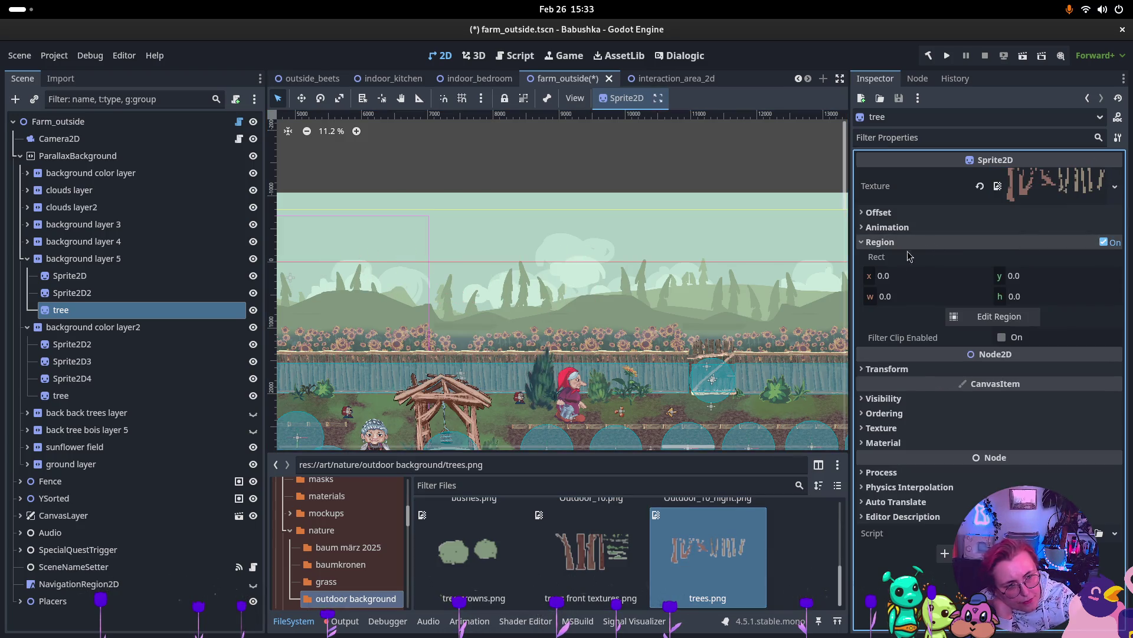
{"action": "left_click", "coordinate": [1020, 319]}
{"action": "scroll", "coordinate": [604, 308], "scroll_direction": "down", "scroll_amount": 5}
{"action": "scroll", "coordinate": [603, 308], "scroll_direction": "up", "scroll_amount": 2}
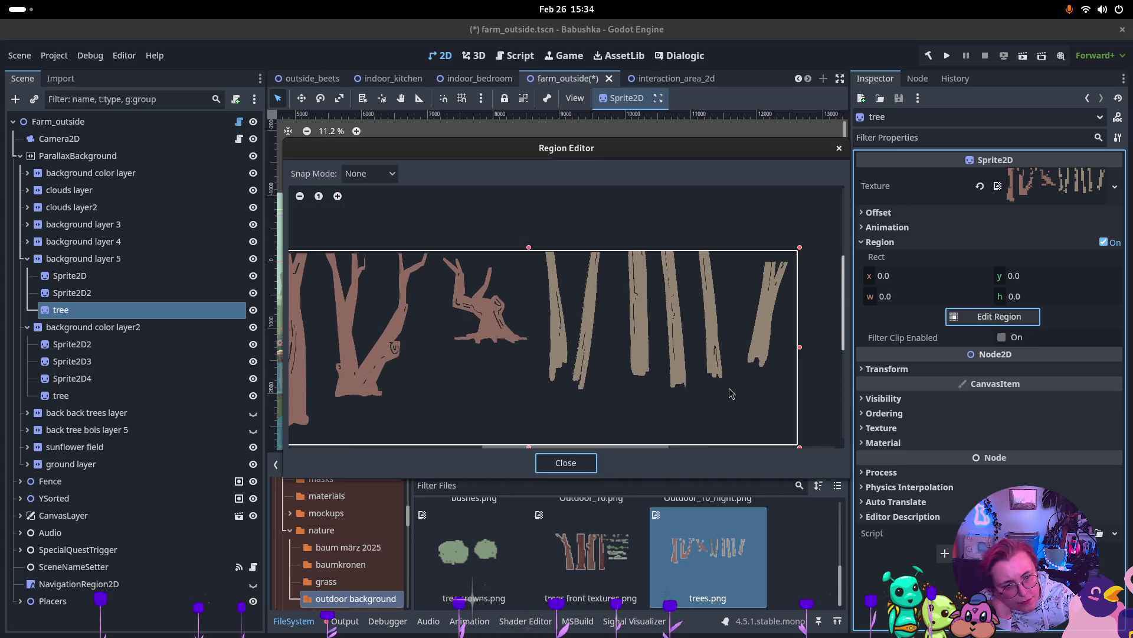
{"action": "left_click_drag", "start_coordinate": [800, 247], "coordinate": [792, 264]}
{"action": "scroll", "coordinate": [378, 413], "scroll_direction": "down", "scroll_amount": 3}
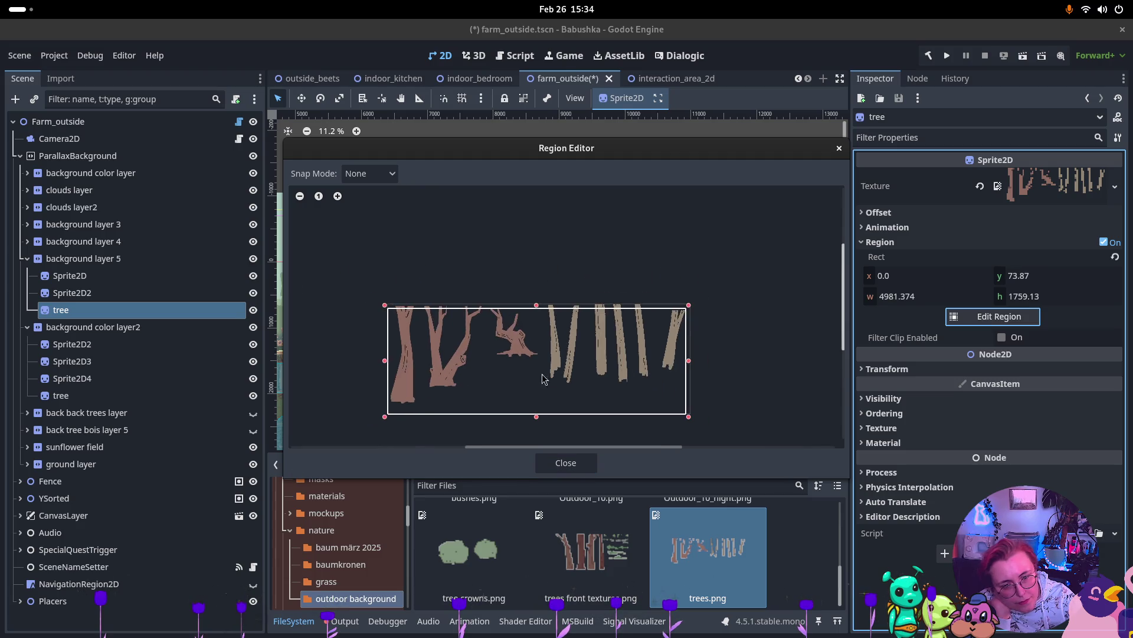
{"action": "mouse_move", "coordinate": [381, 418]}
{"action": "left_mouse_down"}
{"action": "mouse_move", "coordinate": [531, 385]}
{"action": "mouse_move", "coordinate": [663, 375]}
{"action": "left_mouse_up"}
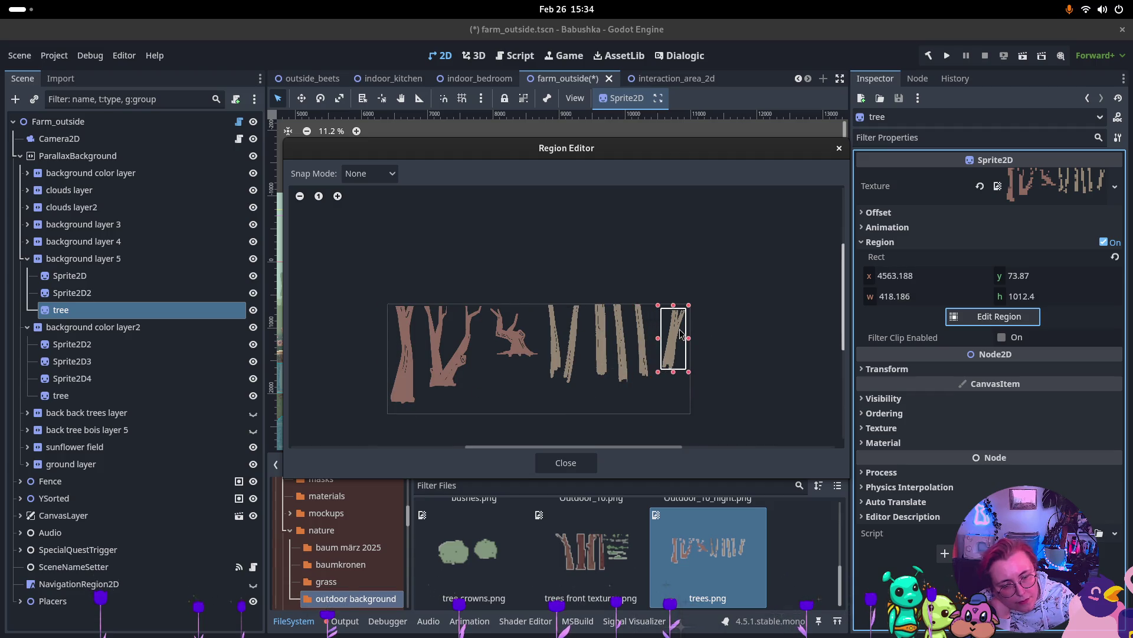
{"action": "scroll", "coordinate": [678, 323], "scroll_direction": "up", "scroll_amount": 3}
{"action": "left_click_drag", "start_coordinate": [633, 418], "coordinate": [623, 423]}
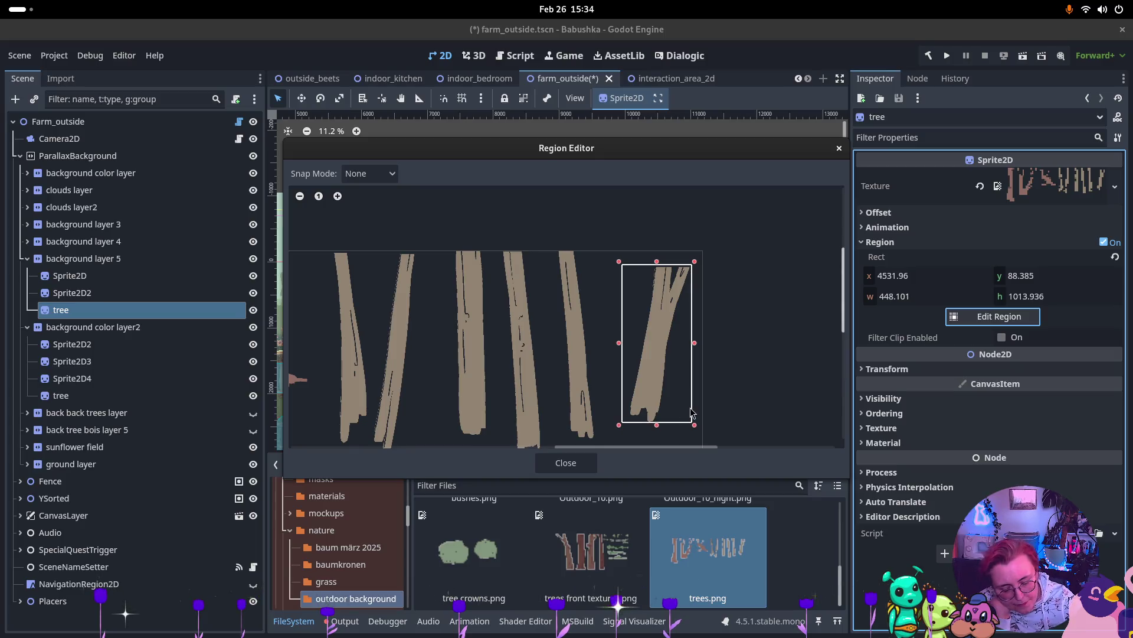
{"action": "mouse_move", "coordinate": [647, 336]}
{"action": "left_mouse_down"}
{"action": "mouse_move", "coordinate": [614, 342]}
{"action": "mouse_move", "coordinate": [547, 255]}
{"action": "mouse_move", "coordinate": [582, 289]}
{"action": "mouse_move", "coordinate": [608, 447]}
{"action": "left_mouse_up"}
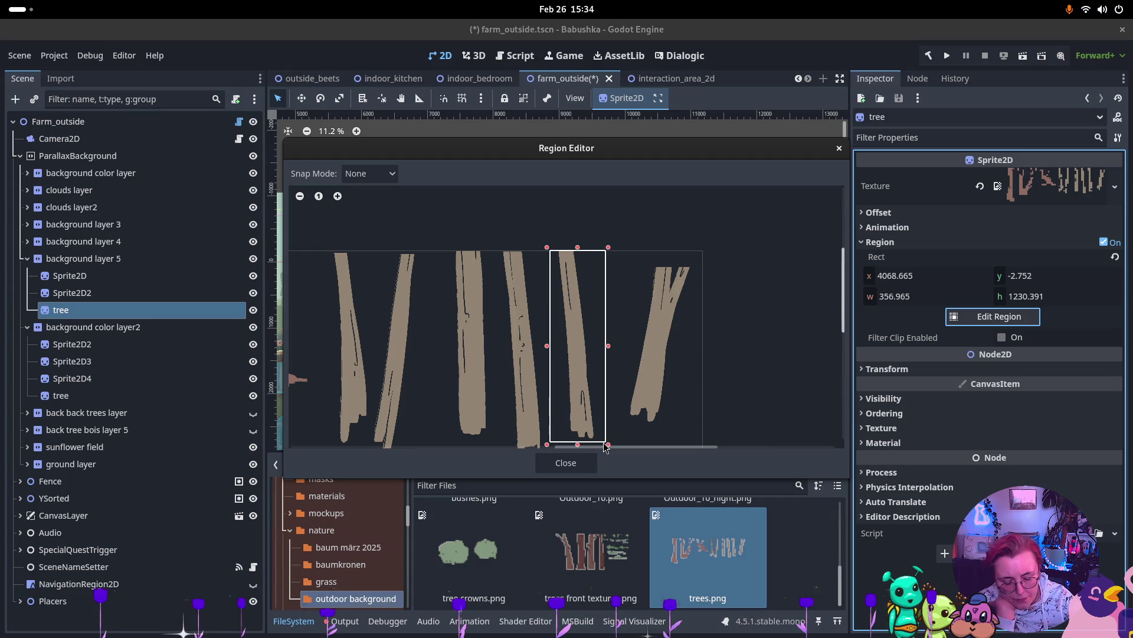
{"action": "left_click", "coordinate": [568, 462]}
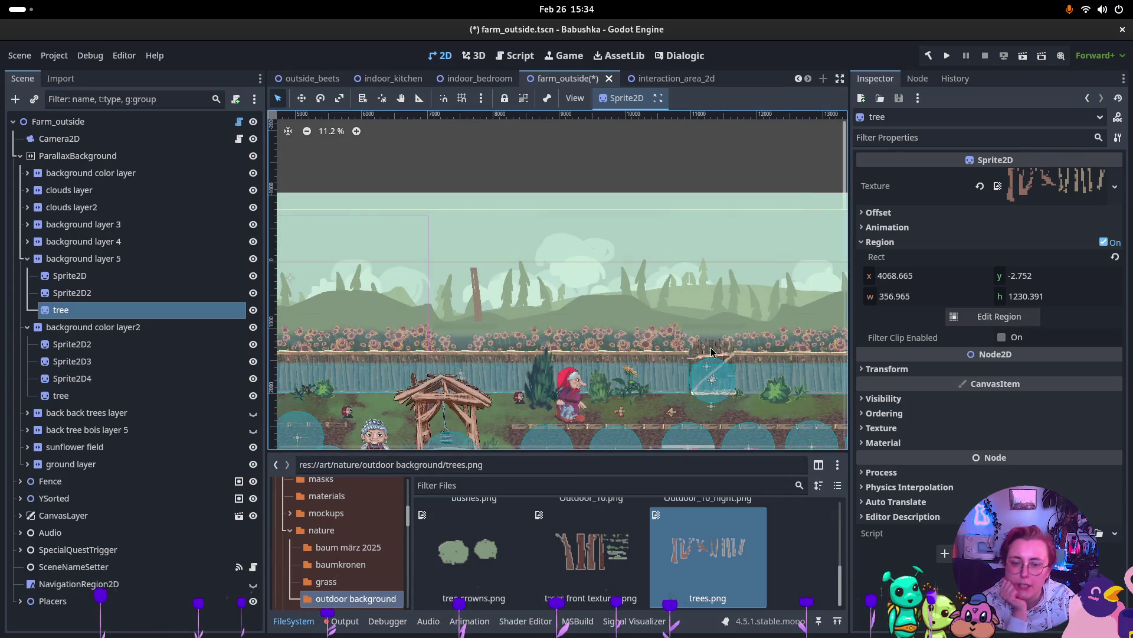
Step: Move the tree trunk up and slightly right so it stands among the background hills
{"action": "scroll", "coordinate": [527, 341], "scroll_direction": "up", "scroll_amount": 5}
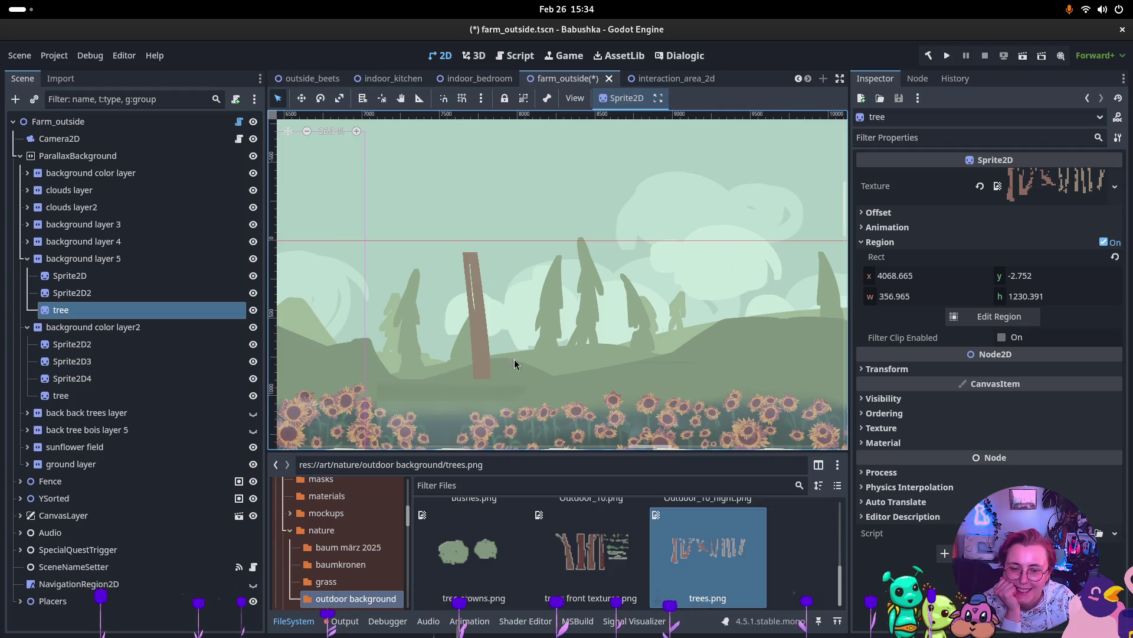
{"action": "left_click", "coordinate": [489, 344]}
{"action": "left_click", "coordinate": [165, 311]}
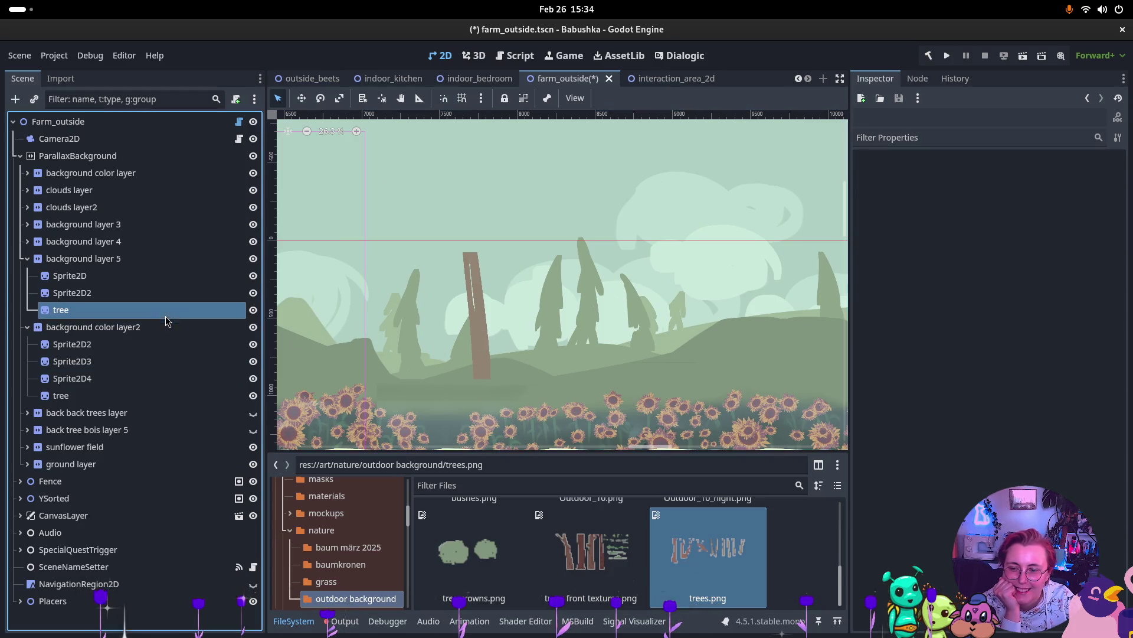
{"action": "left_click", "coordinate": [299, 101]}
{"action": "mouse_move", "coordinate": [477, 354]}
{"action": "left_mouse_down"}
{"action": "mouse_move", "coordinate": [525, 302]}
{"action": "mouse_move", "coordinate": [513, 271]}
{"action": "mouse_move", "coordinate": [505, 292]}
{"action": "left_mouse_up"}
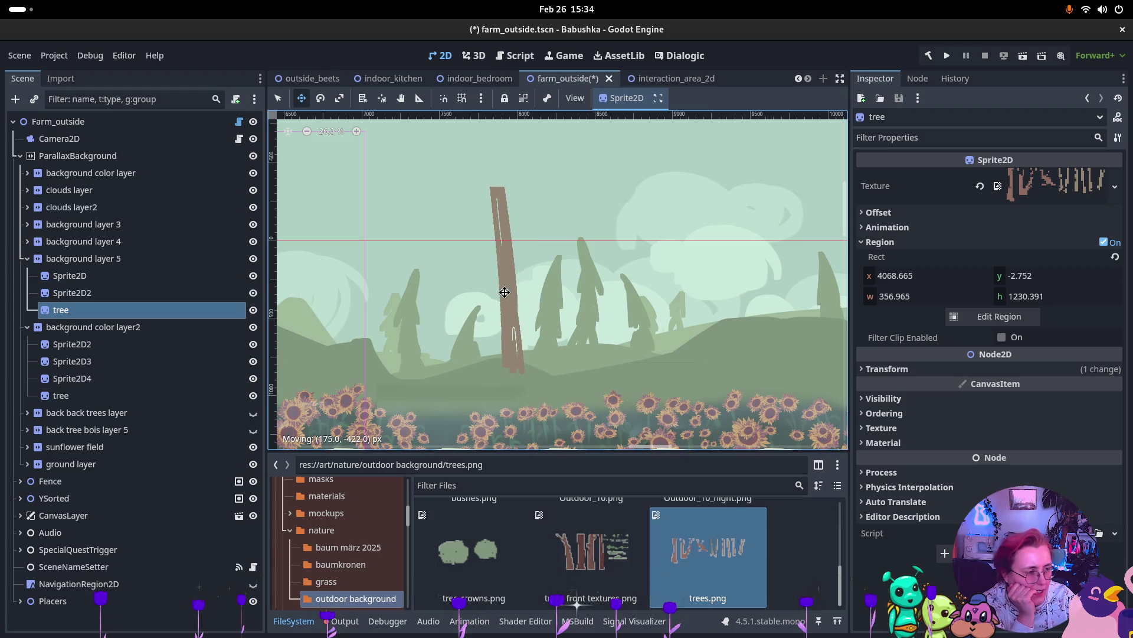
{"action": "left_click_drag", "start_coordinate": [504, 292], "coordinate": [493, 292]}
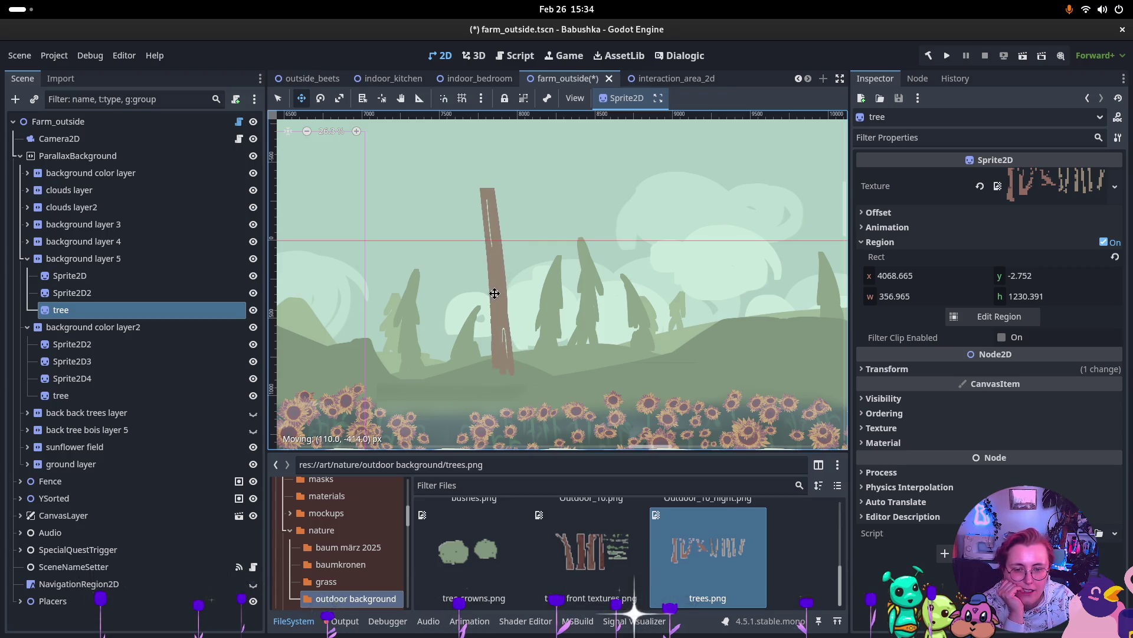
{"action": "scroll", "coordinate": [496, 332], "scroll_direction": "down", "scroll_amount": 4}
{"action": "scroll", "coordinate": [632, 342], "scroll_direction": "down", "scroll_amount": 3}
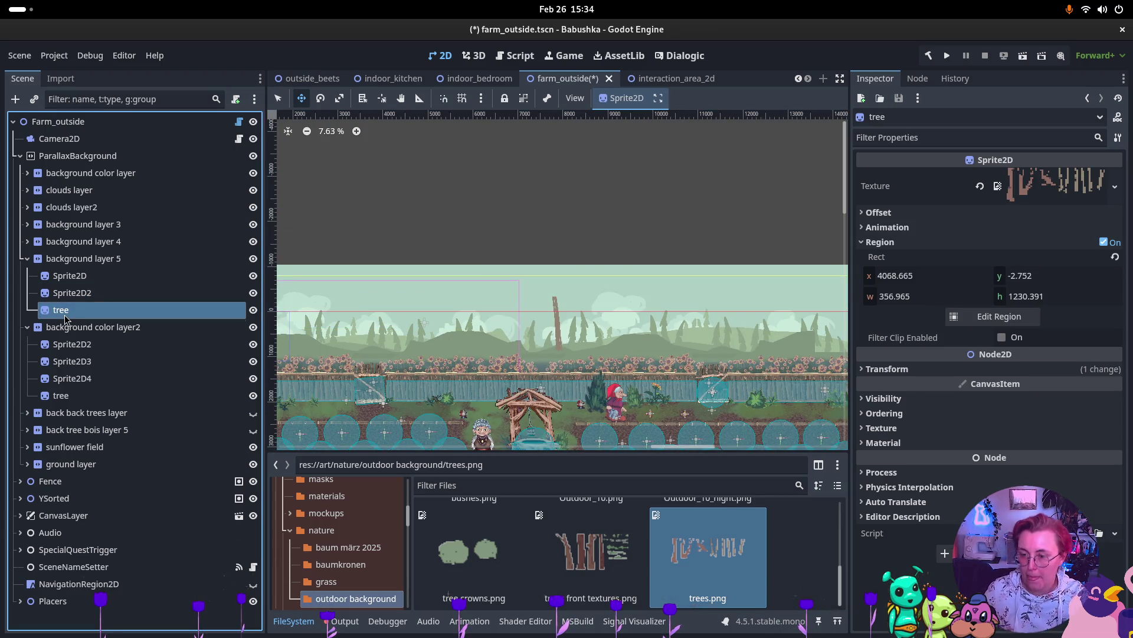
Step: Duplicate tree as tree2, cropped to a neighbouring 333.595 × 1339.941 trunk
{"action": "key", "text": "ctrl+d"}
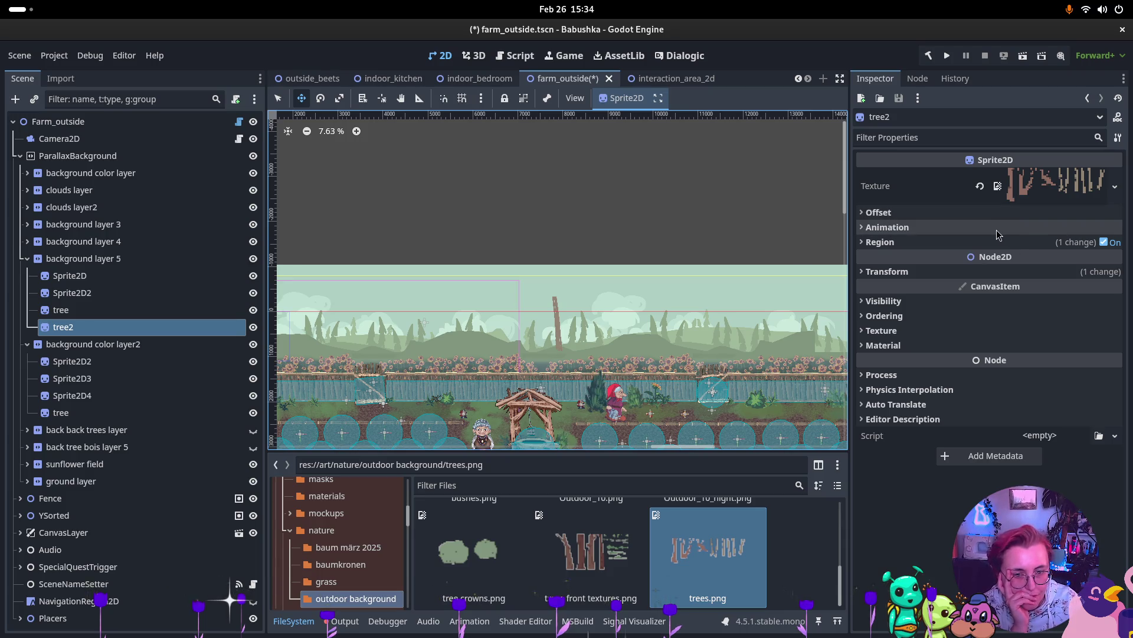
{"action": "left_click", "coordinate": [906, 214]}
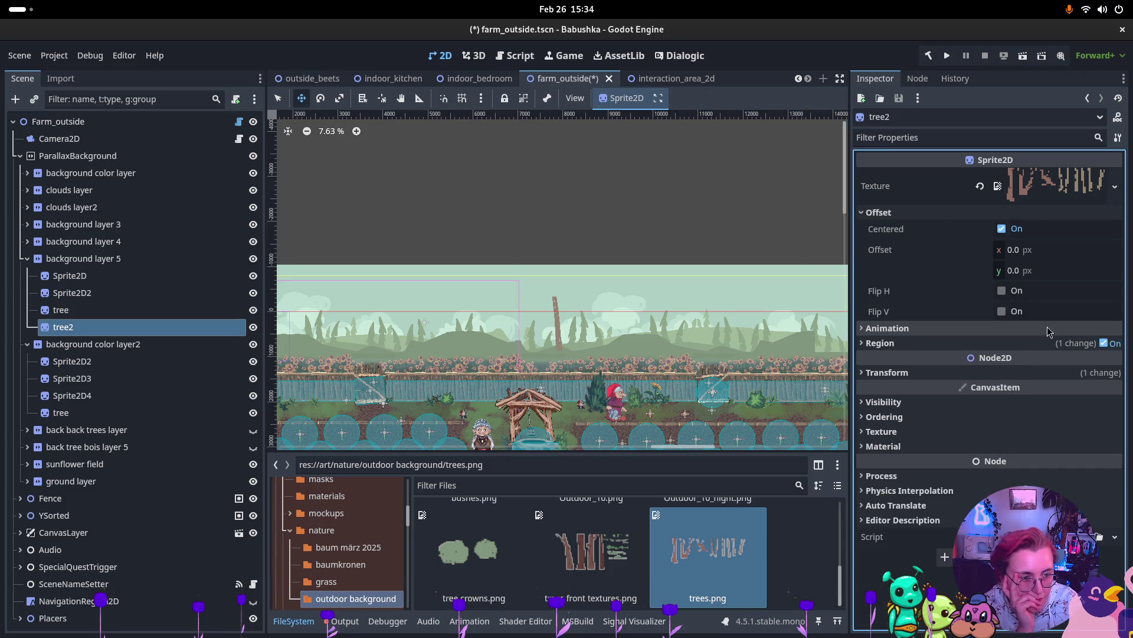
{"action": "left_click", "coordinate": [919, 345]}
{"action": "left_click", "coordinate": [1008, 417]}
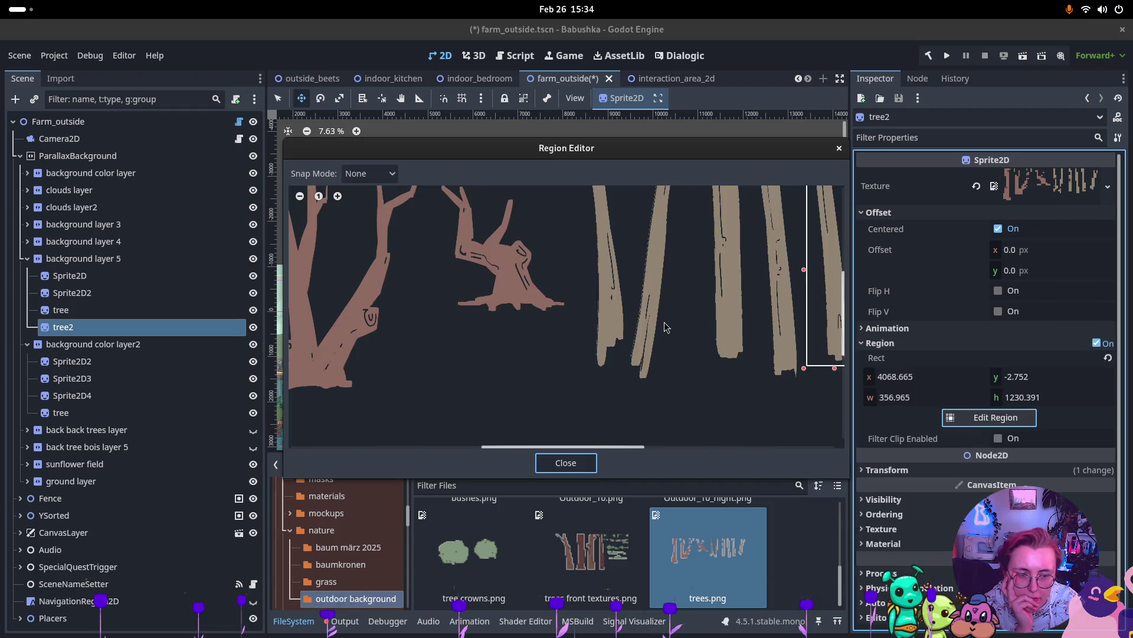
{"action": "scroll", "coordinate": [661, 324], "scroll_direction": "down", "scroll_amount": 2}
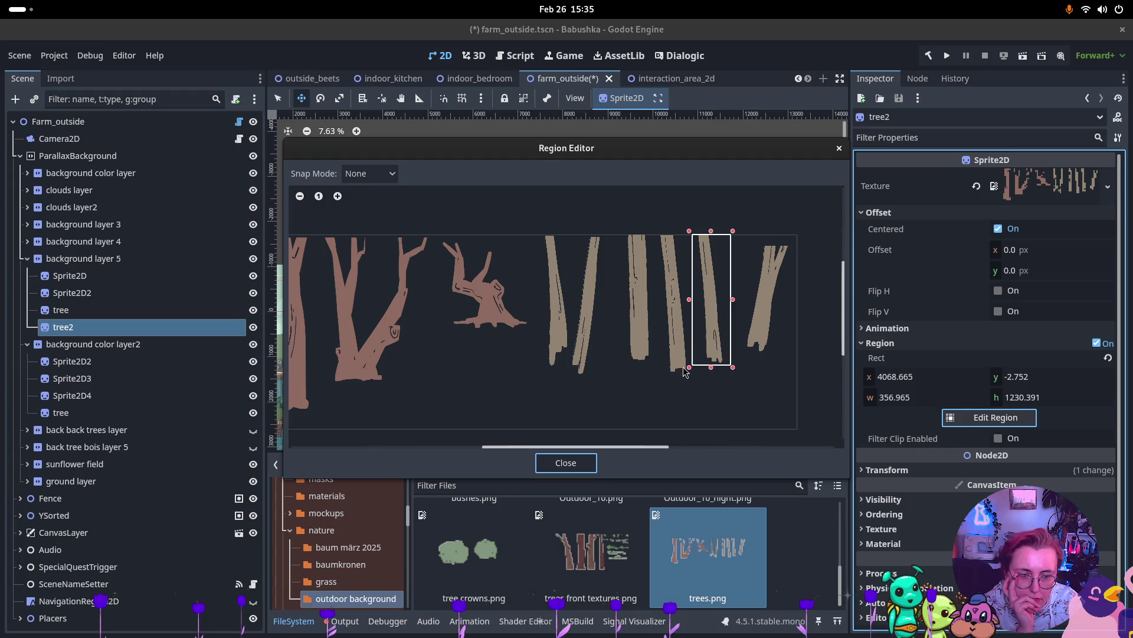
{"action": "mouse_move", "coordinate": [662, 376]}
{"action": "left_mouse_down"}
{"action": "mouse_move", "coordinate": [688, 328]}
{"action": "mouse_move", "coordinate": [693, 231]}
{"action": "mouse_move", "coordinate": [655, 234]}
{"action": "left_mouse_up"}
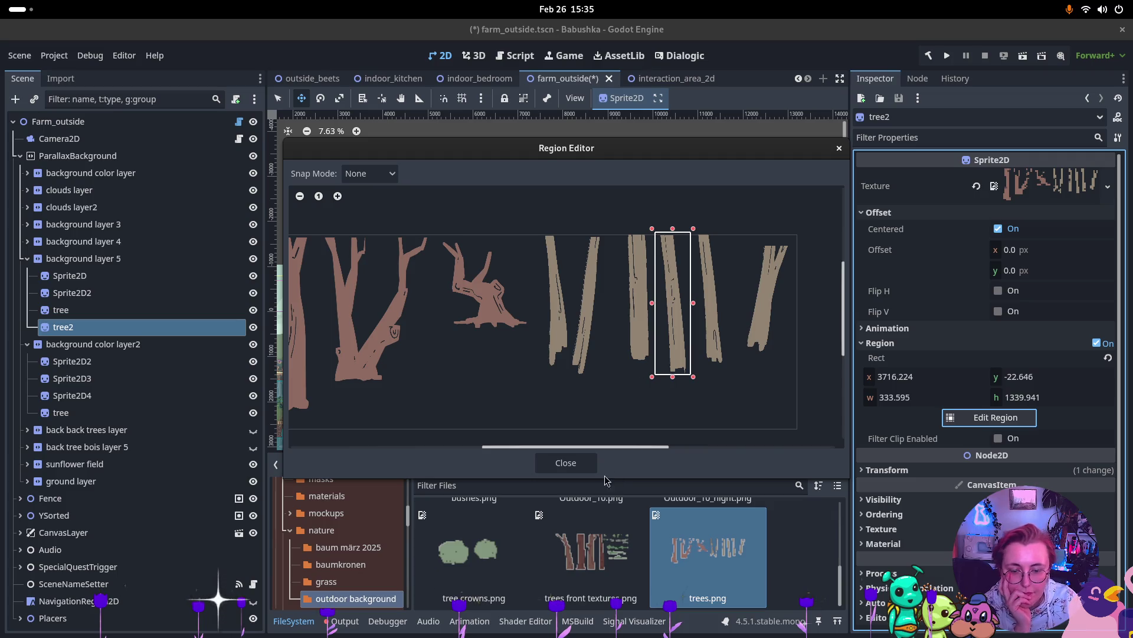
{"action": "left_click", "coordinate": [565, 462]}
Step: Place the tree2 trunk just right of the first trunk
{"action": "scroll", "coordinate": [646, 330], "scroll_direction": "up", "scroll_amount": 2}
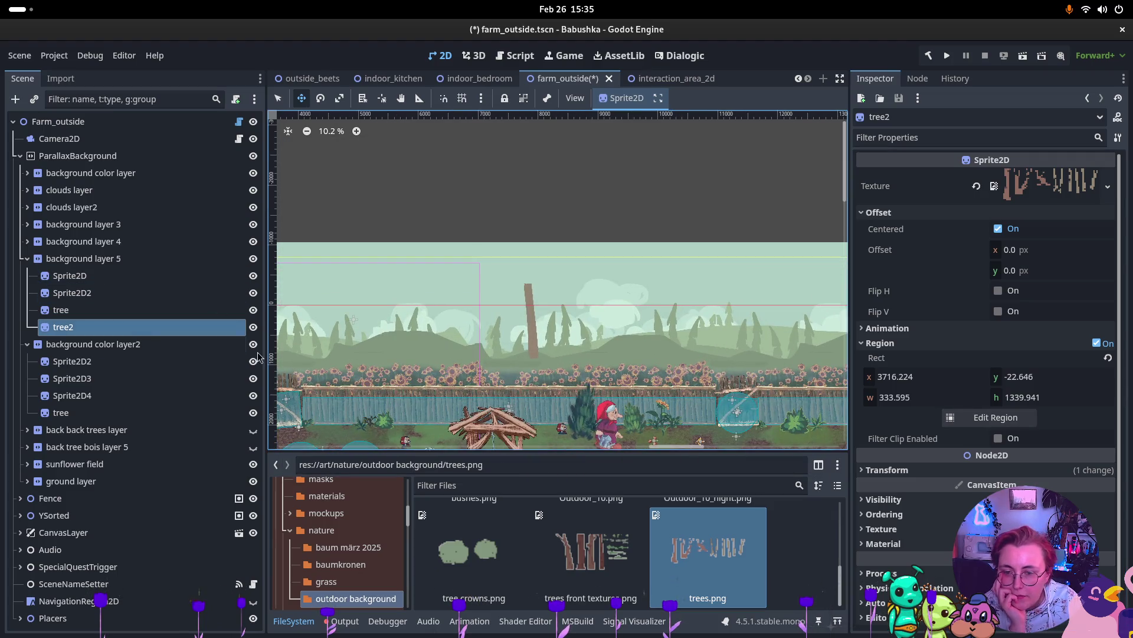
{"action": "mouse_move", "coordinate": [528, 346]}
{"action": "left_mouse_down"}
{"action": "mouse_move", "coordinate": [452, 337]}
{"action": "mouse_move", "coordinate": [624, 332]}
{"action": "left_mouse_up"}
{"action": "scroll", "coordinate": [612, 340], "scroll_direction": "up", "scroll_amount": 4}
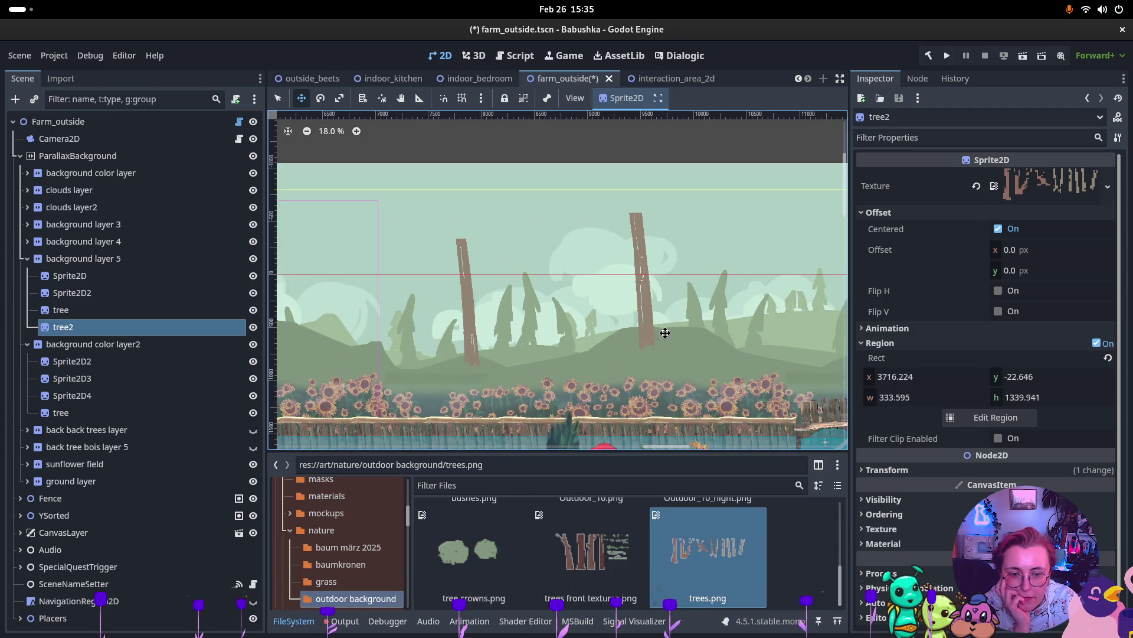
{"action": "left_click_drag", "start_coordinate": [648, 338], "coordinate": [621, 341]}
{"action": "left_click", "coordinate": [88, 309], "text": "ctrl"}
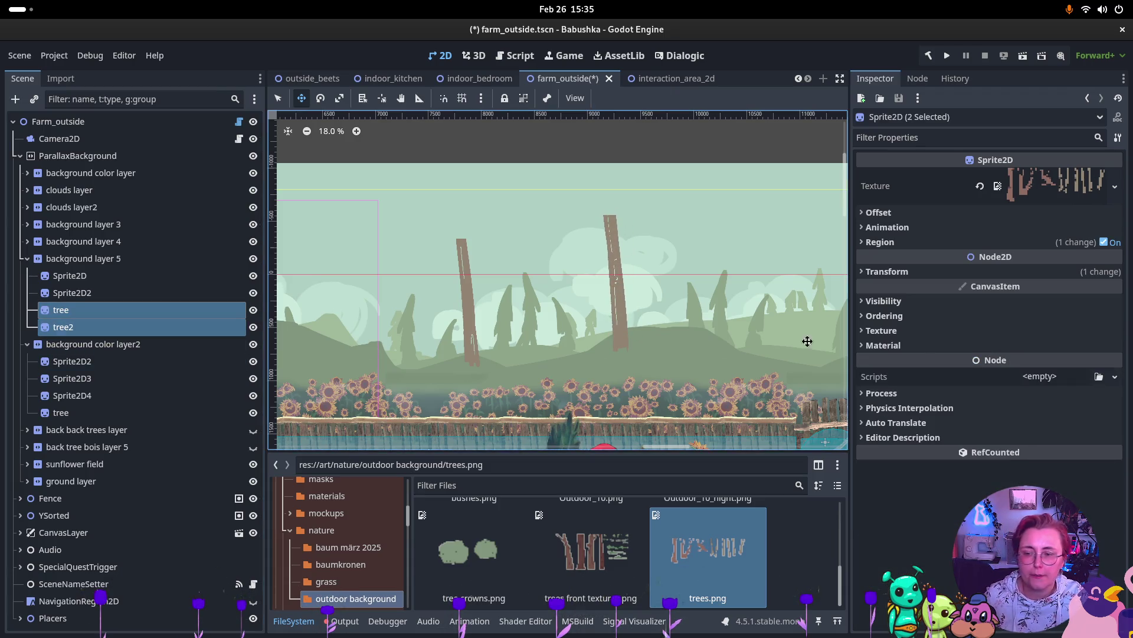
Step: Change the selected trees' Z Index under Ordering, entering 10 and then 5
{"action": "left_click", "coordinate": [884, 316]}
{"action": "left_click", "coordinate": [1029, 332]}
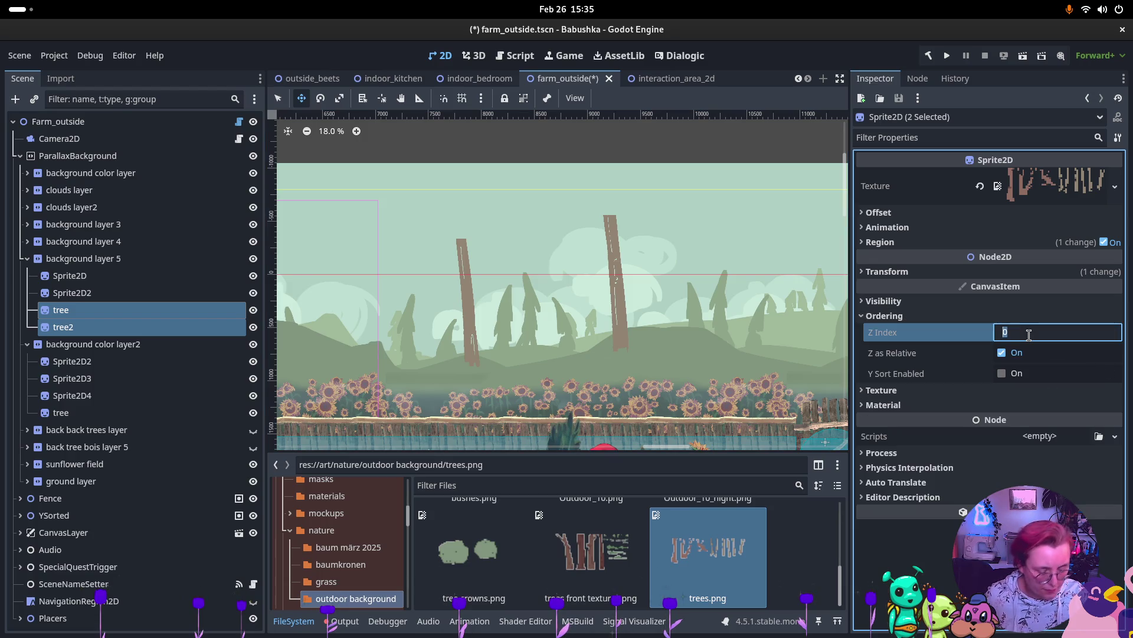
{"action": "type", "text": "10"}
{"action": "key", "text": "Return"}
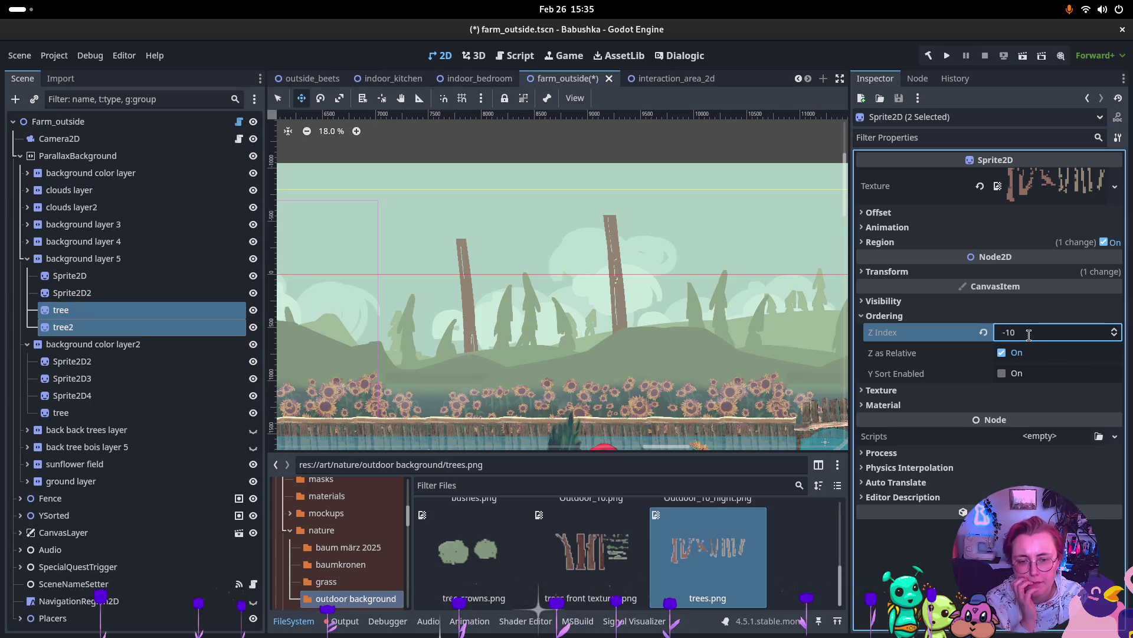
{"action": "left_click", "coordinate": [1033, 332]}
{"action": "type", "text": "5"}
{"action": "key", "text": "Return"}
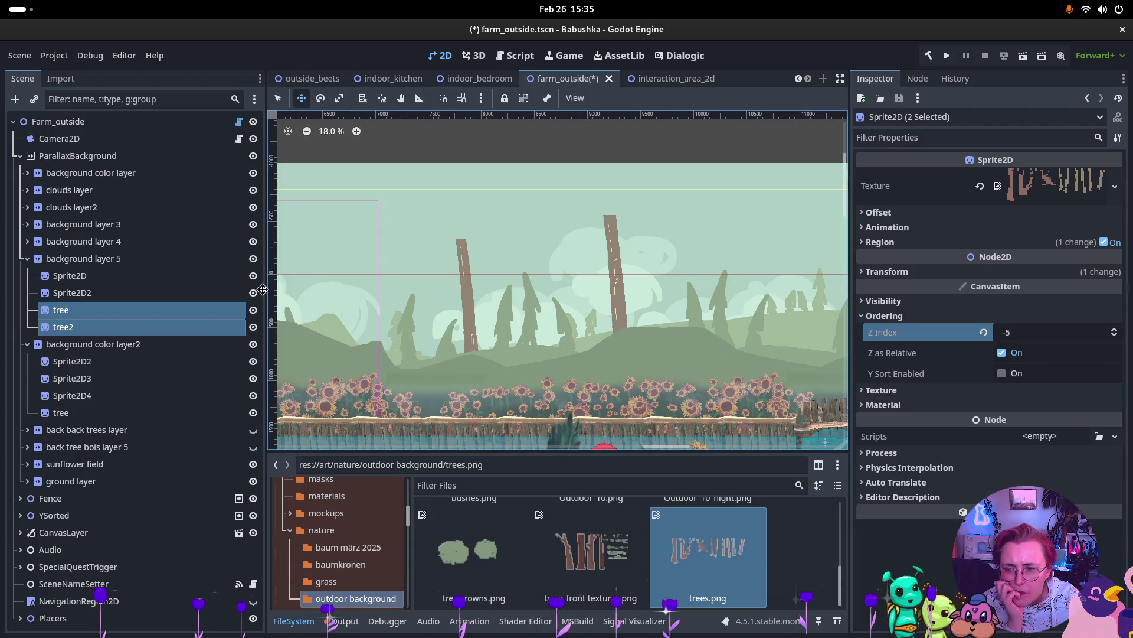
Step: Toggle the Sprite2D and Sprite2D2 visibility off and back on
{"action": "left_click", "coordinate": [126, 293]}
{"action": "left_click", "coordinate": [129, 278]}
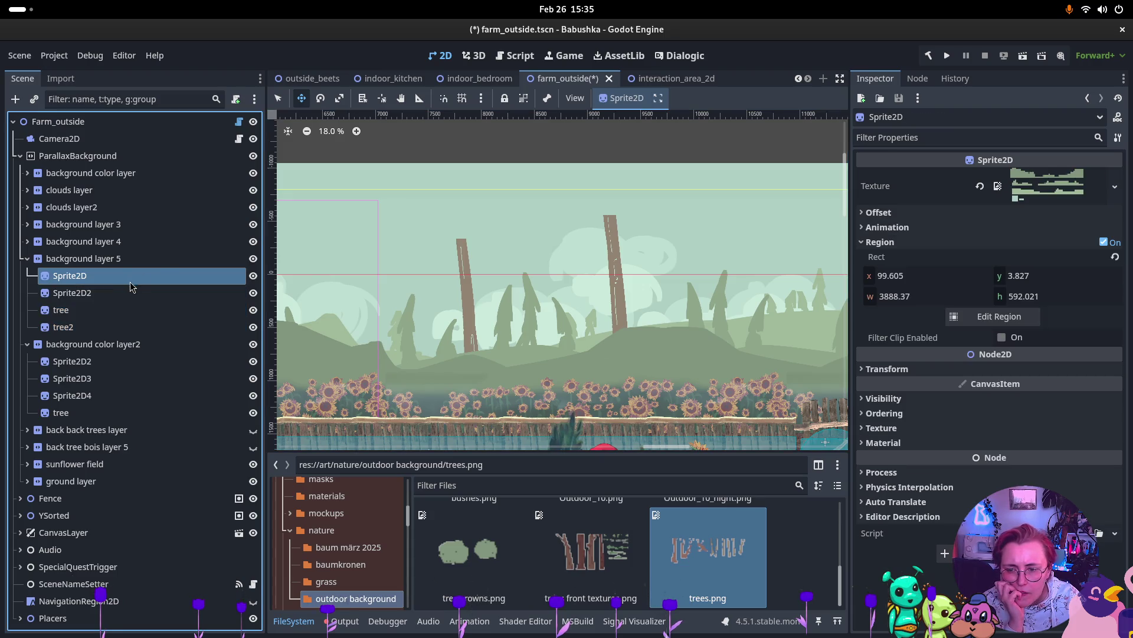
{"action": "left_click", "coordinate": [253, 275]}
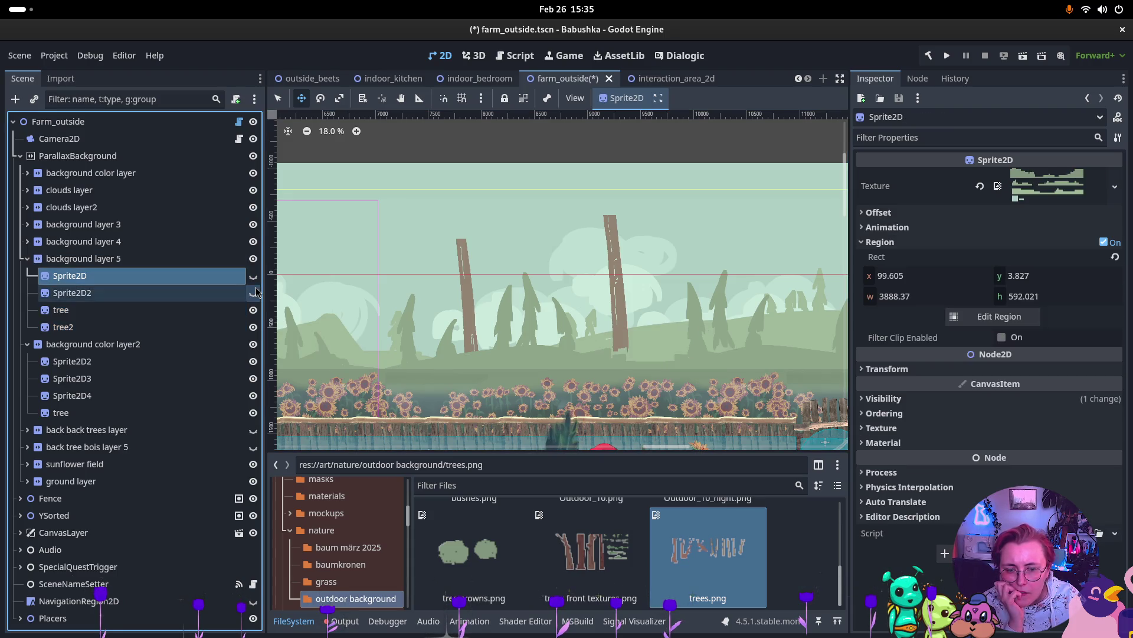
{"action": "left_click", "coordinate": [254, 293]}
{"action": "left_click", "coordinate": [254, 275]}
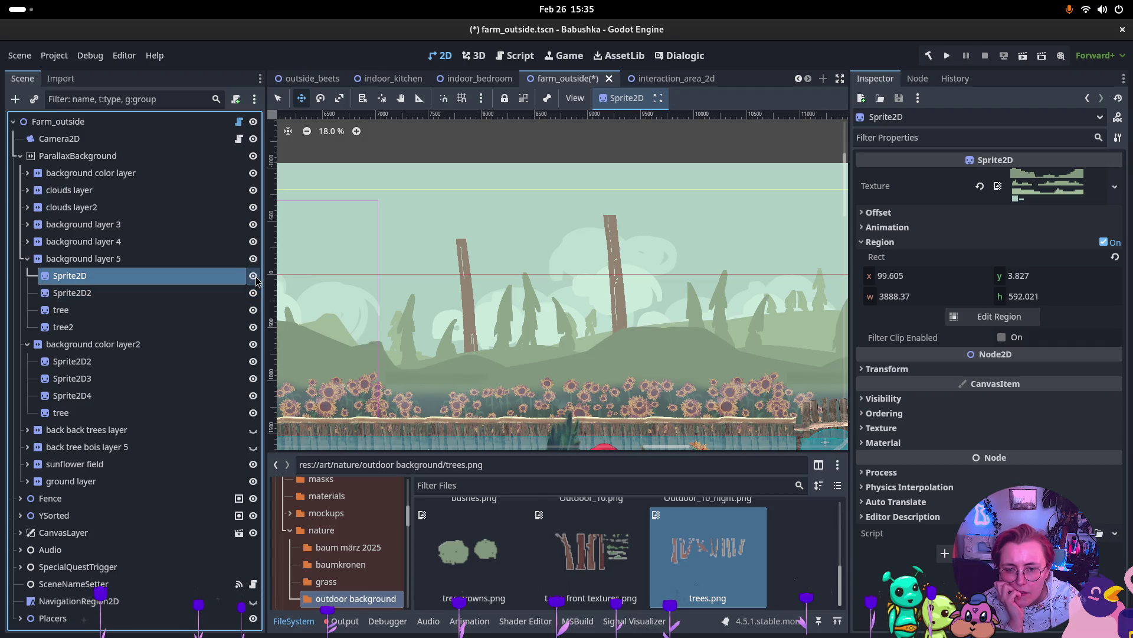
Step: Check the Ordering and Z Index values of background layers 4 and 5
{"action": "left_click", "coordinate": [100, 243]}
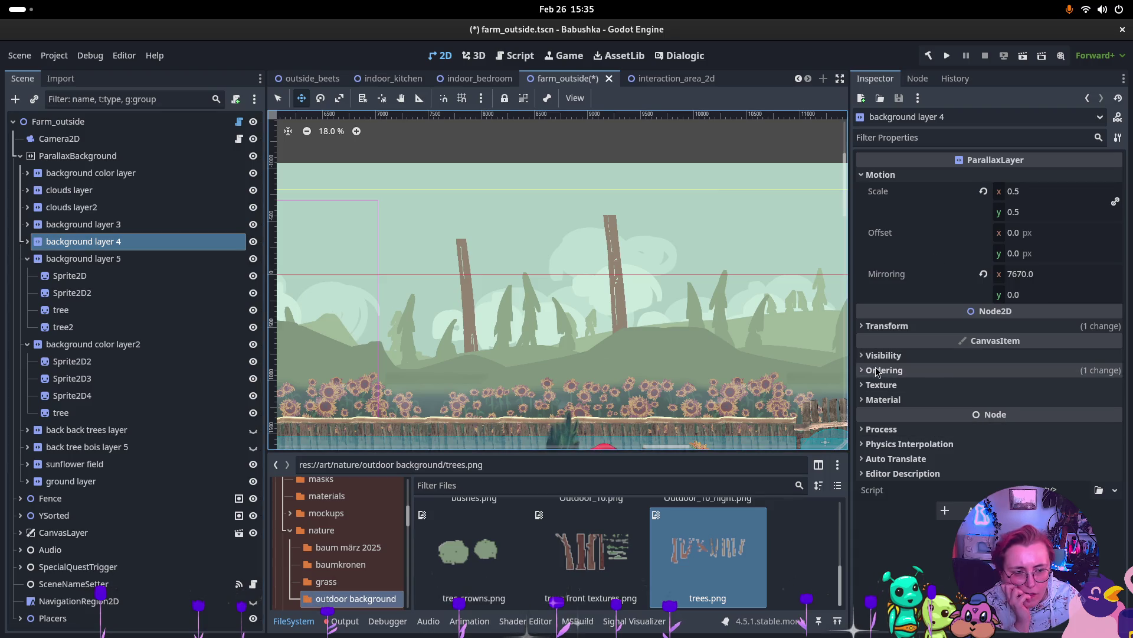
{"action": "left_click", "coordinate": [878, 371]}
{"action": "left_click", "coordinate": [177, 259]}
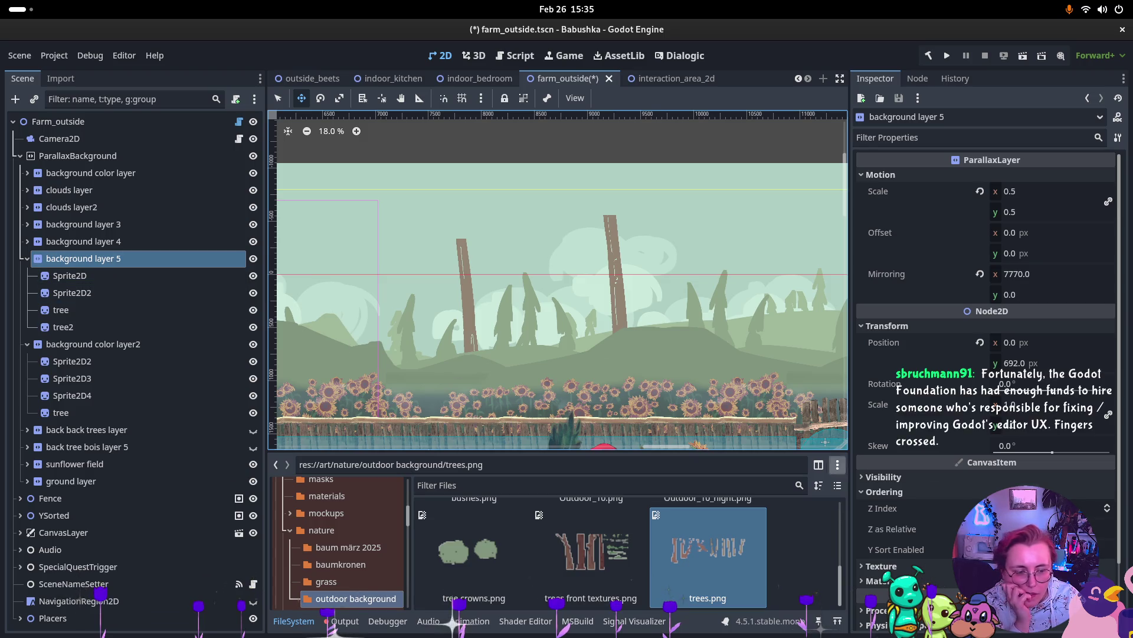
{"action": "left_click", "coordinate": [1051, 508]}
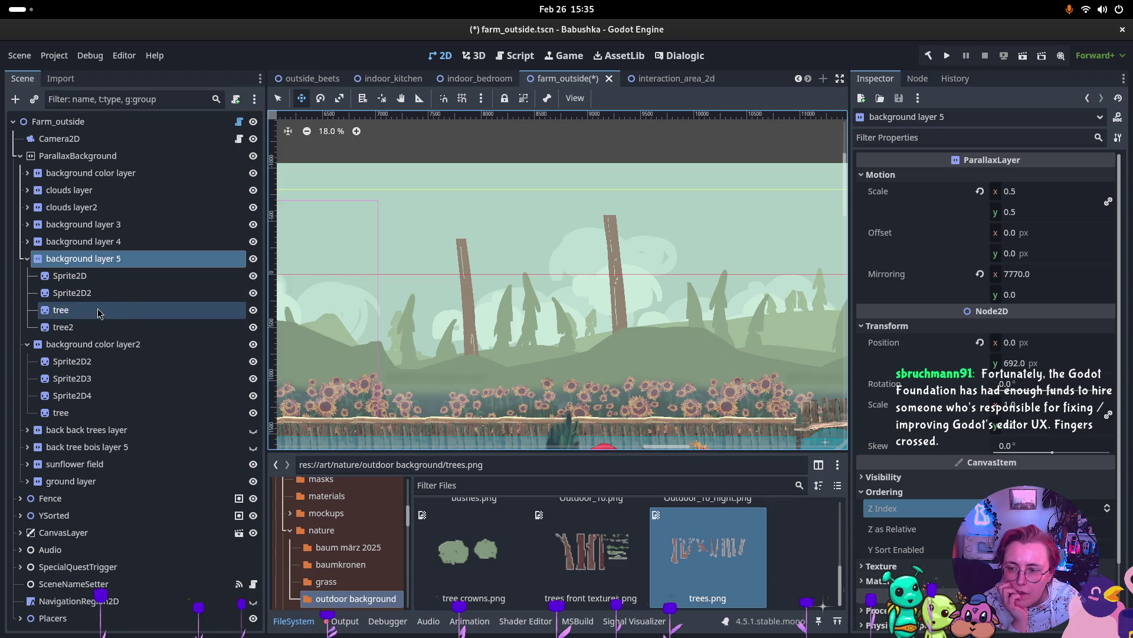
Step: Shift the tree2 trunk slightly down and left, closer to the first trunk
{"action": "left_click", "coordinate": [97, 326]}
{"action": "left_click_drag", "start_coordinate": [604, 326], "coordinate": [515, 340]}
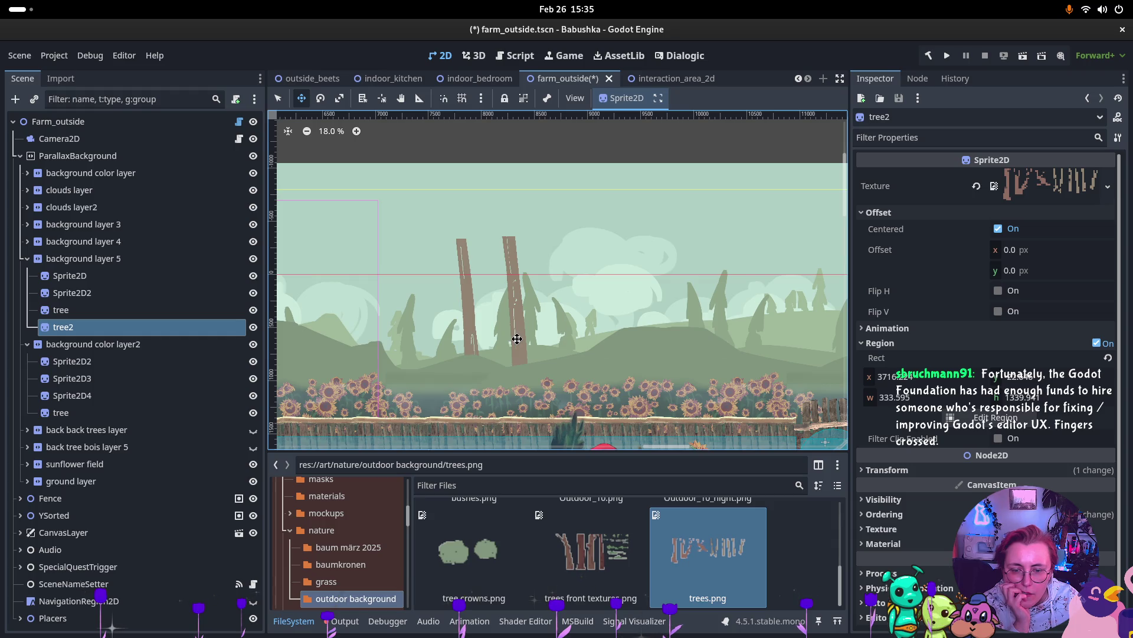
{"action": "left_click", "coordinate": [86, 309]}
{"action": "left_click", "coordinate": [87, 328]}
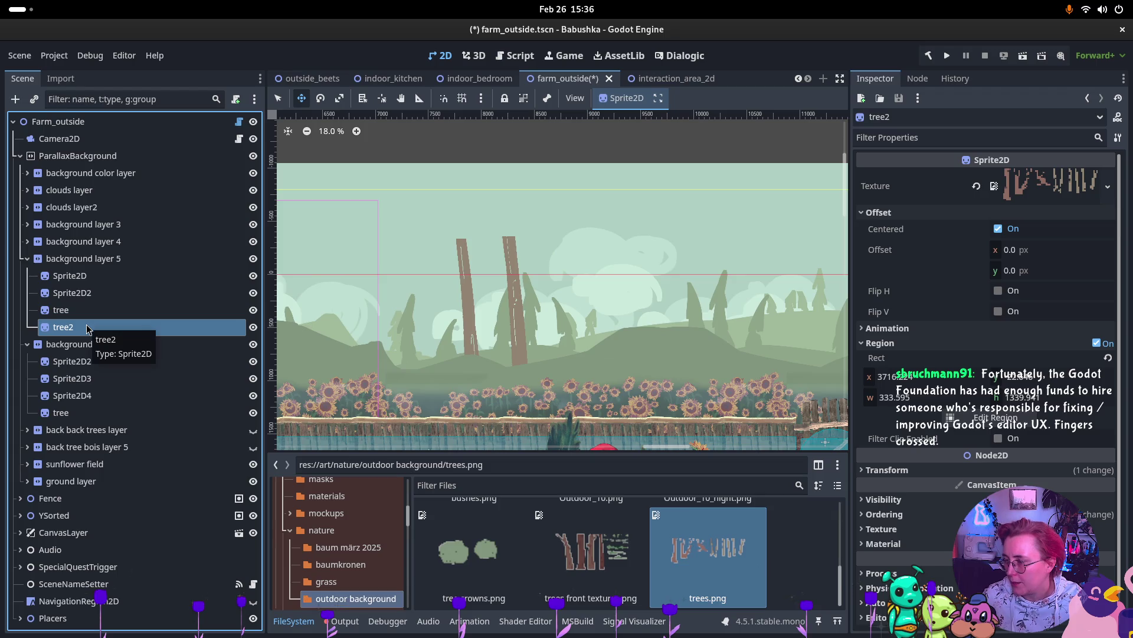
{"action": "left_click", "coordinate": [123, 275], "text": "ctrl"}
{"action": "left_click", "coordinate": [138, 327]}
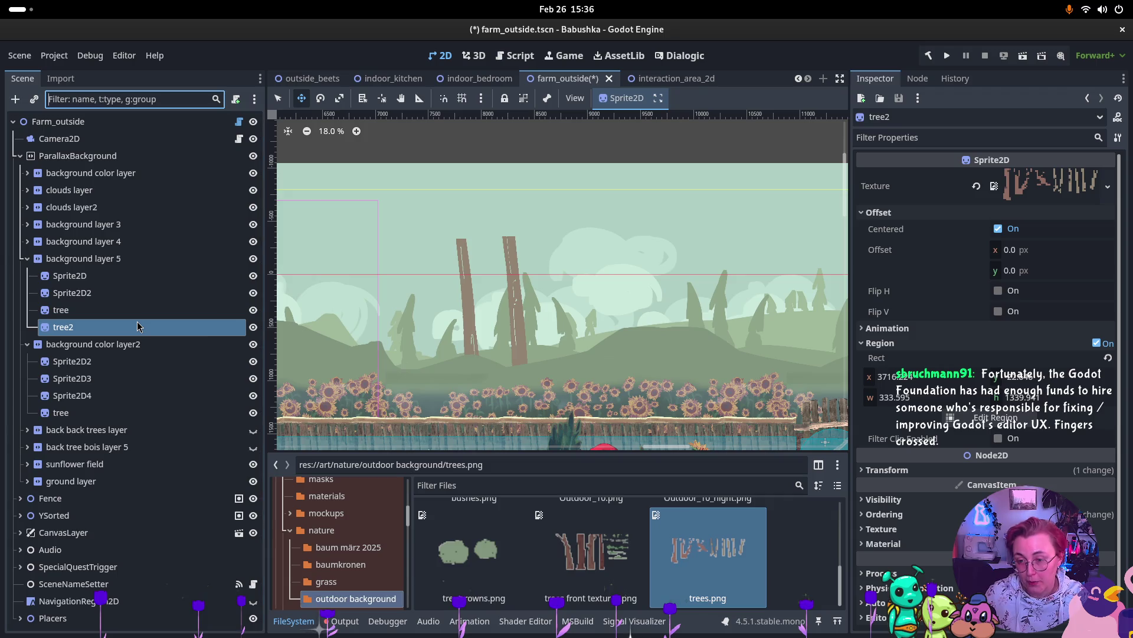
Step: Duplicate tree2 as tree3, crop a narrower 283.556 × 1206.503 trunk, and move it left
{"action": "key", "text": "ctrl+d"}
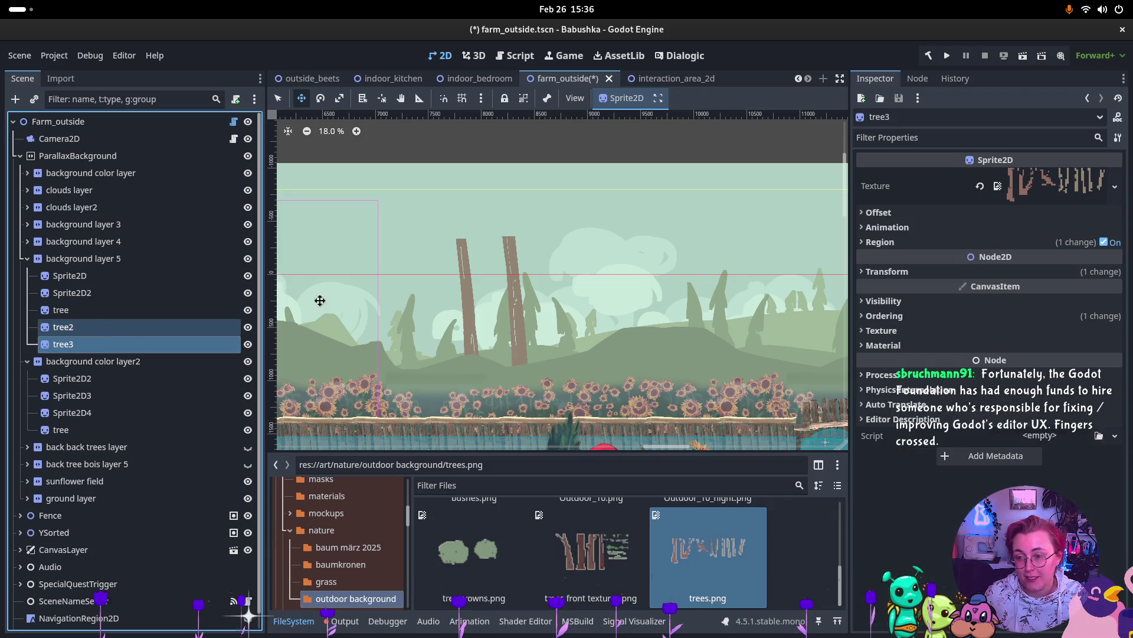
{"action": "left_click", "coordinate": [916, 242]}
{"action": "left_click", "coordinate": [999, 317]}
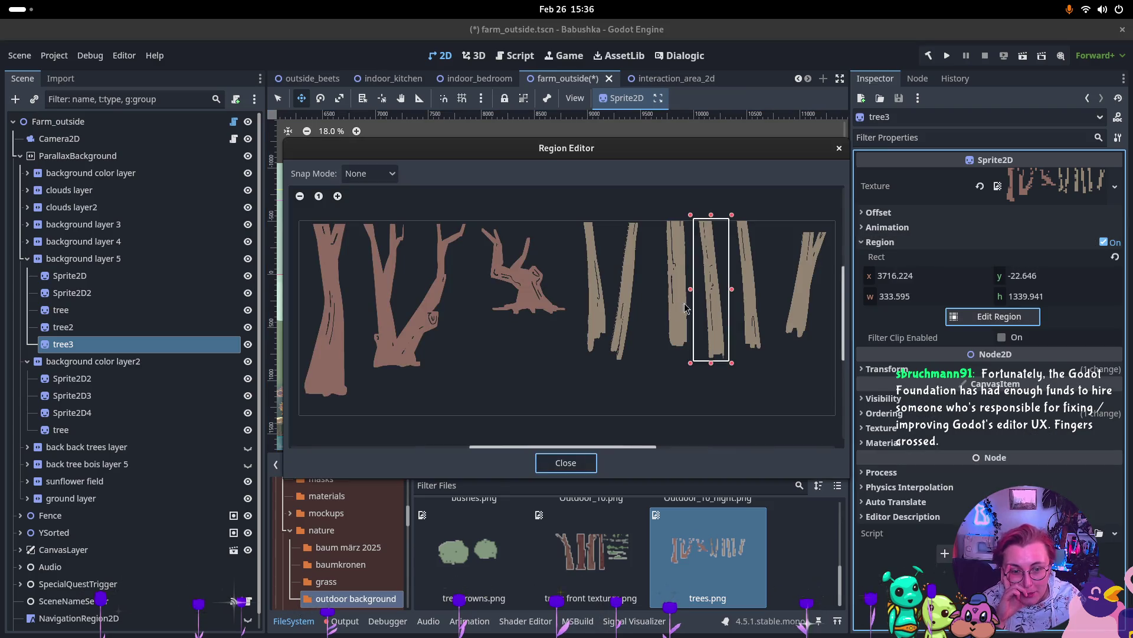
{"action": "mouse_move", "coordinate": [694, 307]}
{"action": "left_mouse_down"}
{"action": "mouse_move", "coordinate": [654, 377]}
{"action": "mouse_move", "coordinate": [679, 261]}
{"action": "mouse_move", "coordinate": [671, 272]}
{"action": "left_mouse_up"}
{"action": "left_click_drag", "start_coordinate": [642, 401], "coordinate": [636, 397]}
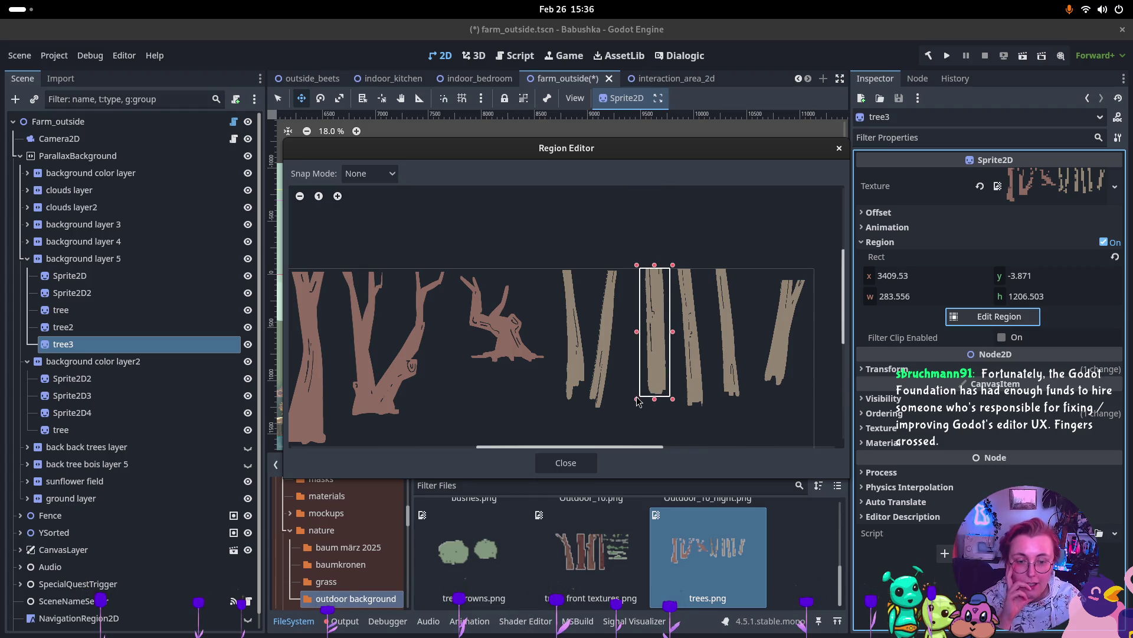
{"action": "left_click", "coordinate": [565, 463]}
{"action": "mouse_move", "coordinate": [512, 321]}
{"action": "left_mouse_down"}
{"action": "mouse_move", "coordinate": [413, 335]}
{"action": "mouse_move", "coordinate": [357, 312]}
{"action": "left_mouse_up"}
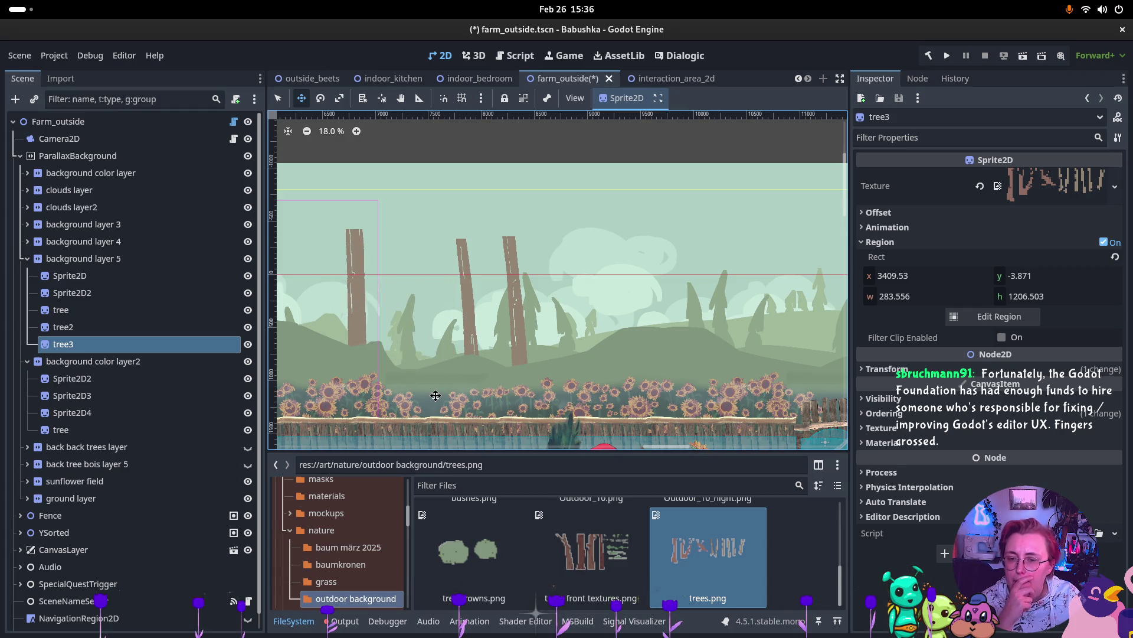
{"action": "scroll", "coordinate": [362, 334], "scroll_direction": "left", "scroll_amount": 3}
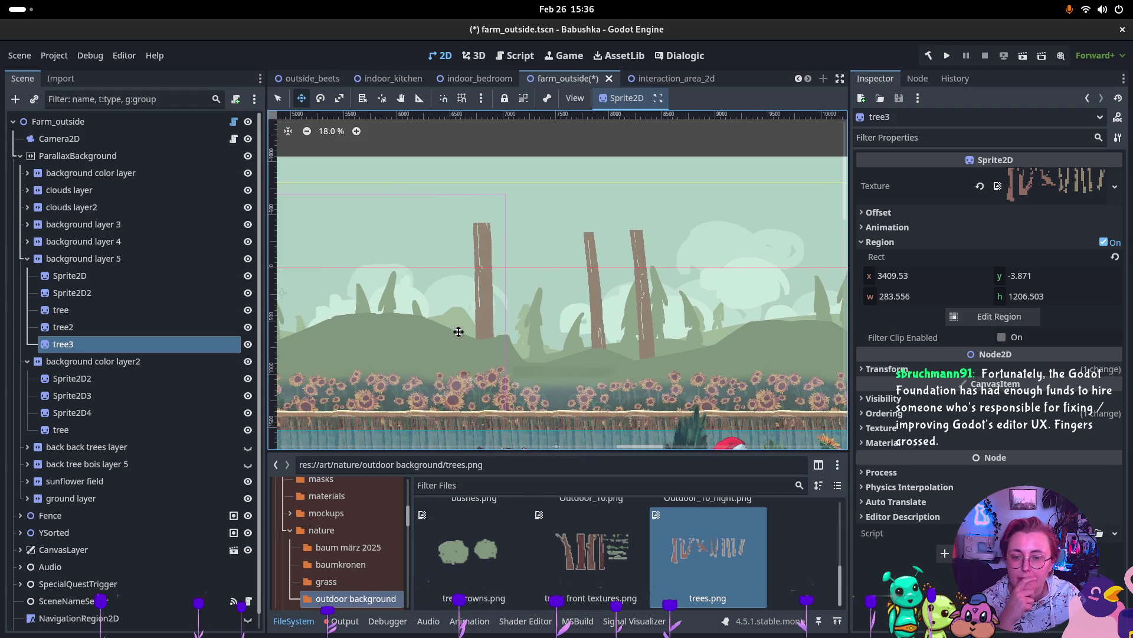
{"action": "left_click", "coordinate": [82, 348]}
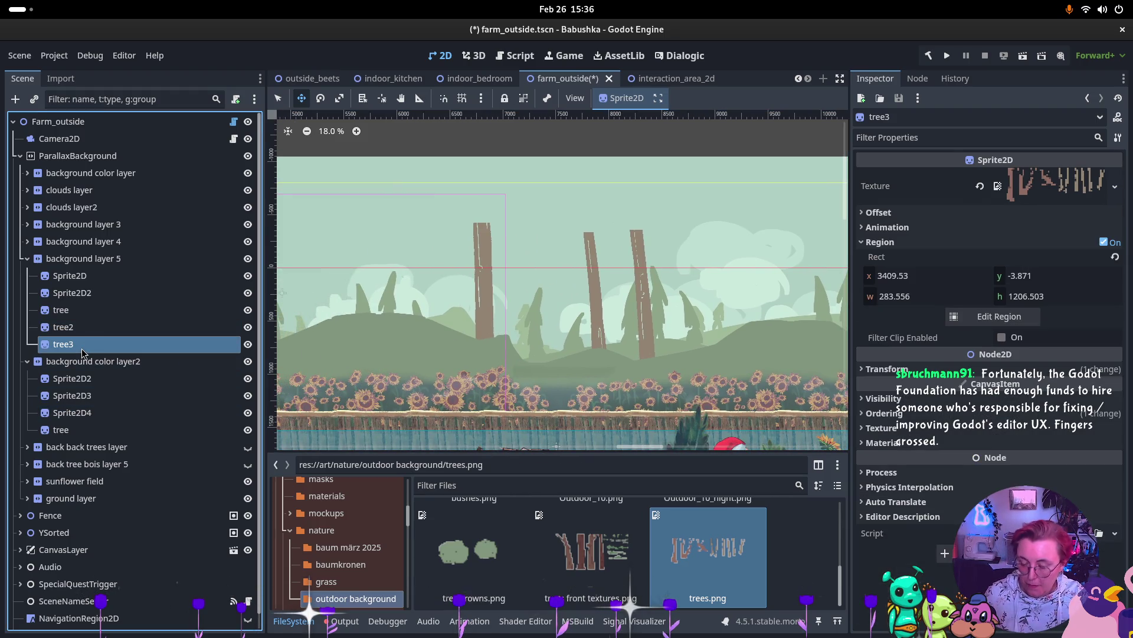
Step: Duplicate tree3 as tree4, cropped to the second slim 330.26 × 1327.154 trunk
{"action": "key", "text": "ctrl+d"}
{"action": "left_click", "coordinate": [874, 244]}
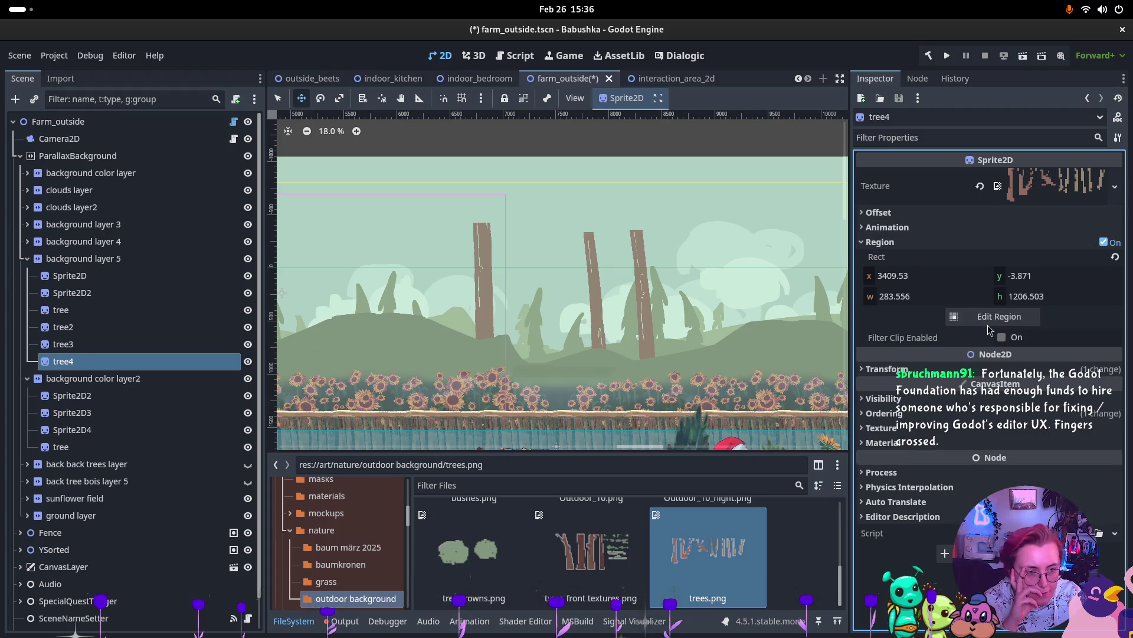
{"action": "left_click", "coordinate": [999, 316]}
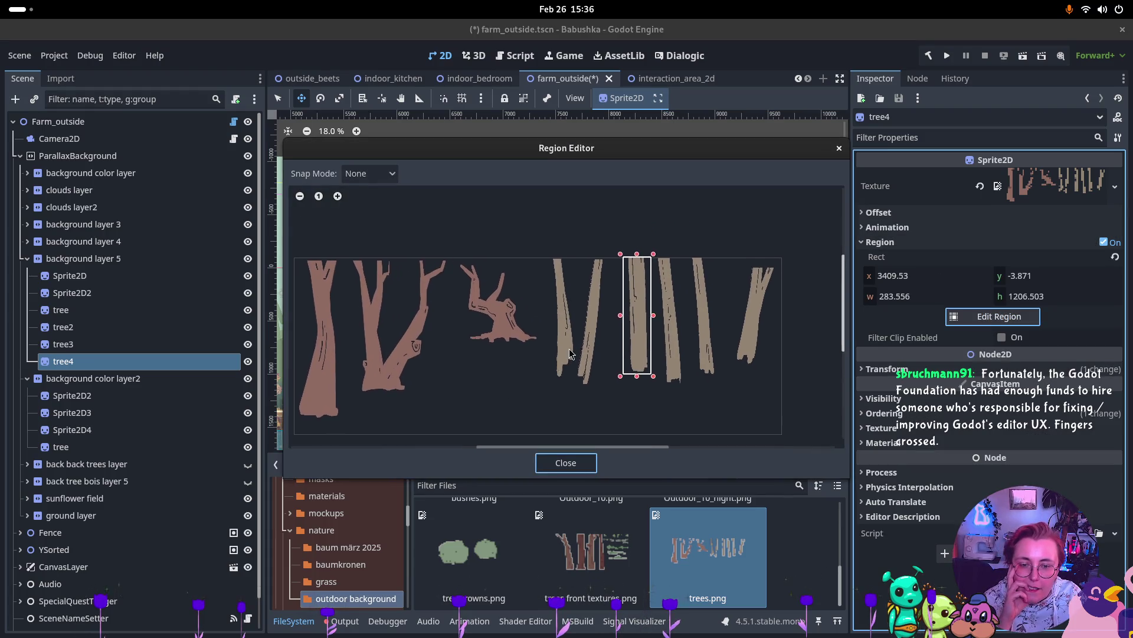
{"action": "left_click", "coordinate": [570, 388]}
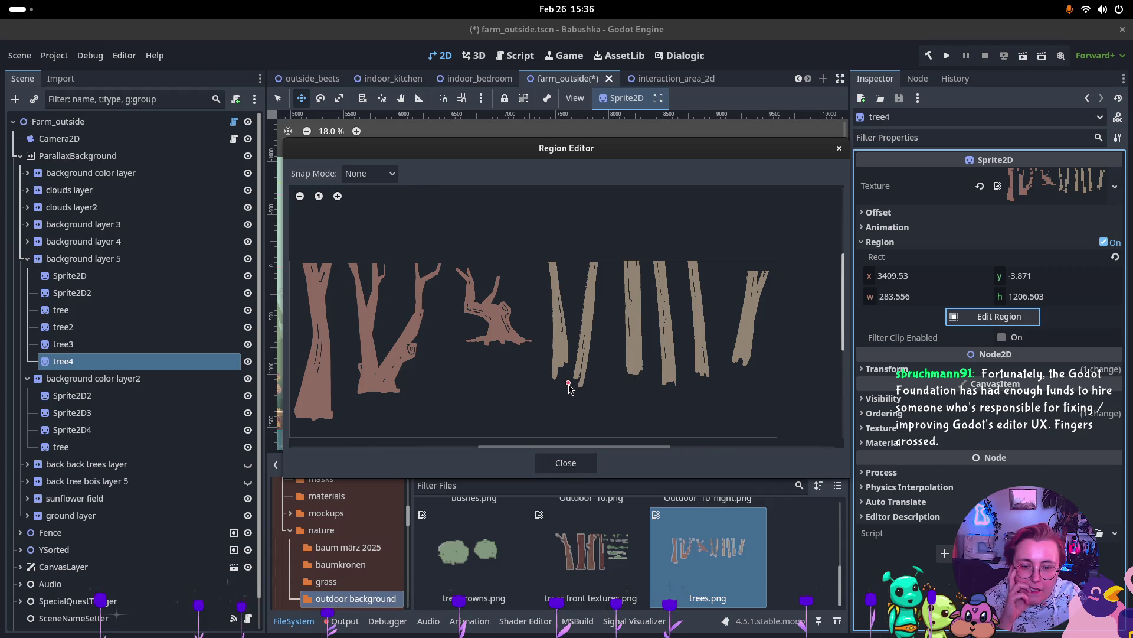
{"action": "mouse_move", "coordinate": [591, 392]}
{"action": "left_mouse_down"}
{"action": "mouse_move", "coordinate": [593, 248]}
{"action": "mouse_move", "coordinate": [564, 258]}
{"action": "mouse_move", "coordinate": [606, 258]}
{"action": "left_mouse_up"}
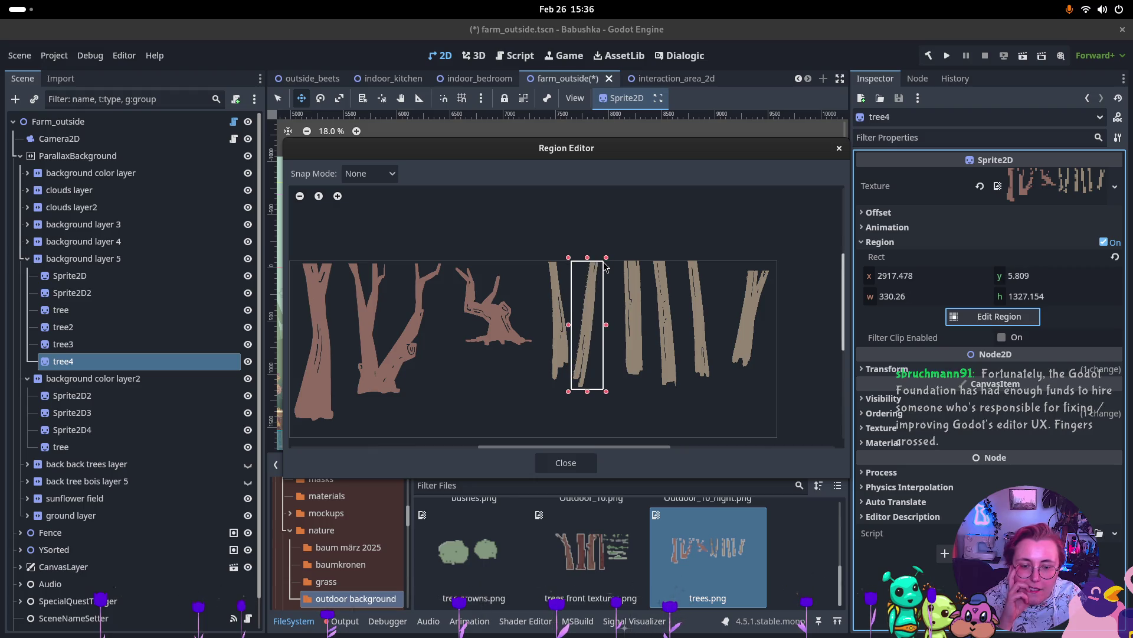
{"action": "scroll", "coordinate": [591, 354], "scroll_direction": "up", "scroll_amount": 1}
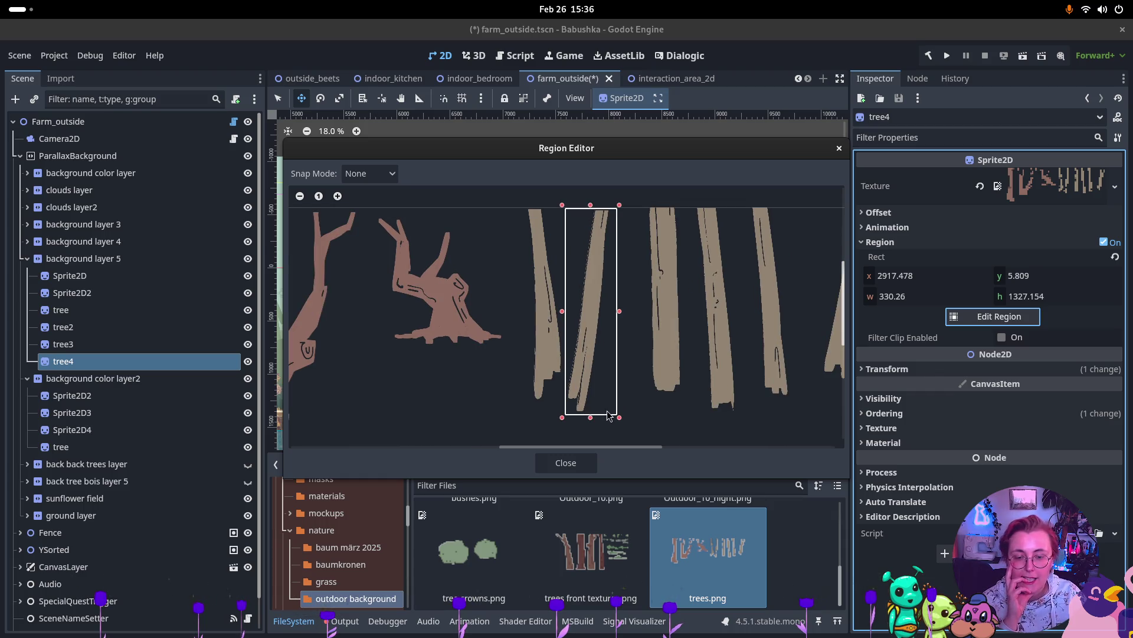
{"action": "left_click", "coordinate": [588, 459]}
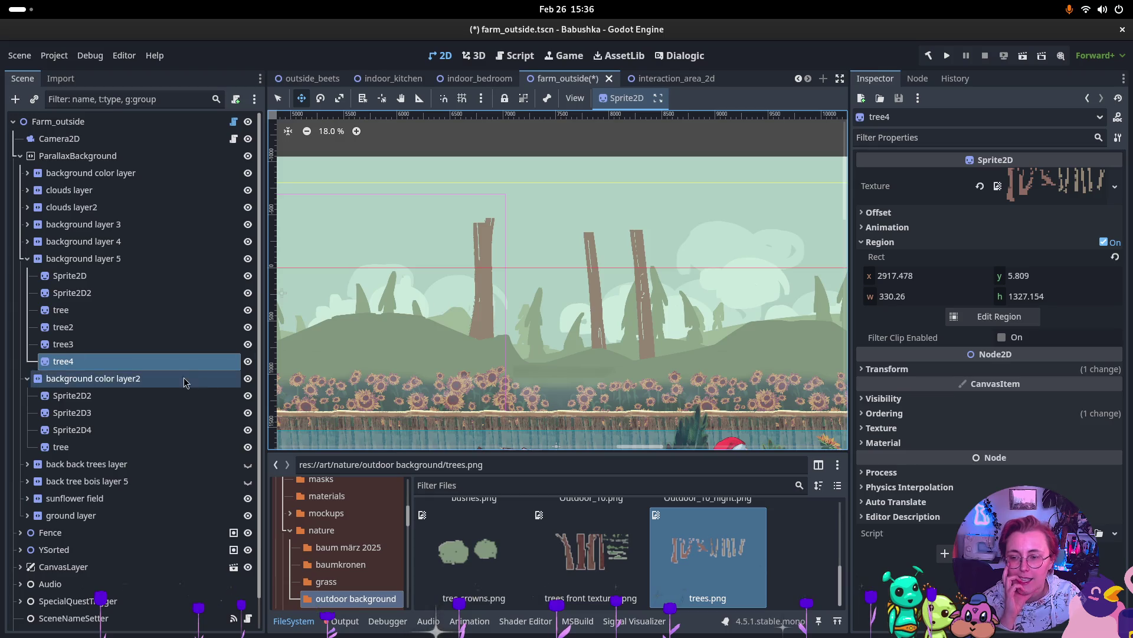
Step: Reposition the tree4 trunk in layer 5 and pan across the farm scene
{"action": "scroll", "coordinate": [652, 340], "scroll_direction": "down", "scroll_amount": 2}
{"action": "left_click", "coordinate": [63, 344]}
{"action": "left_click", "coordinate": [64, 361]}
{"action": "mouse_move", "coordinate": [476, 304]}
{"action": "left_mouse_down"}
{"action": "mouse_move", "coordinate": [485, 324]}
{"action": "mouse_move", "coordinate": [741, 336]}
{"action": "mouse_move", "coordinate": [698, 324]}
{"action": "mouse_move", "coordinate": [704, 311]}
{"action": "left_mouse_up"}
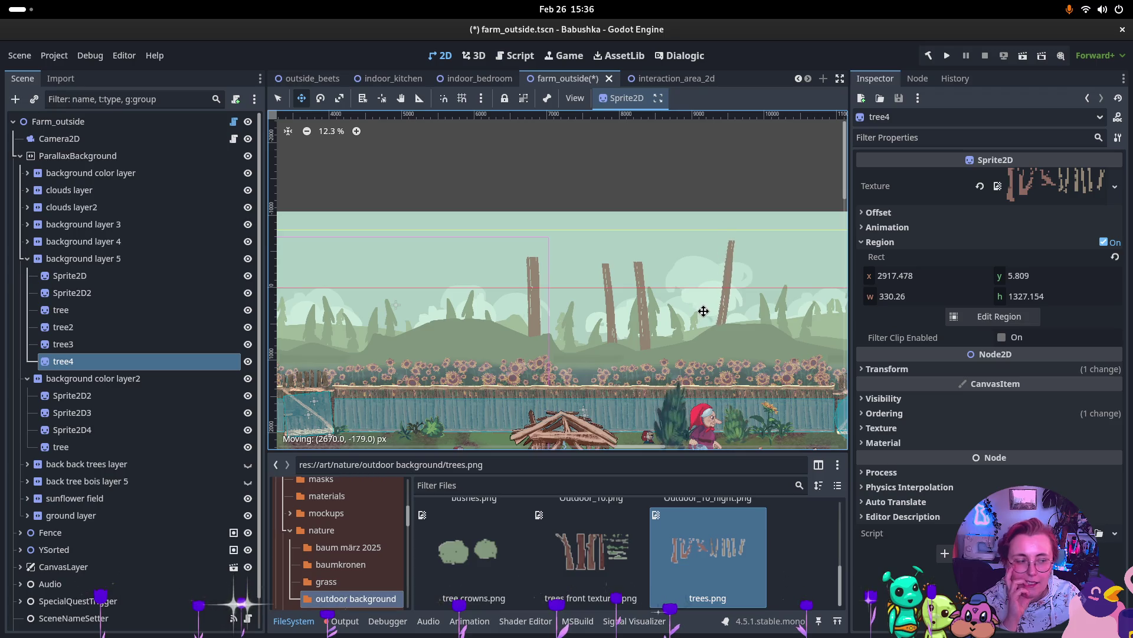
{"action": "left_click_drag", "start_coordinate": [703, 311], "coordinate": [703, 311]}
{"action": "scroll", "coordinate": [704, 334], "scroll_direction": "down", "scroll_amount": 5}
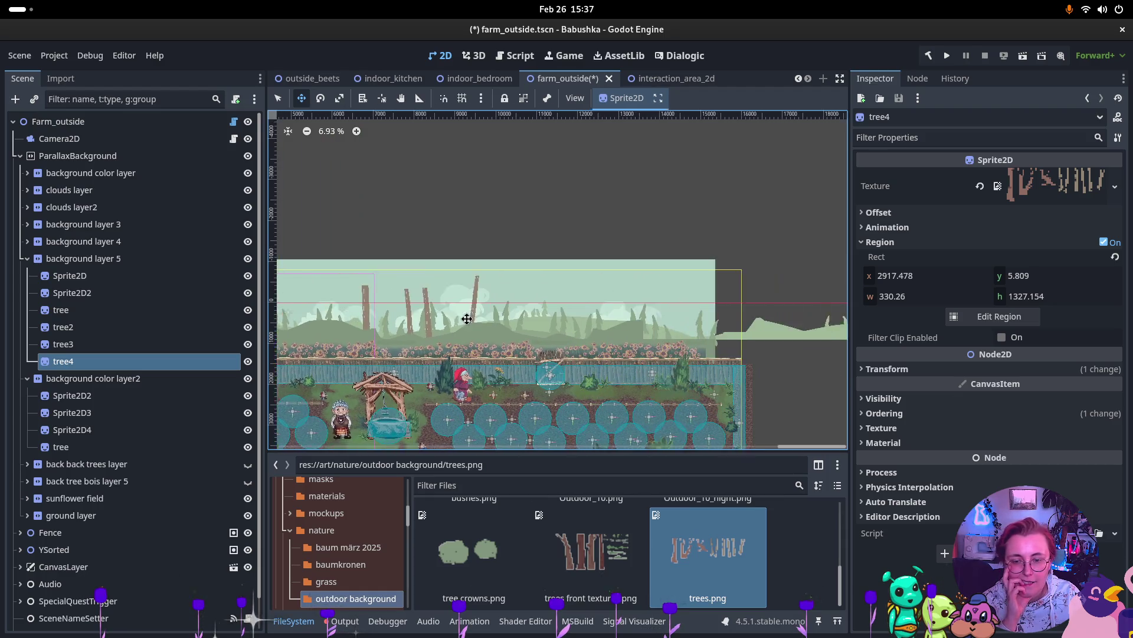
{"action": "left_click_drag", "start_coordinate": [469, 332], "coordinate": [622, 332]}
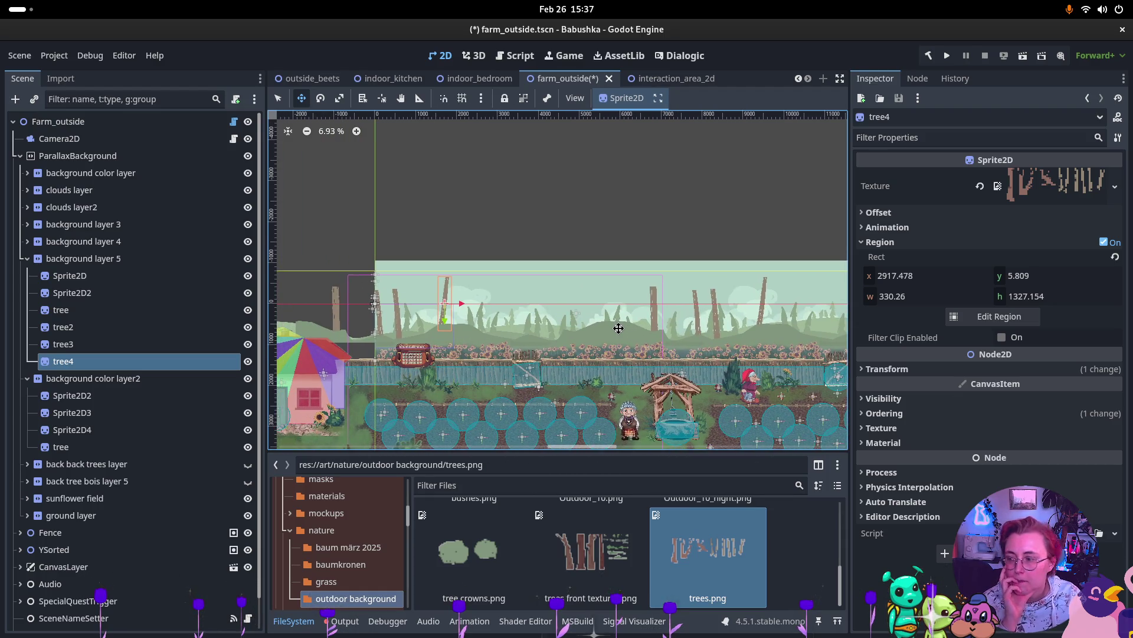
{"action": "scroll", "coordinate": [619, 329], "scroll_direction": "up", "scroll_amount": 3}
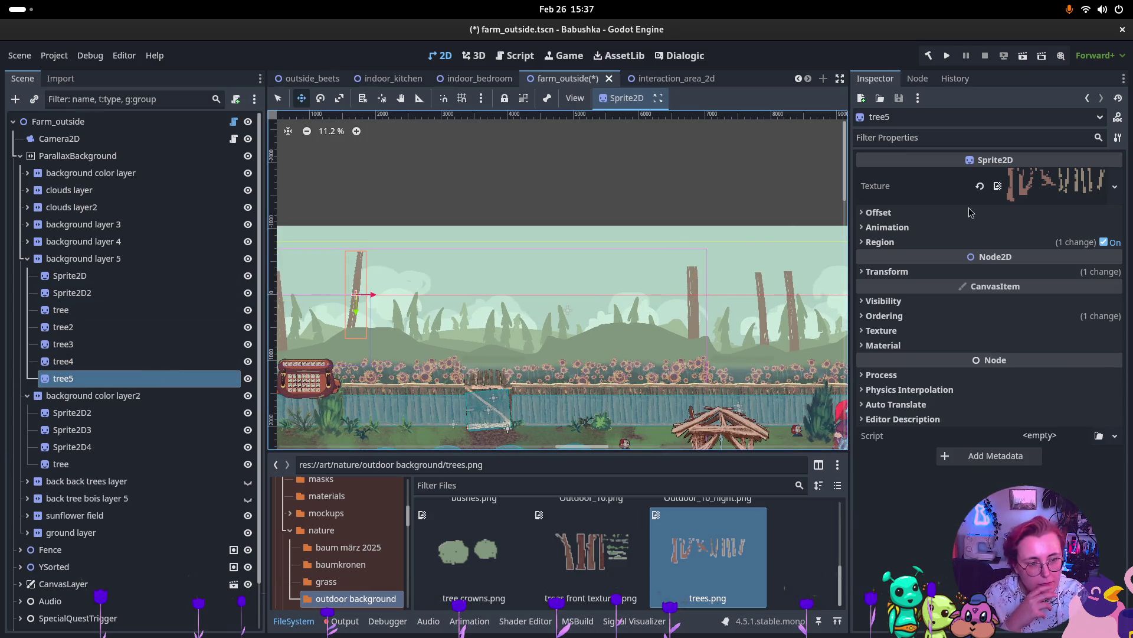
Step: Crop tree5 to the rightmost trunk, a 489.273 × 1021.358 region
{"action": "left_click", "coordinate": [968, 242]}
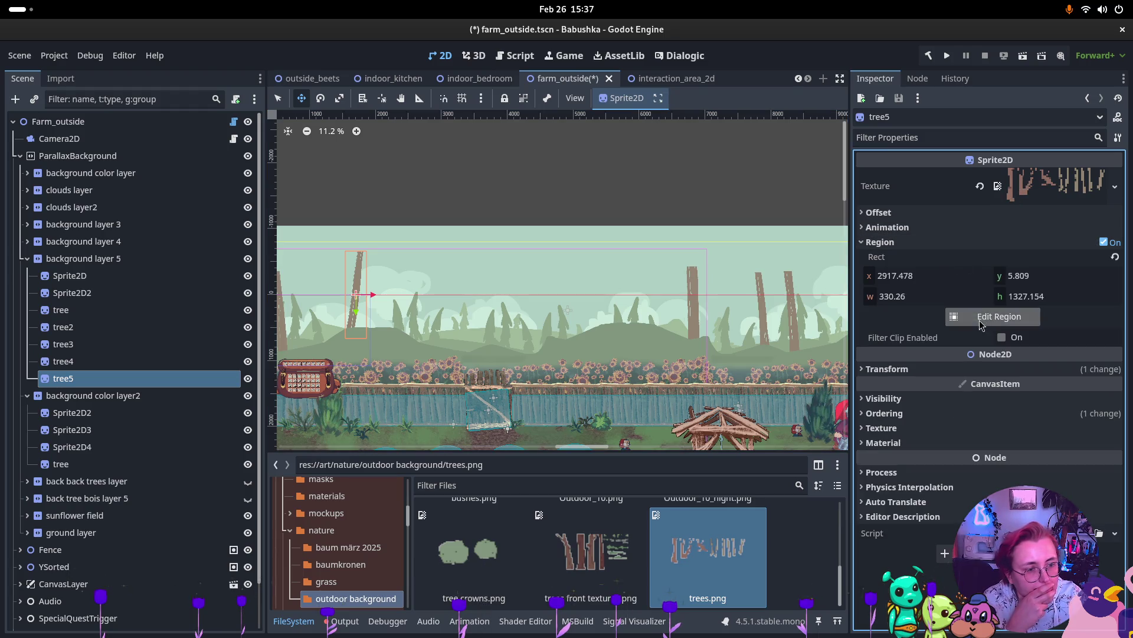
{"action": "left_click", "coordinate": [999, 316]}
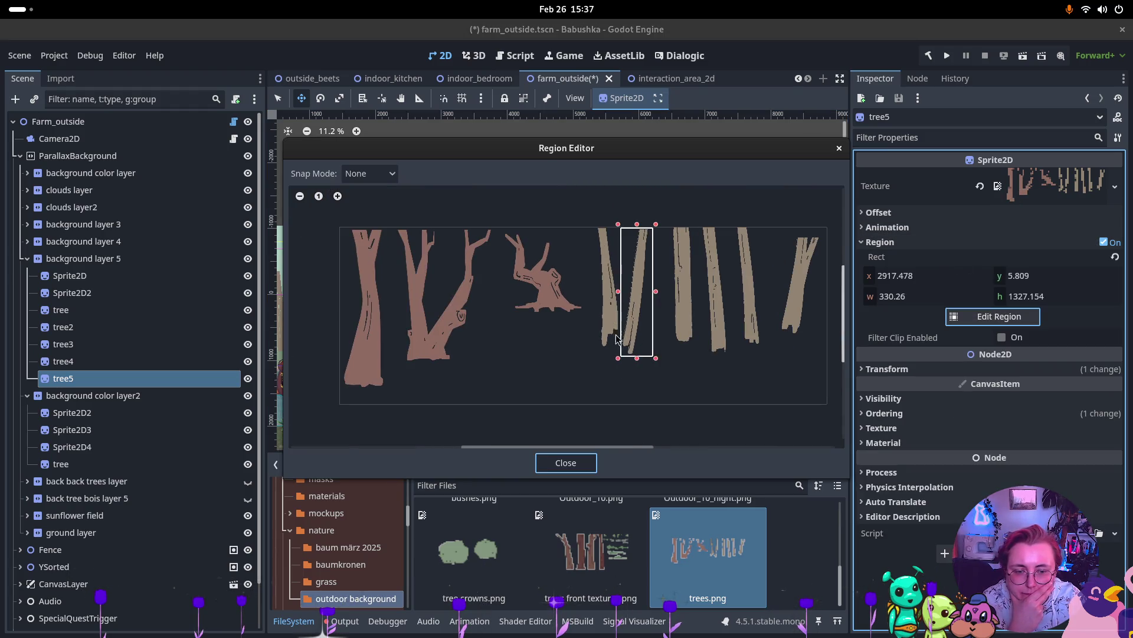
{"action": "mouse_move", "coordinate": [595, 352]}
{"action": "left_mouse_down"}
{"action": "mouse_move", "coordinate": [617, 331]}
{"action": "mouse_move", "coordinate": [619, 226]}
{"action": "left_mouse_up"}
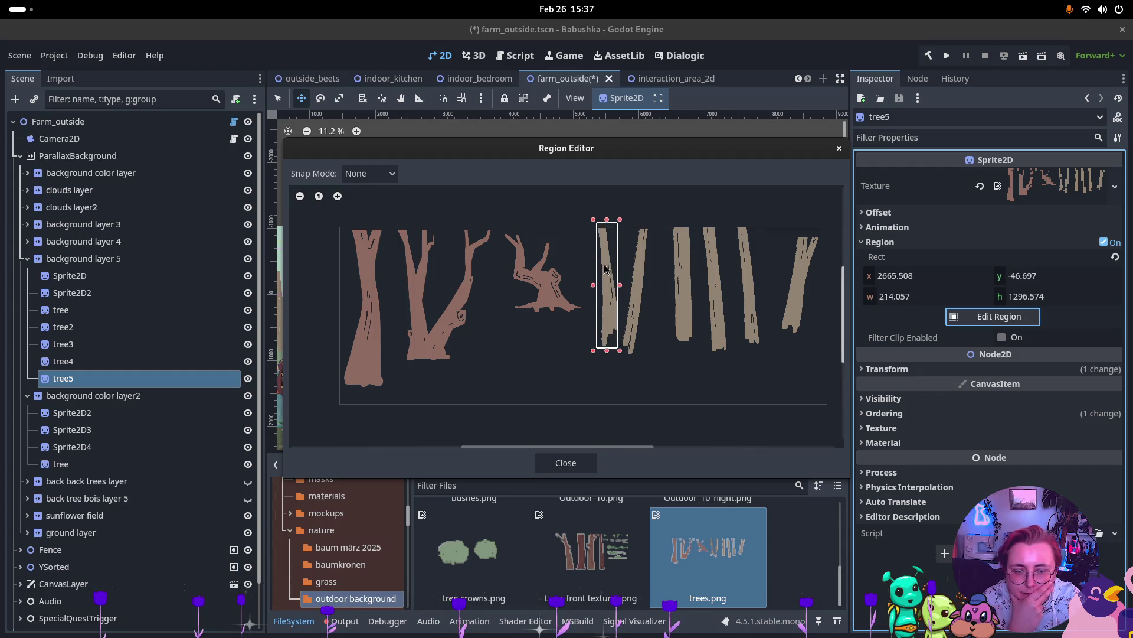
{"action": "left_click_drag", "start_coordinate": [775, 334], "coordinate": [822, 239]}
{"action": "left_click_drag", "start_coordinate": [775, 334], "coordinate": [774, 338]}
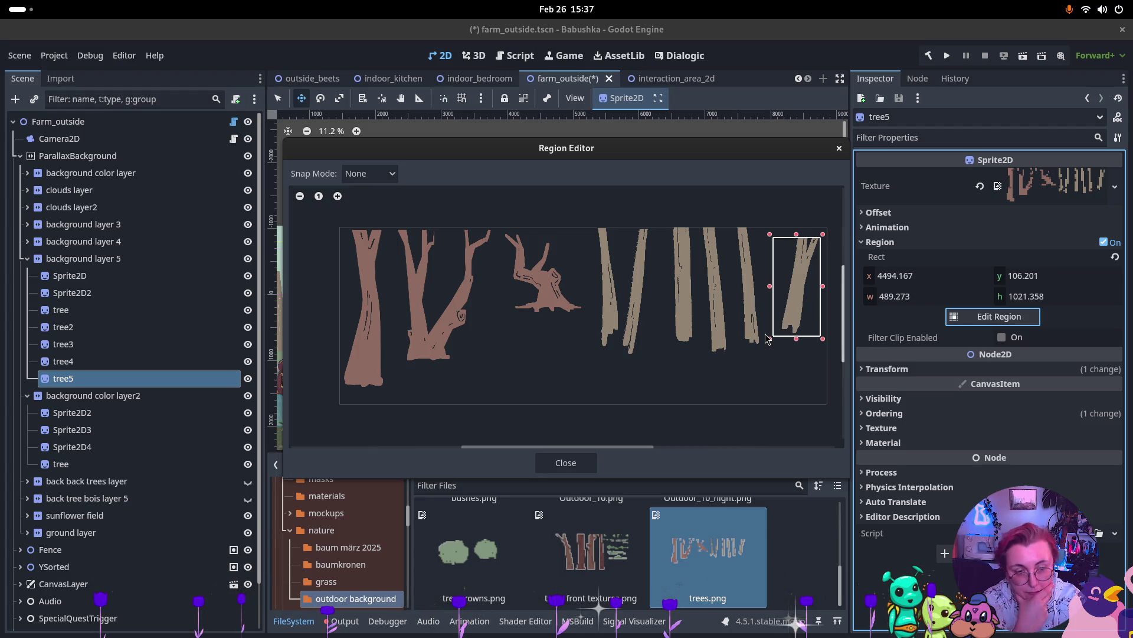
{"action": "left_click", "coordinate": [578, 470]}
Step: Move the tree5 trunk far to the right in the scene
{"action": "left_click_drag", "start_coordinate": [372, 318], "coordinate": [641, 323]}
{"action": "scroll", "coordinate": [561, 325], "scroll_direction": "down", "scroll_amount": 3}
{"action": "scroll", "coordinate": [759, 303], "scroll_direction": "up", "scroll_amount": 3}
{"action": "scroll", "coordinate": [506, 303], "scroll_direction": "right", "scroll_amount": 2}
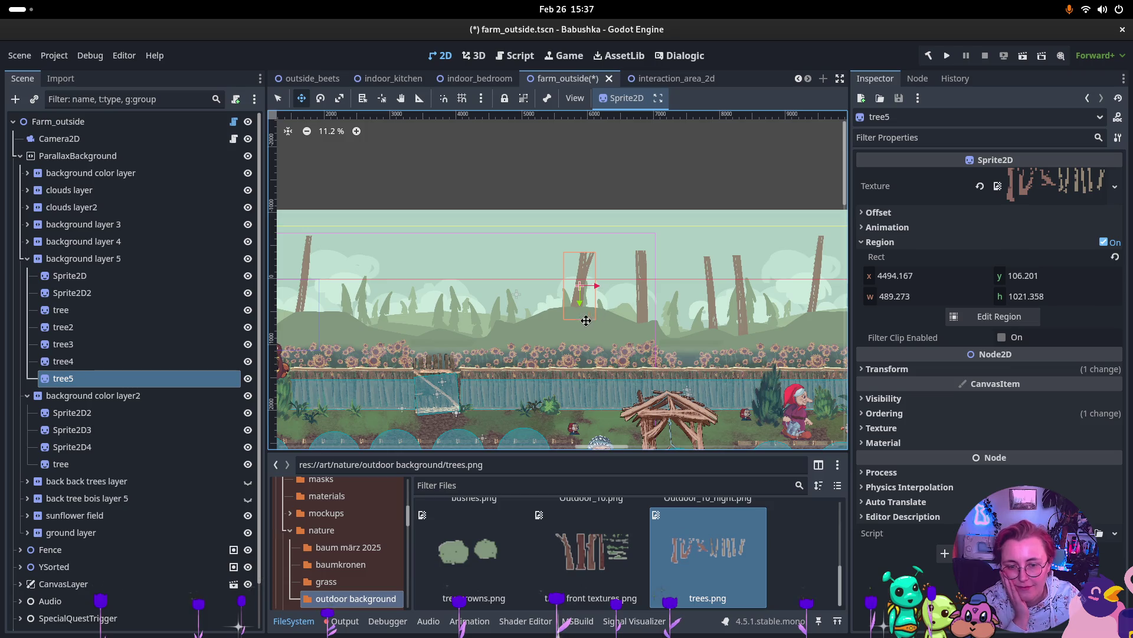
{"action": "scroll", "coordinate": [590, 319], "scroll_direction": "up", "scroll_amount": 4}
{"action": "scroll", "coordinate": [569, 311], "scroll_direction": "down", "scroll_amount": 2}
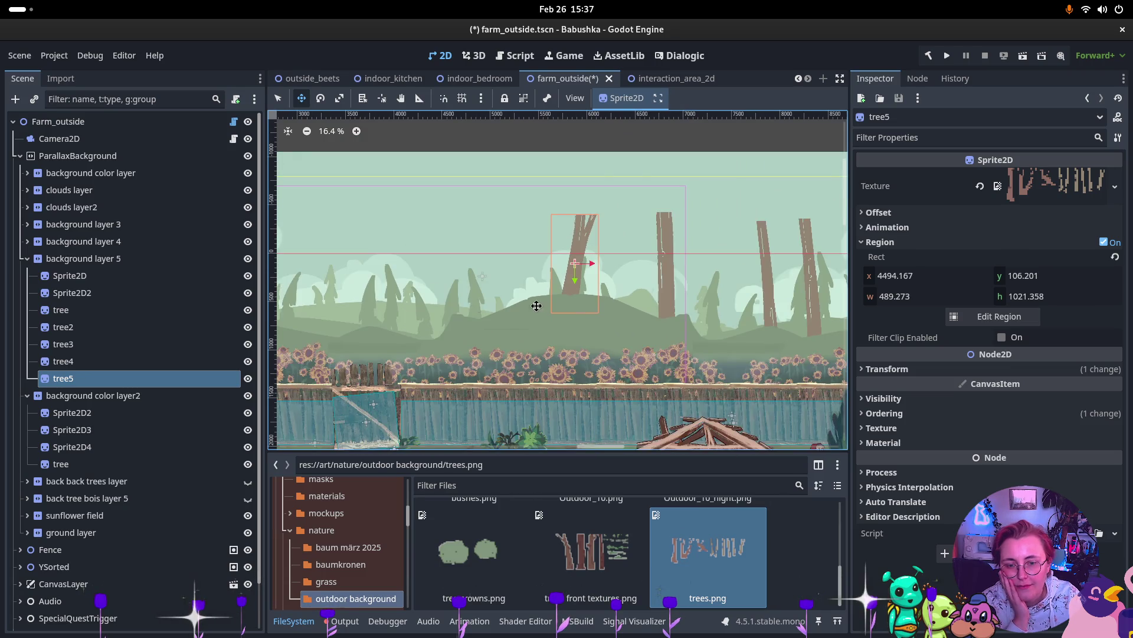
{"action": "scroll", "coordinate": [632, 307], "scroll_direction": "left", "scroll_amount": 5}
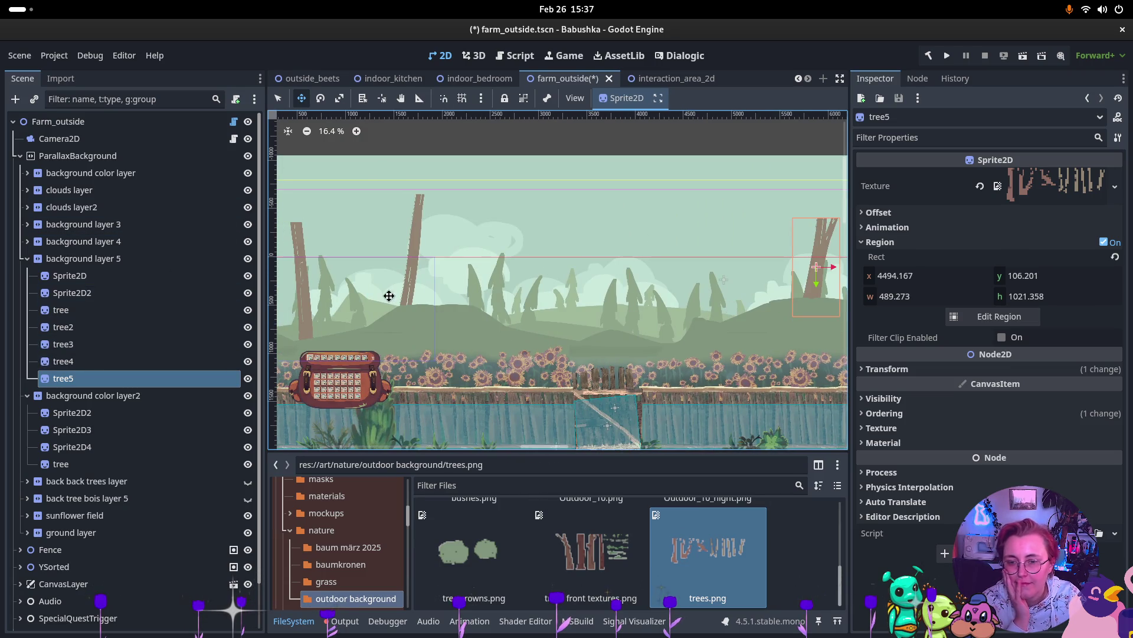
Step: Shift the tree4 trunk right and down
{"action": "left_click", "coordinate": [124, 359]}
{"action": "mouse_move", "coordinate": [425, 262]}
{"action": "left_mouse_down"}
{"action": "mouse_move", "coordinate": [493, 295]}
{"action": "mouse_move", "coordinate": [513, 319]}
{"action": "mouse_move", "coordinate": [513, 303]}
{"action": "left_mouse_up"}
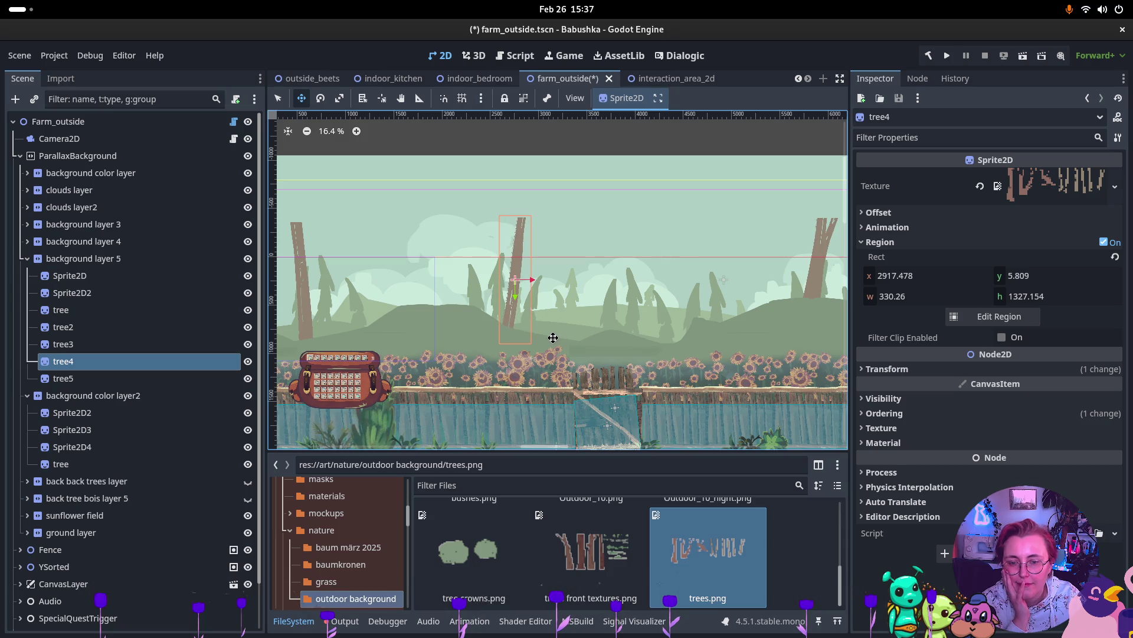
{"action": "scroll", "coordinate": [675, 256], "scroll_direction": "down", "scroll_amount": 4}
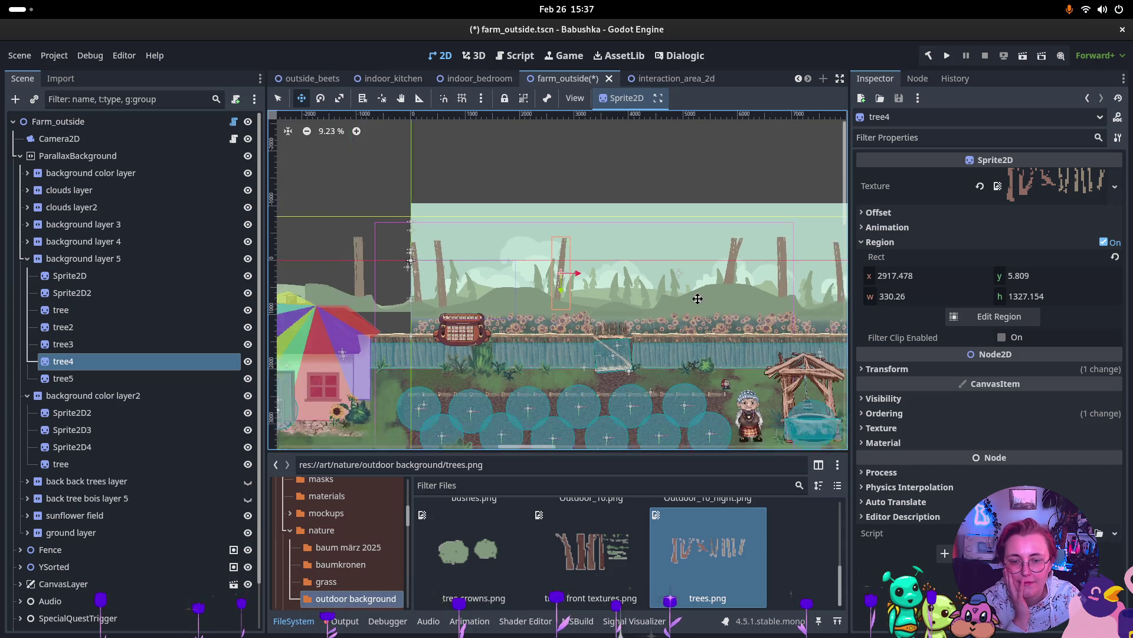
{"action": "scroll", "coordinate": [634, 298], "scroll_direction": "right", "scroll_amount": 3}
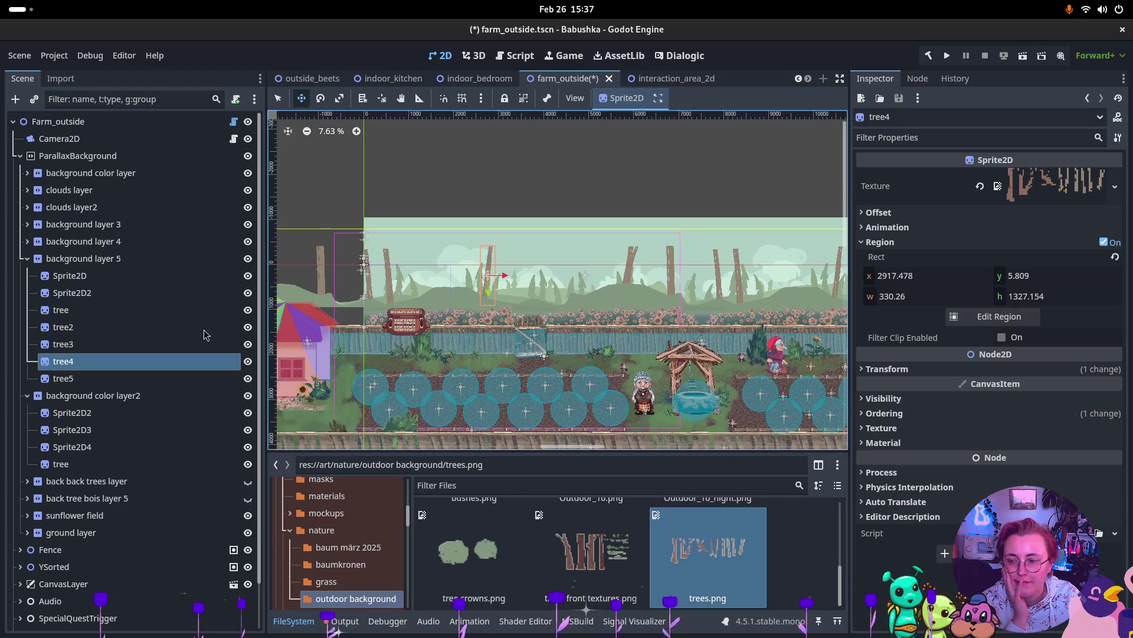
{"action": "left_click", "coordinate": [128, 383]}
Step: Duplicate tree5 as tree6, cropped to a slender pale 238.939 × 1263.619 trunk
{"action": "key", "text": "ctrl+d"}
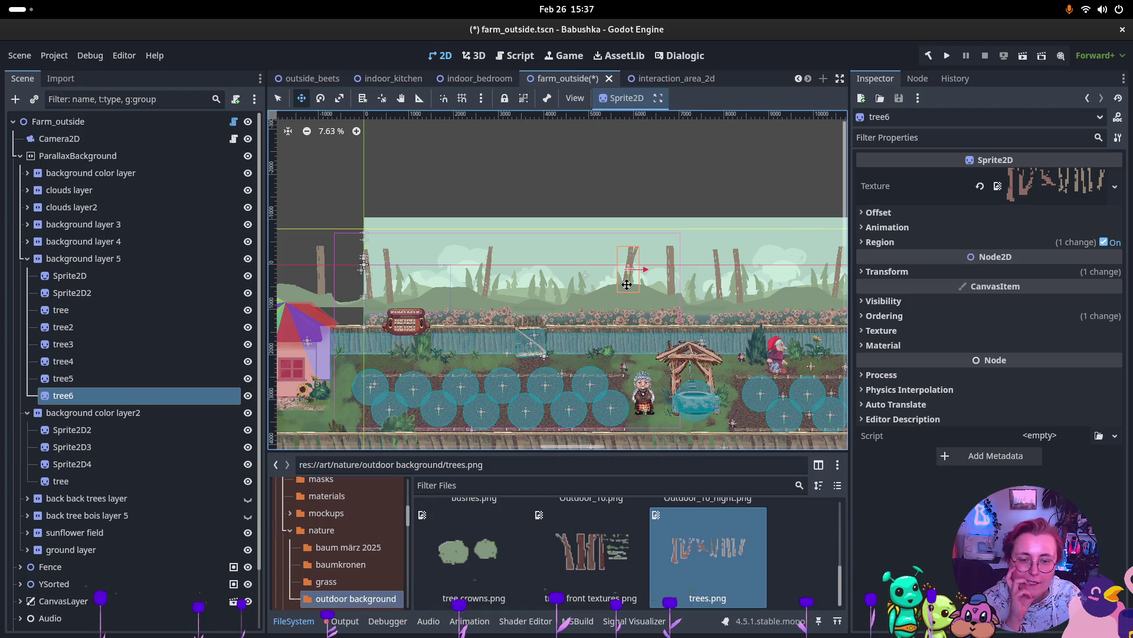
{"action": "mouse_move", "coordinate": [625, 282]}
{"action": "left_mouse_down"}
{"action": "mouse_move", "coordinate": [554, 298]}
{"action": "mouse_move", "coordinate": [586, 294]}
{"action": "left_mouse_up"}
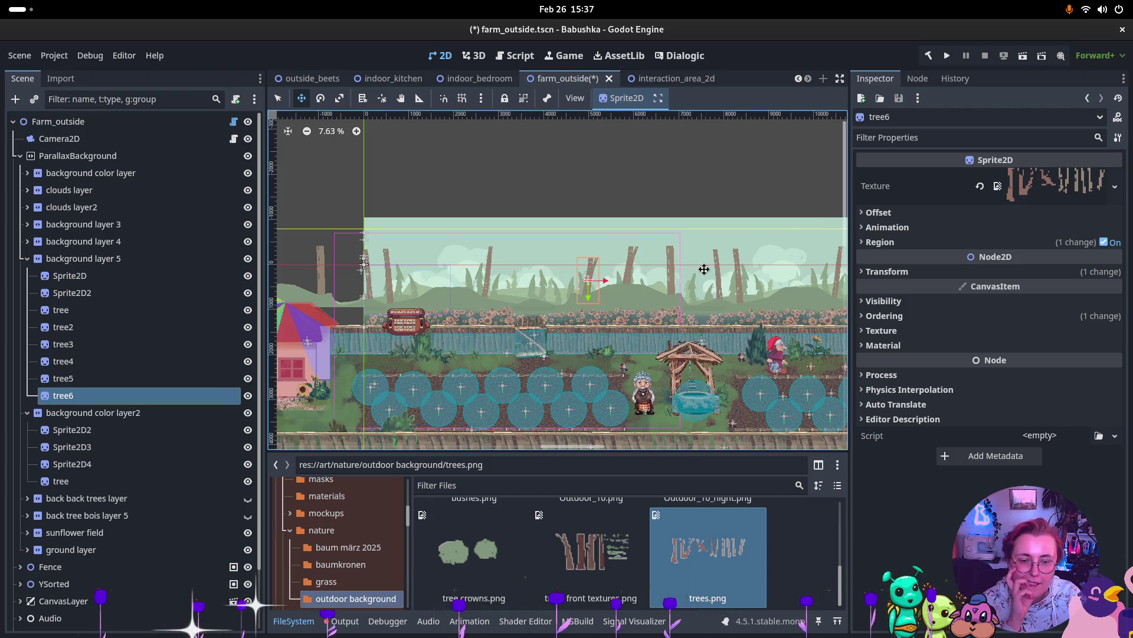
{"action": "left_click", "coordinate": [901, 248]}
{"action": "left_click", "coordinate": [999, 317]}
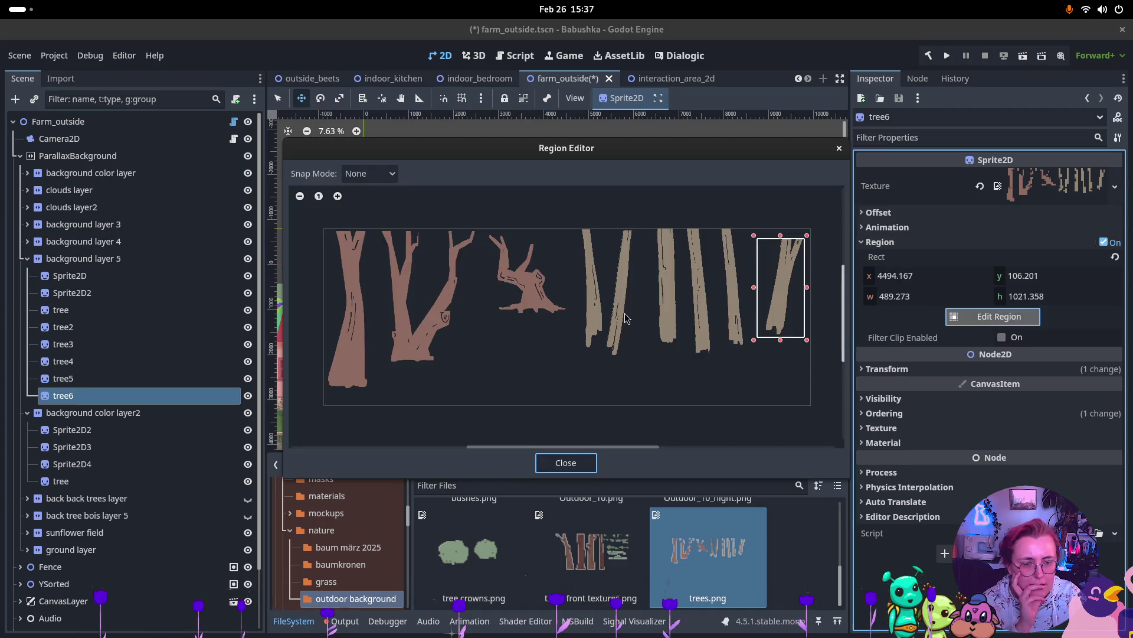
{"action": "scroll", "coordinate": [640, 301], "scroll_direction": "up", "scroll_amount": 1}
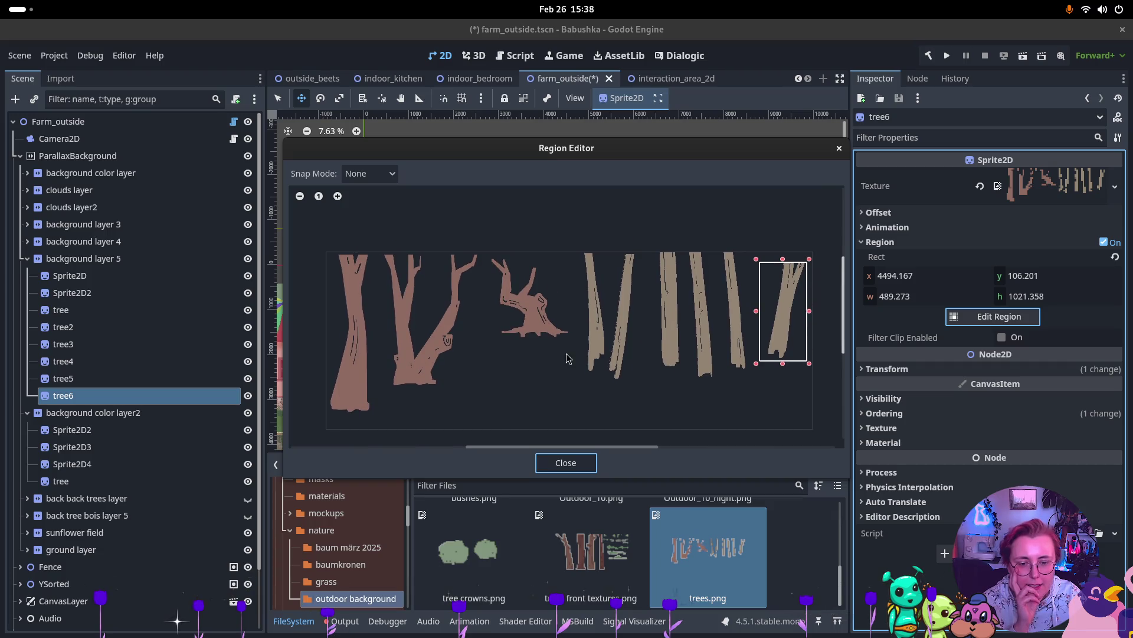
{"action": "scroll", "coordinate": [587, 323], "scroll_direction": "up", "scroll_amount": 2}
{"action": "left_click_drag", "start_coordinate": [584, 384], "coordinate": [614, 226]}
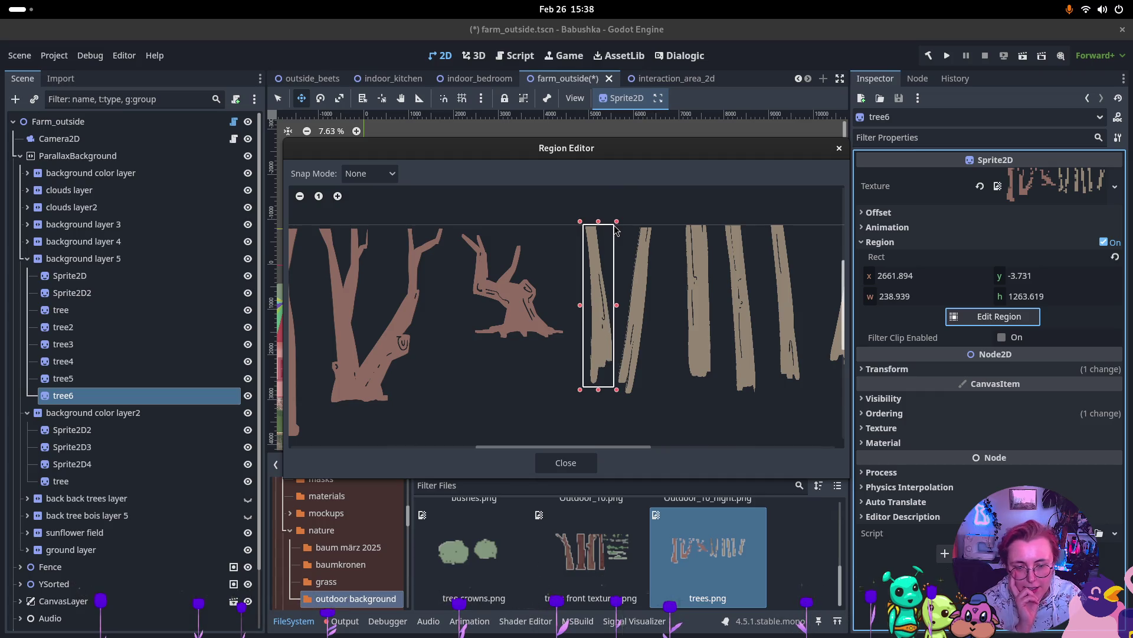
{"action": "left_click", "coordinate": [566, 463]}
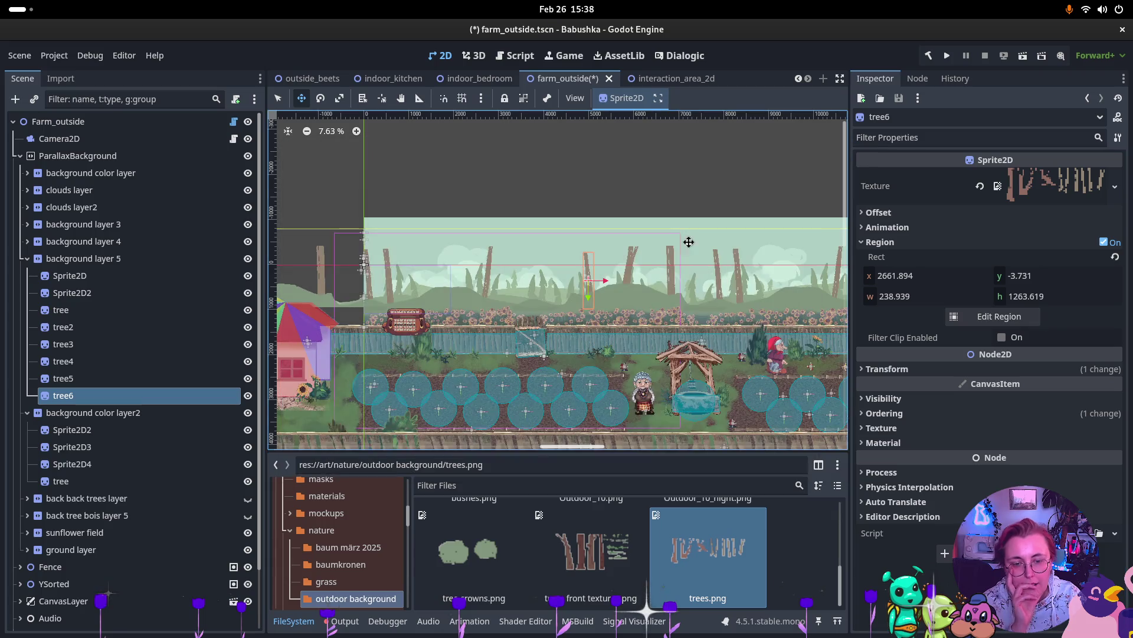
Step: Nudge tree6 into place among the background trees and review layer 5's six trunks
{"action": "left_click_drag", "start_coordinate": [588, 302], "coordinate": [591, 281]}
{"action": "scroll", "coordinate": [591, 281], "scroll_direction": "up", "scroll_amount": 5}
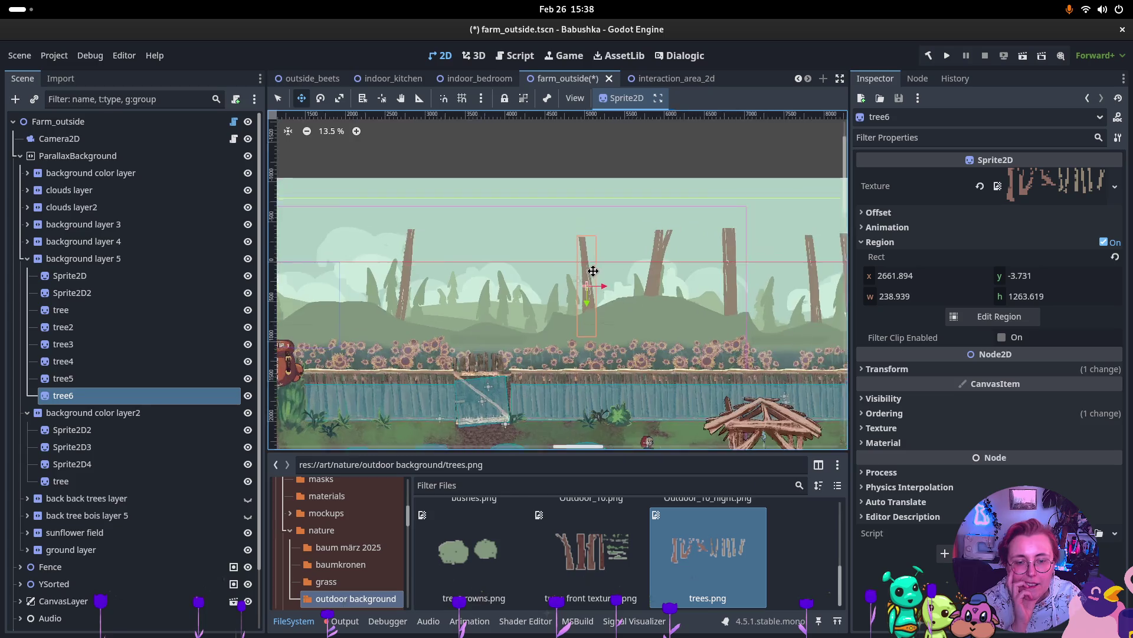
{"action": "left_click_drag", "start_coordinate": [576, 333], "coordinate": [572, 319]}
{"action": "scroll", "coordinate": [572, 319], "scroll_direction": "down", "scroll_amount": 3}
{"action": "scroll", "coordinate": [584, 327], "scroll_direction": "down", "scroll_amount": 2}
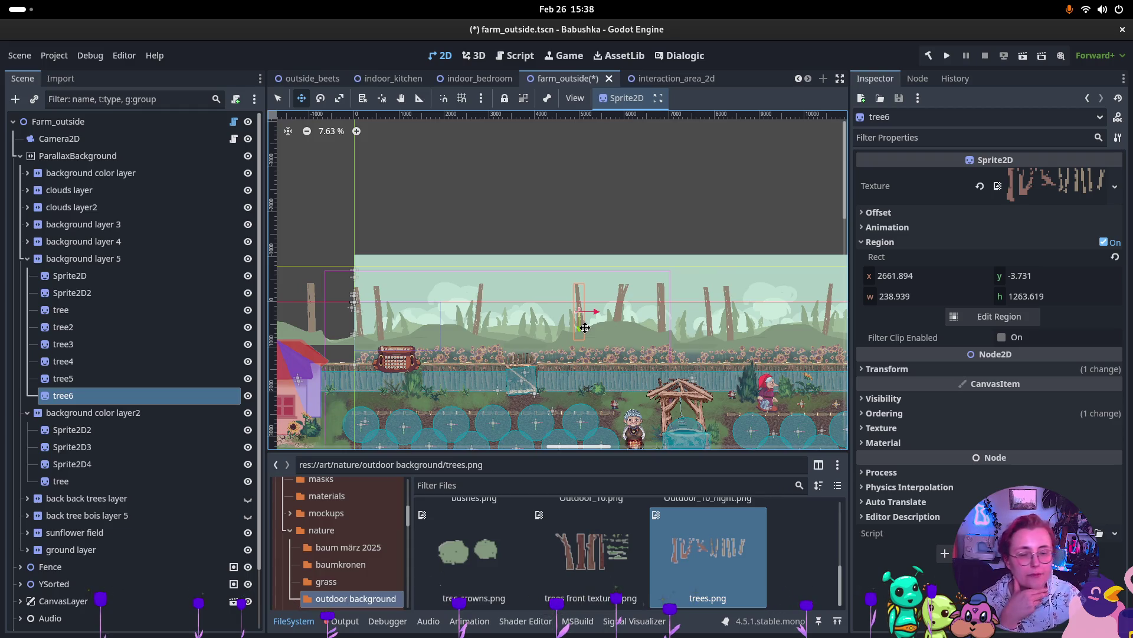
{"action": "scroll", "coordinate": [643, 321], "scroll_direction": "up", "scroll_amount": 6}
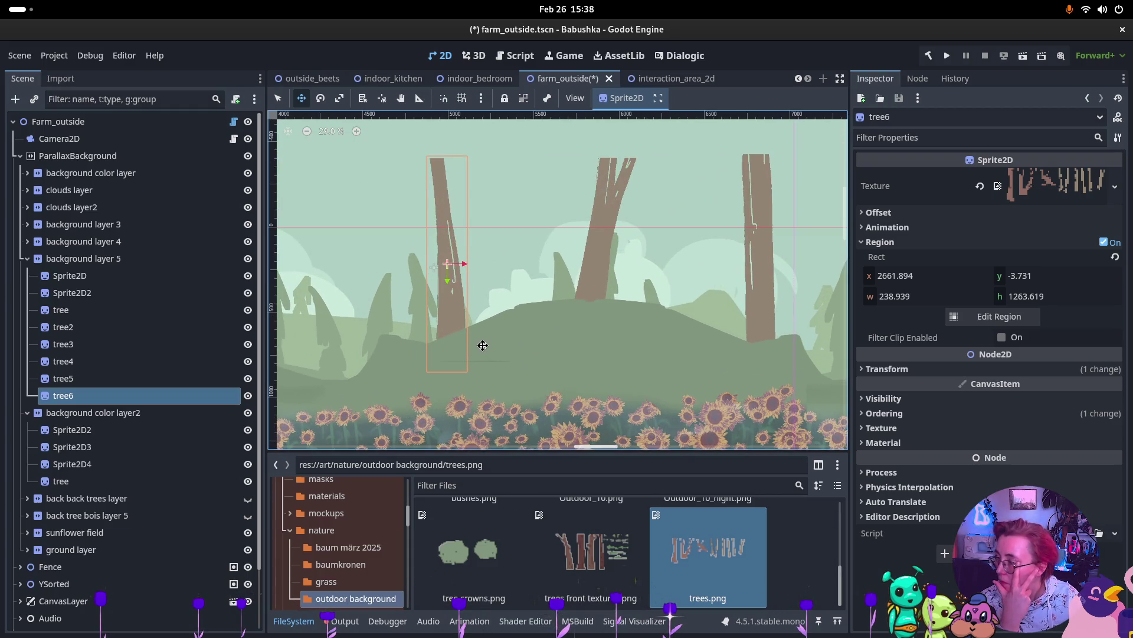
{"action": "left_click", "coordinate": [30, 264]}
{"action": "left_click", "coordinate": [28, 263]}
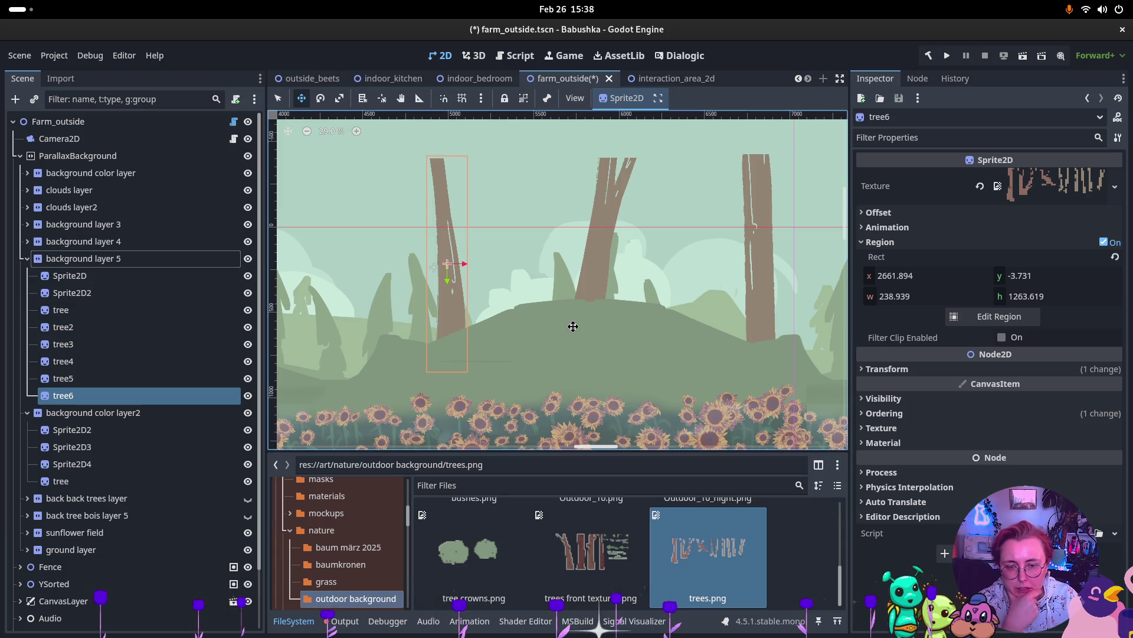
{"action": "scroll", "coordinate": [496, 342], "scroll_direction": "down", "scroll_amount": 3}
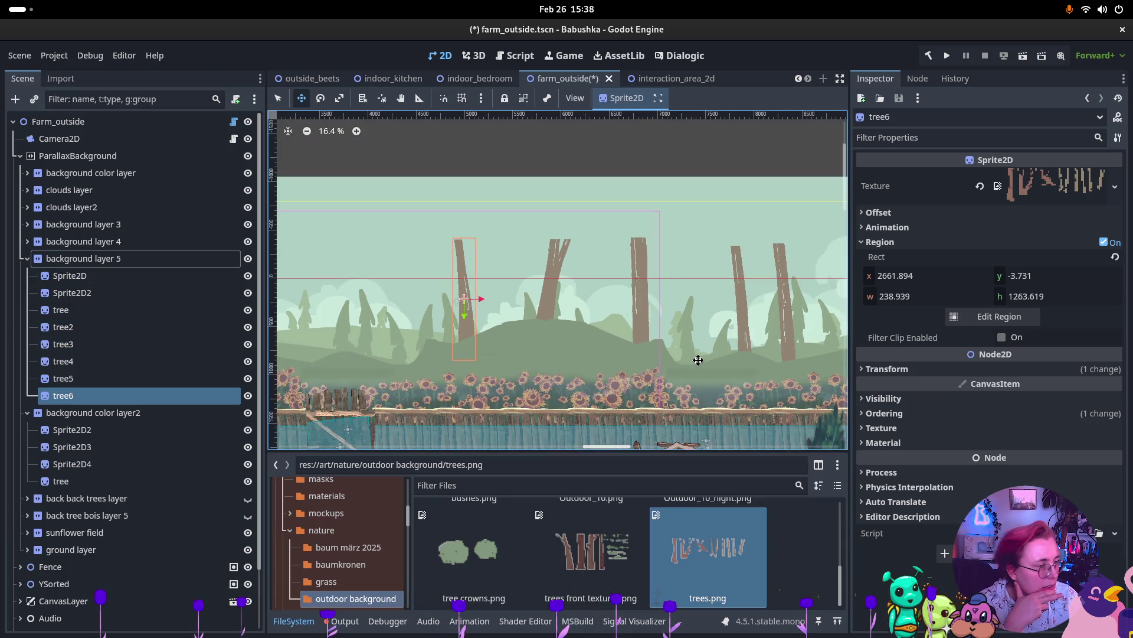
{"action": "scroll", "coordinate": [593, 558], "scroll_direction": "up", "scroll_amount": 1}
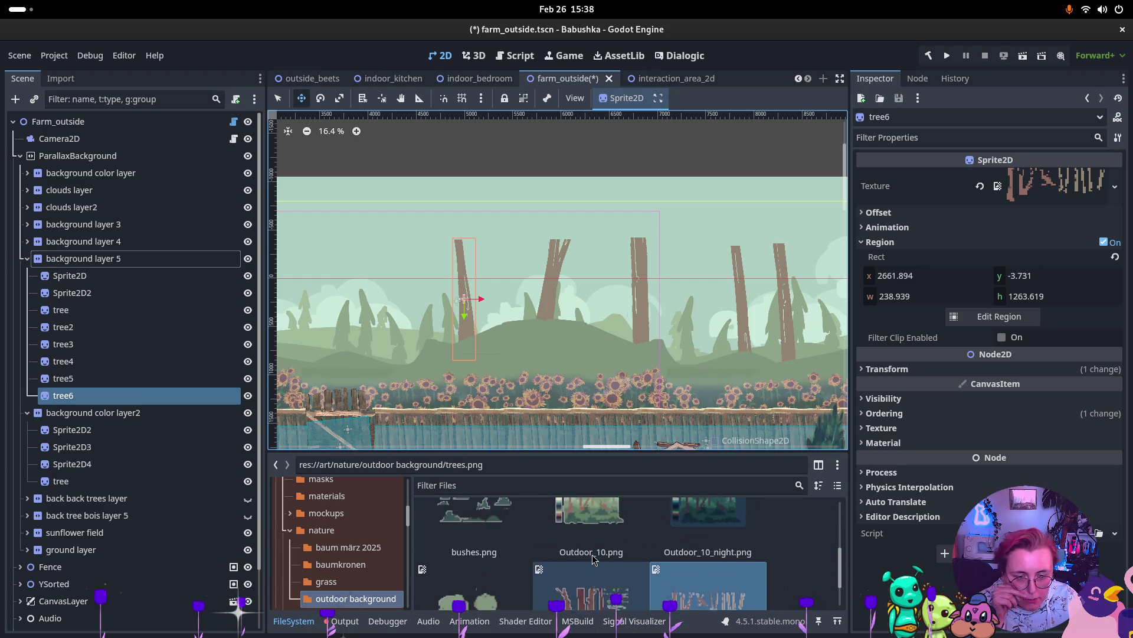
Step: Preview bg 01.png, bg.png and trees front textures.png from the FileSystem dock
{"action": "scroll", "coordinate": [593, 557], "scroll_direction": "up", "scroll_amount": 1}
{"action": "scroll", "coordinate": [535, 553], "scroll_direction": "up", "scroll_amount": 3}
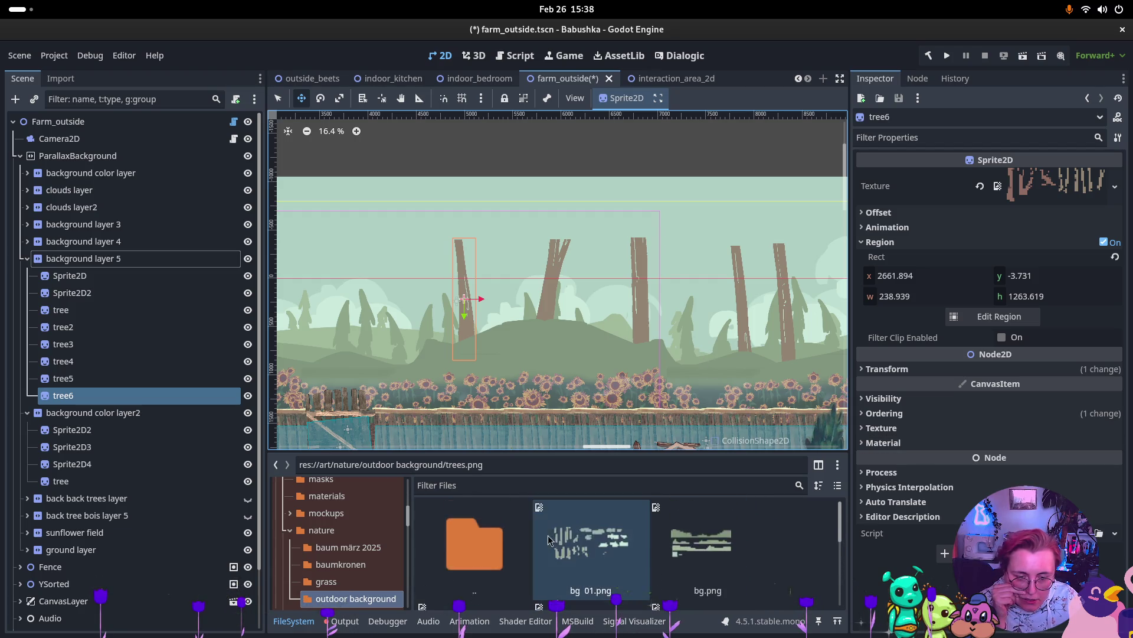
{"action": "left_click", "coordinate": [629, 536]}
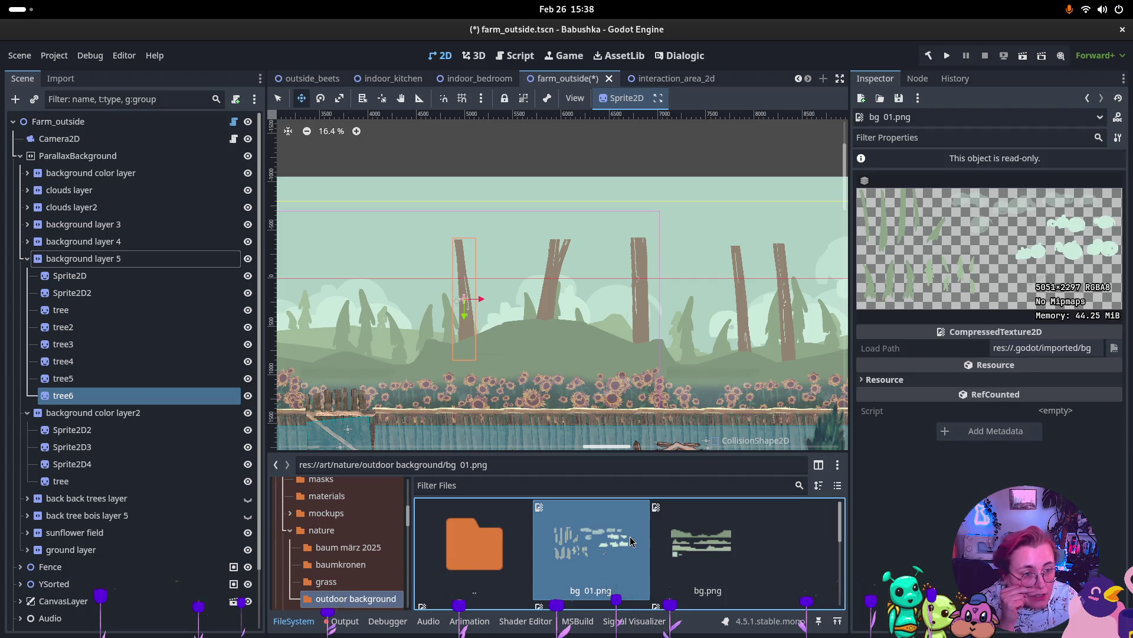
{"action": "left_click", "coordinate": [682, 527]}
{"action": "scroll", "coordinate": [641, 537], "scroll_direction": "down", "scroll_amount": 5}
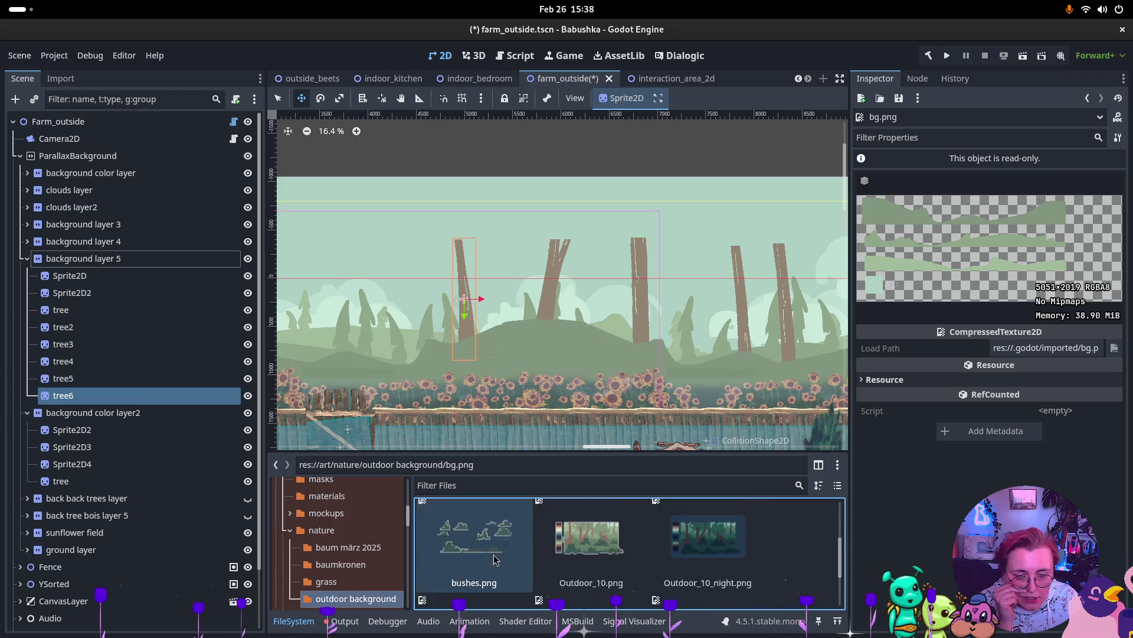
{"action": "left_click", "coordinate": [567, 551]}
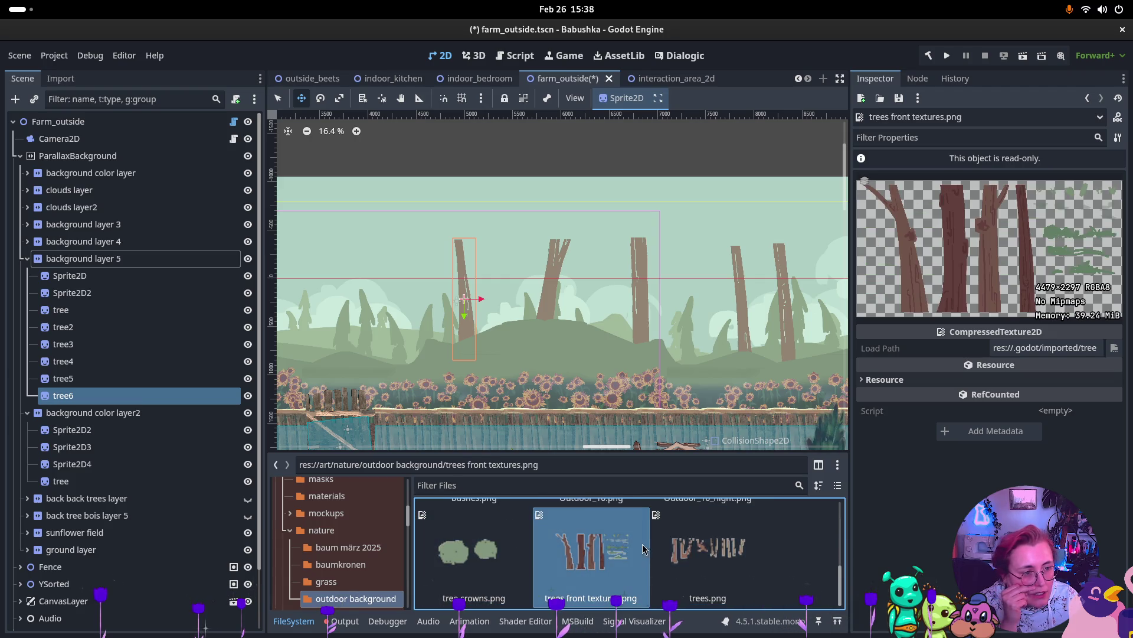
{"action": "scroll", "coordinate": [378, 366], "scroll_direction": "up", "scroll_amount": 4}
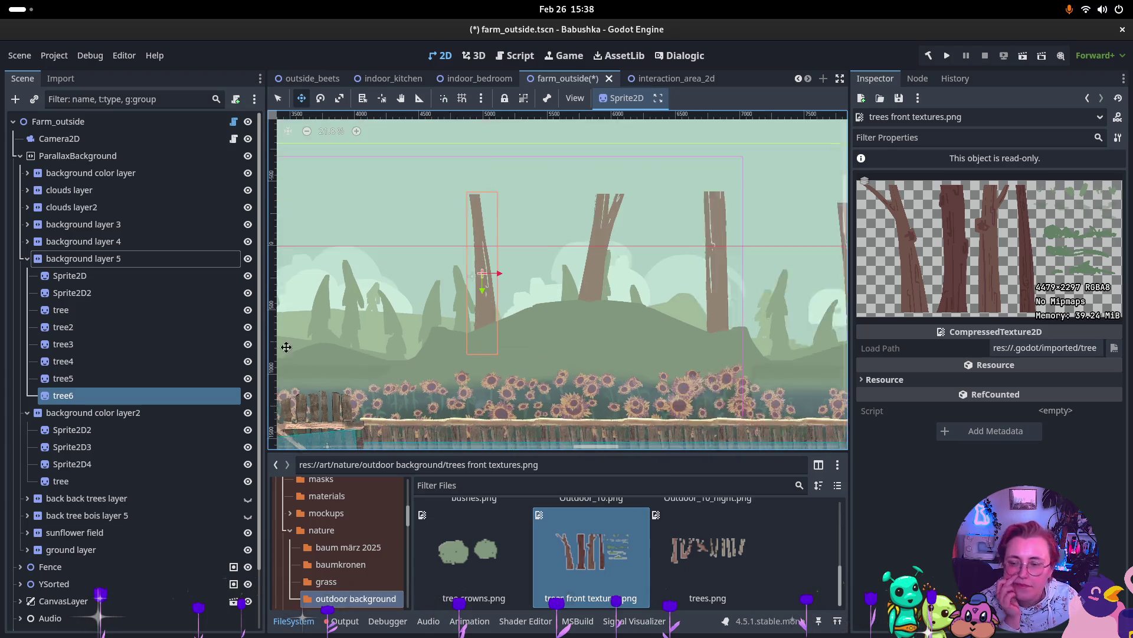
Step: Select background layer 5 on its own
{"action": "left_click", "coordinate": [63, 378], "text": "ctrl"}
{"action": "left_click", "coordinate": [83, 265], "text": "ctrl"}
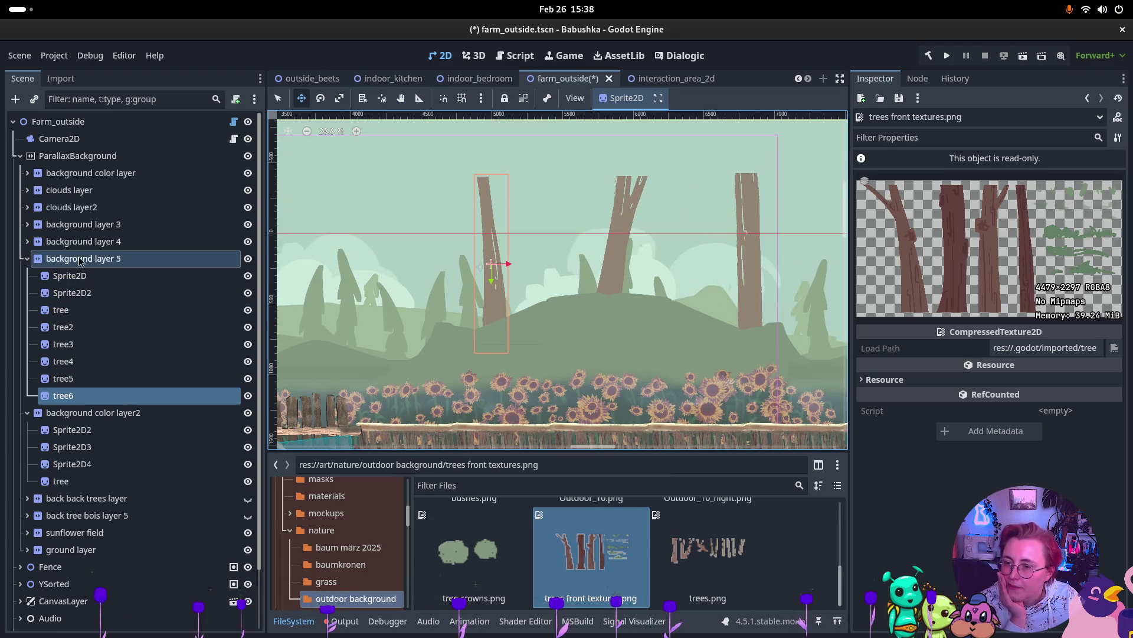
{"action": "left_click", "coordinate": [95, 258]}
Step: Add an empty Sprite2D child under background layer 5, keeping the default name Sprite2D3
{"action": "right_click", "coordinate": [107, 258]}
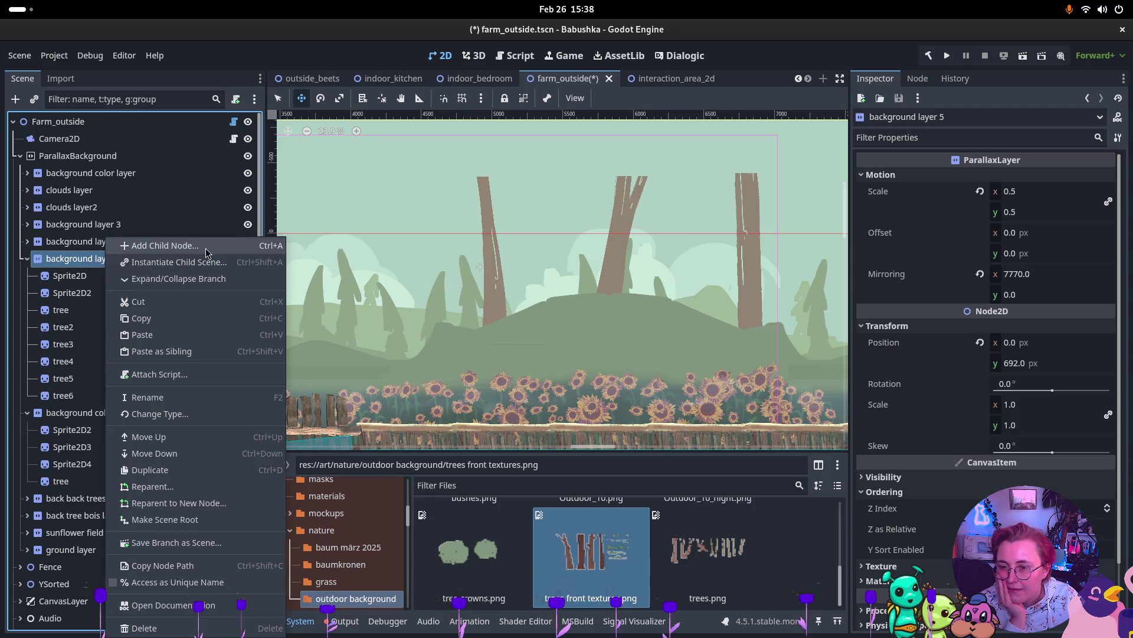
{"action": "left_click", "coordinate": [206, 249]}
{"action": "double_click", "coordinate": [501, 256]}
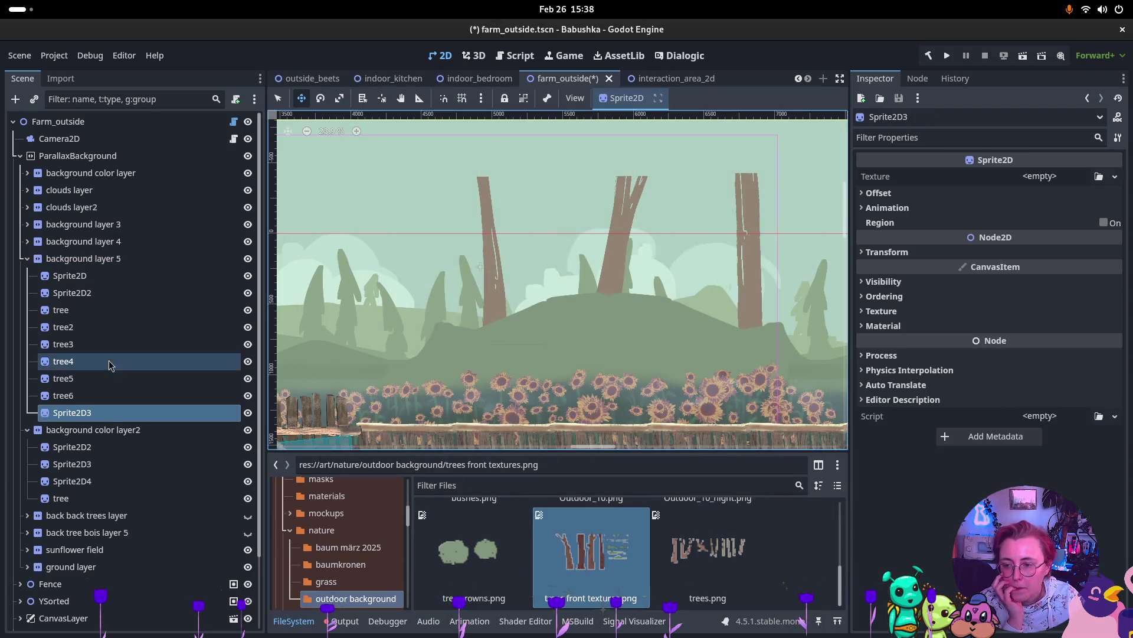
{"action": "double_click", "coordinate": [107, 412]}
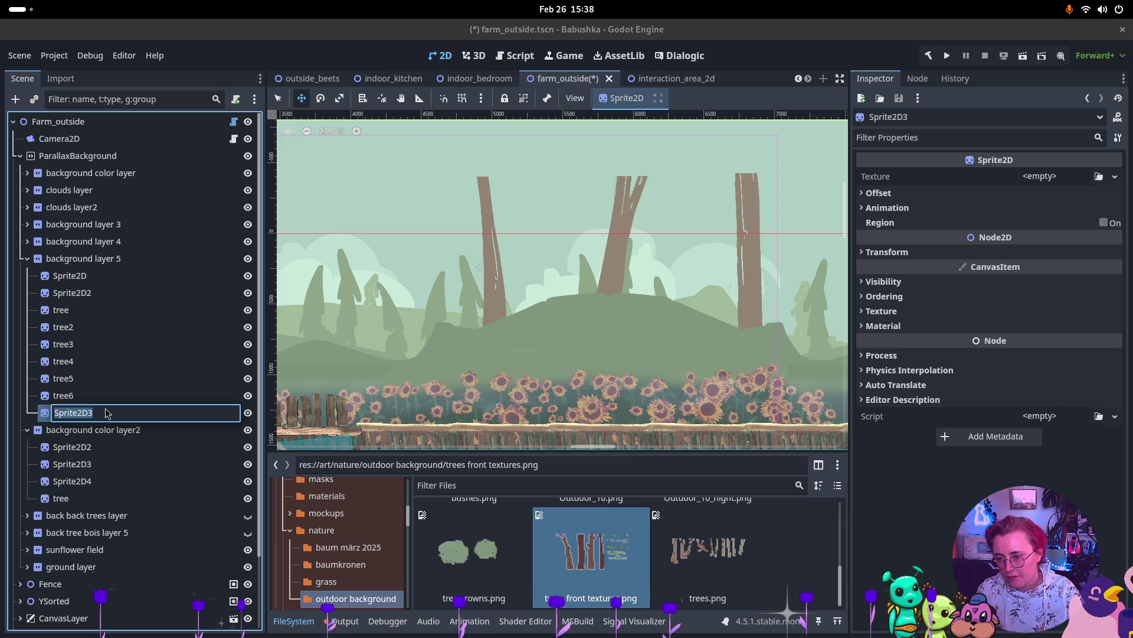
{"action": "type", "text": "details"}
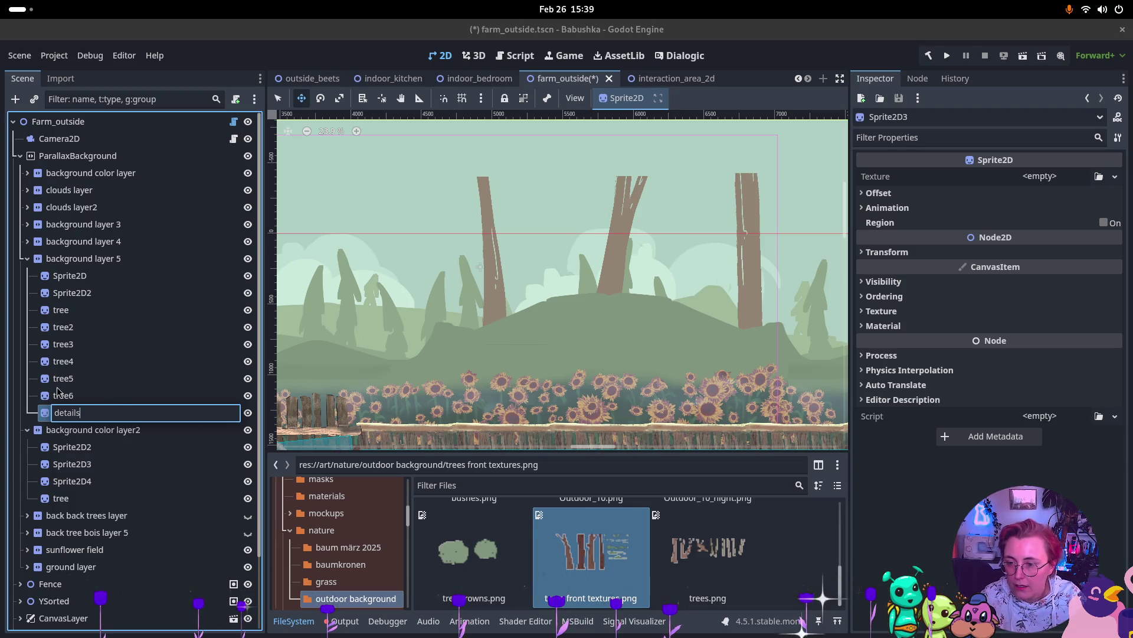
{"action": "key", "text": "Escape"}
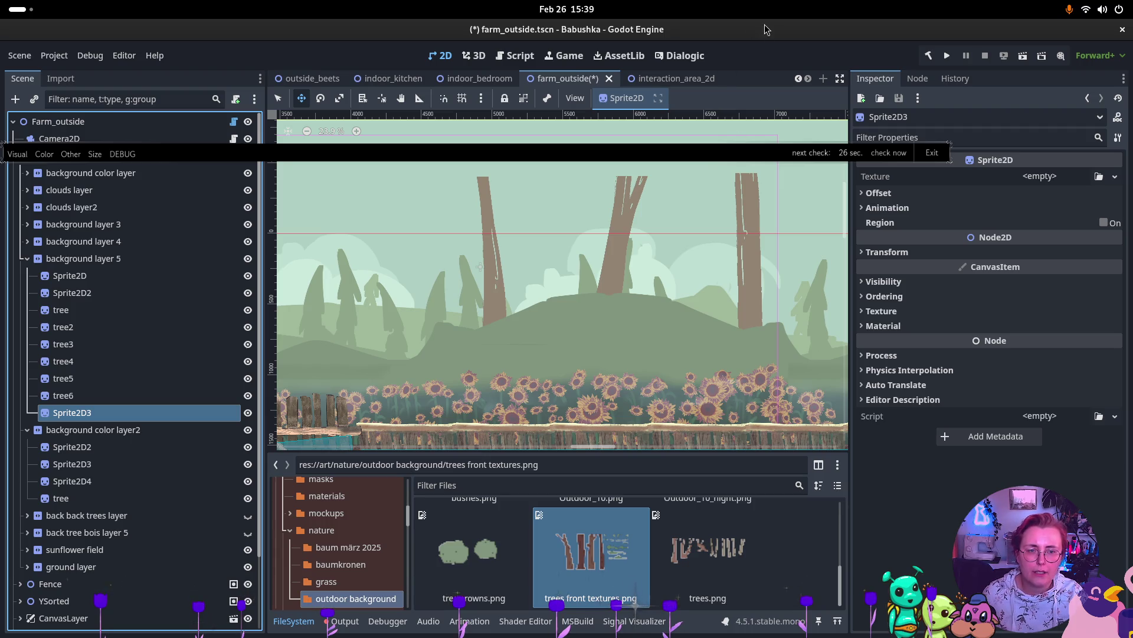
Step: Switch windows, maximize the Godot editor, then restore it to a smaller, non-full-screen window
{"action": "key", "text": "alt+Tab"}
{"action": "double_click", "coordinate": [772, 141]}
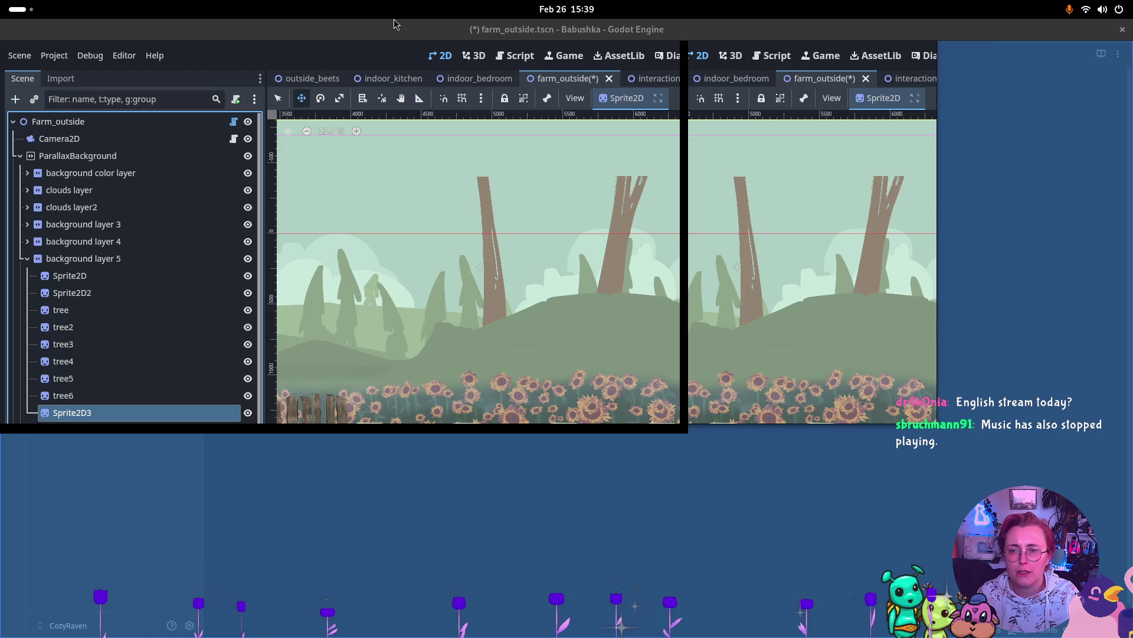
{"action": "mouse_move", "coordinate": [436, 46]}
{"action": "left_mouse_down"}
{"action": "mouse_move", "coordinate": [417, 141]}
{"action": "mouse_move", "coordinate": [451, 57]}
{"action": "mouse_move", "coordinate": [440, 21]}
{"action": "left_mouse_up"}
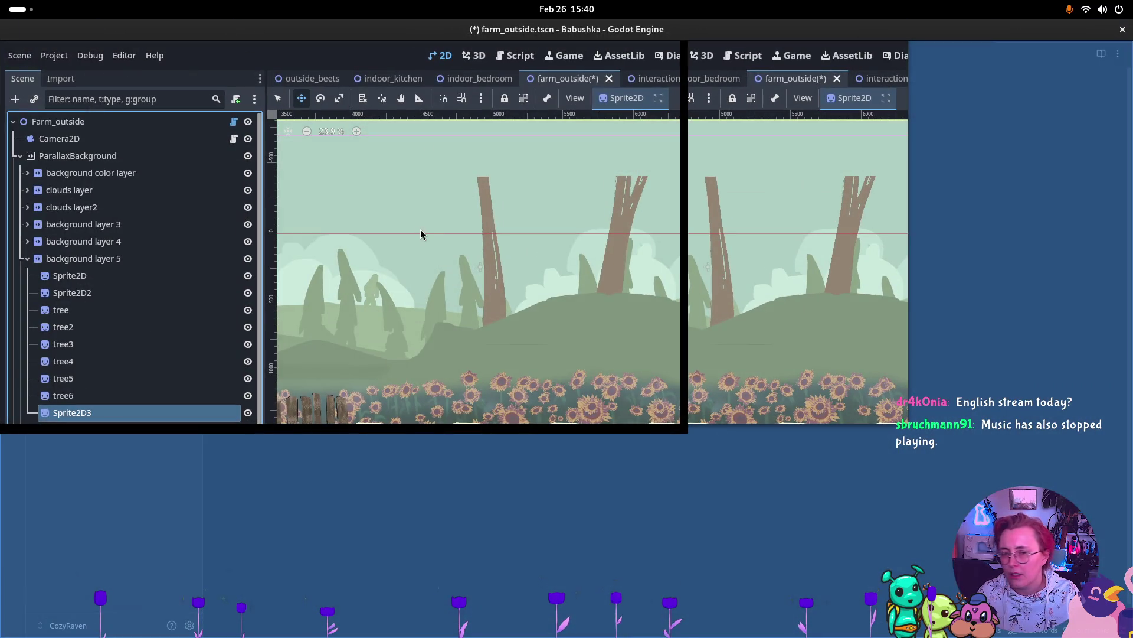
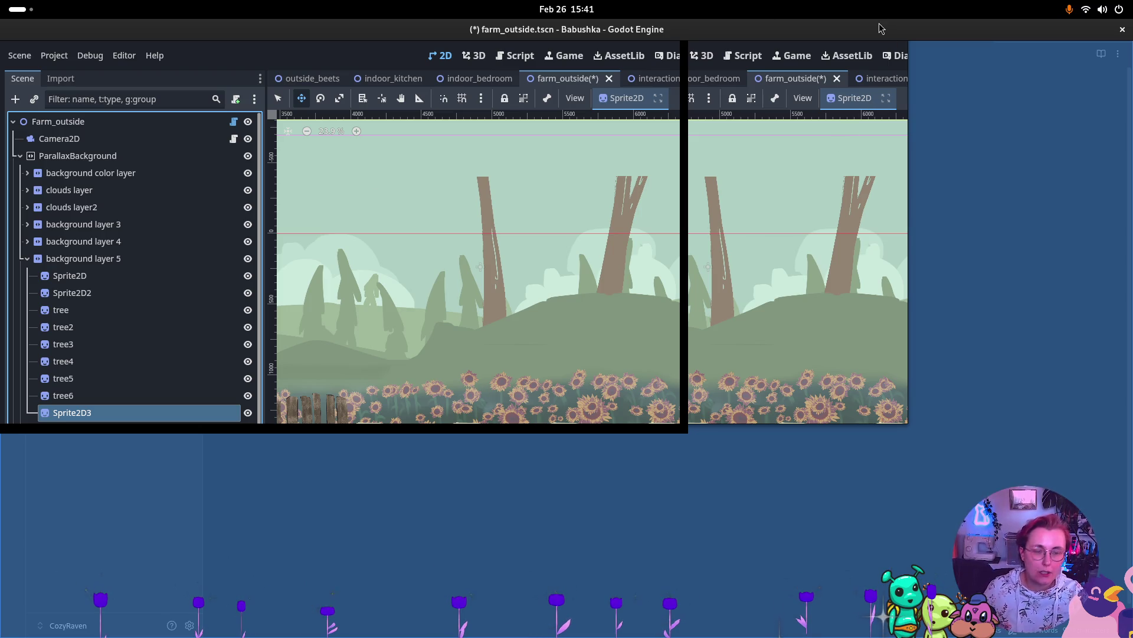
Step: Open System Monitor's Processes list and filter it to 'godot'
{"action": "key", "text": "super"}
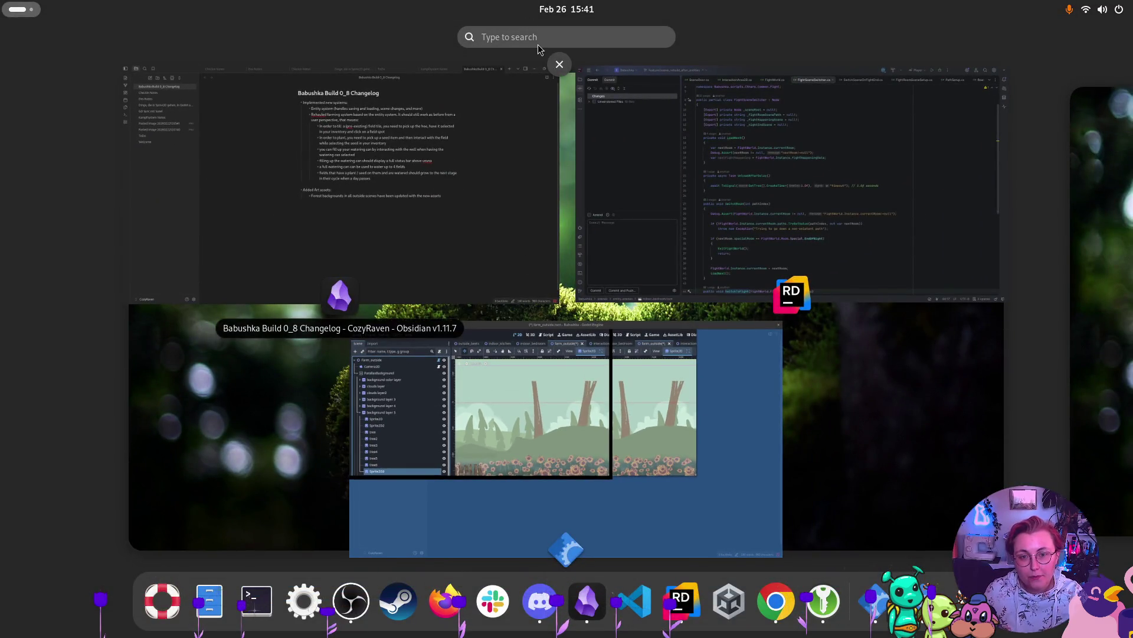
{"action": "type", "text": "system"}
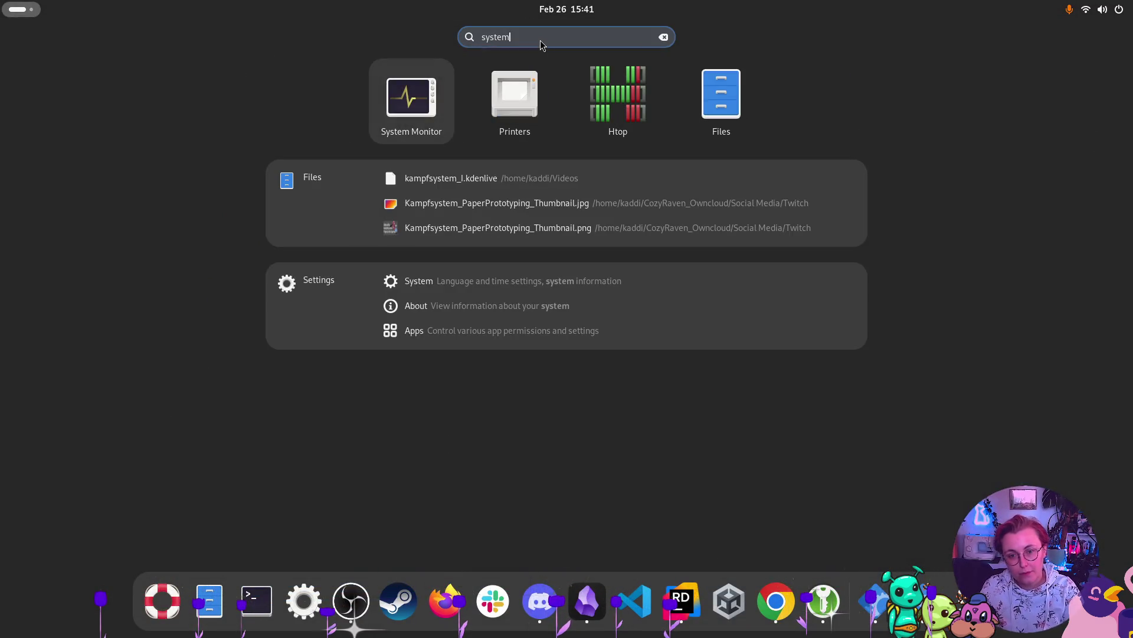
{"action": "key", "text": "Escape"}
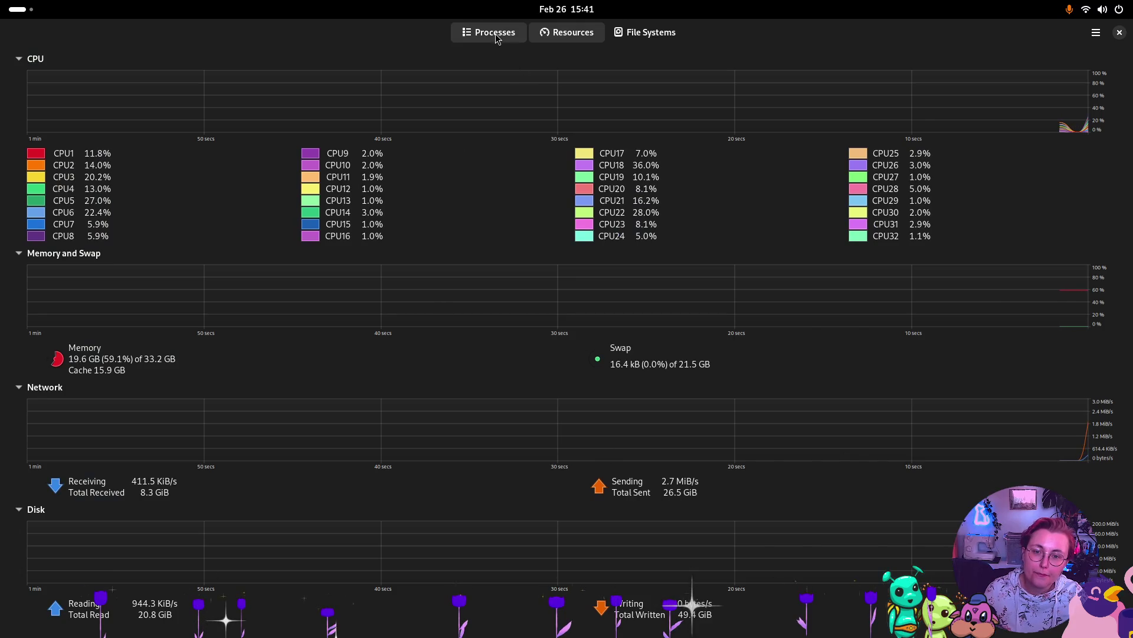
{"action": "left_click", "coordinate": [496, 33]}
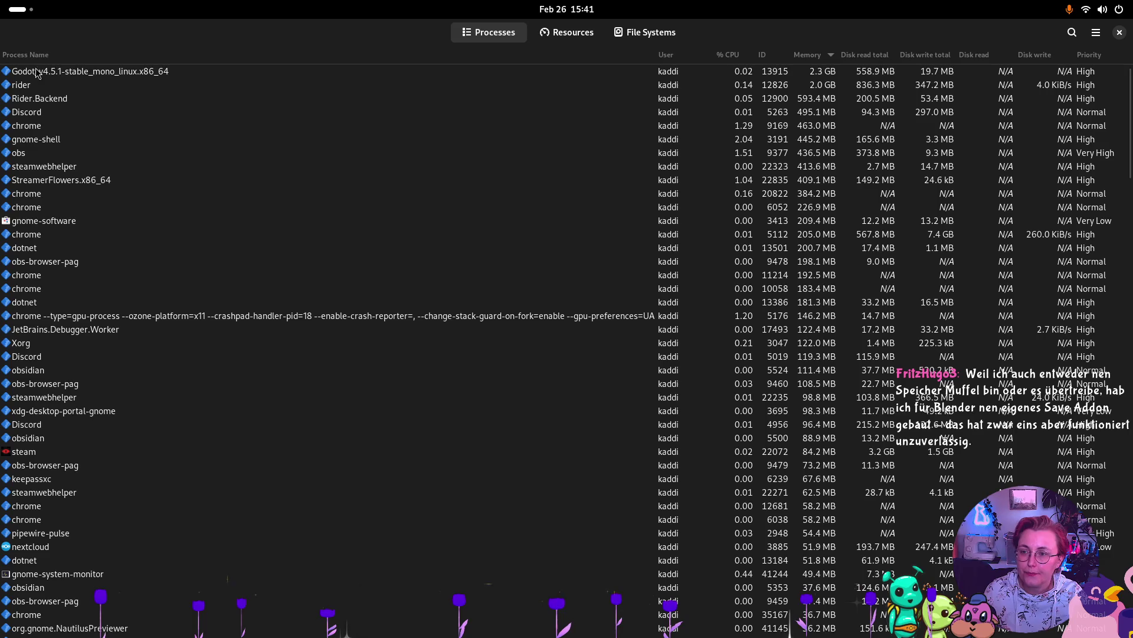
{"action": "type", "text": "go"}
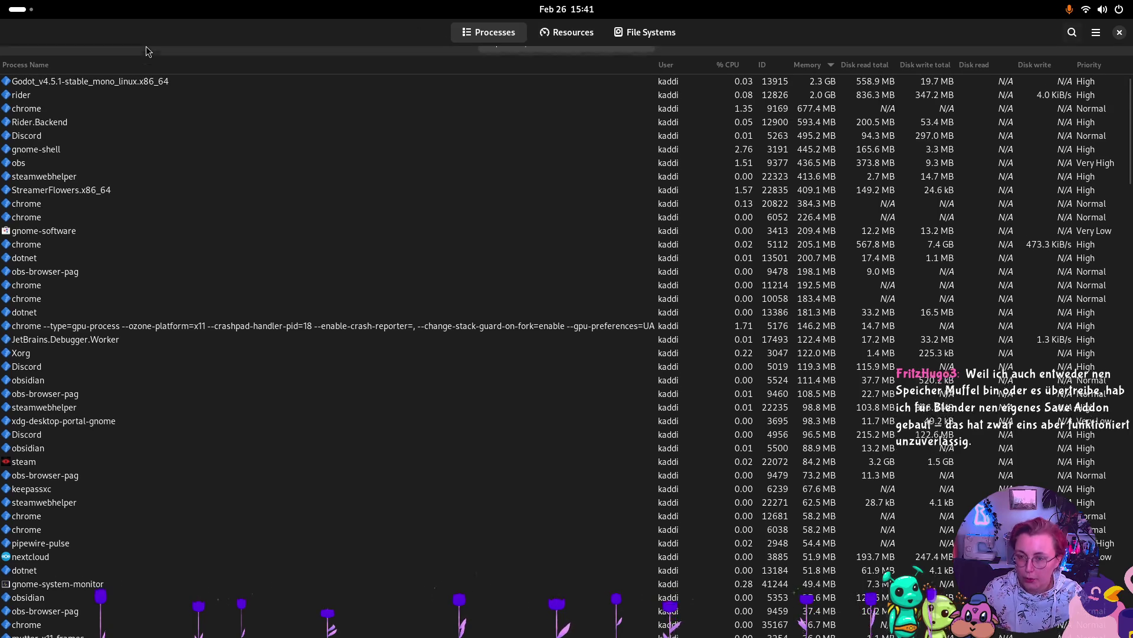
{"action": "type", "text": "dot"}
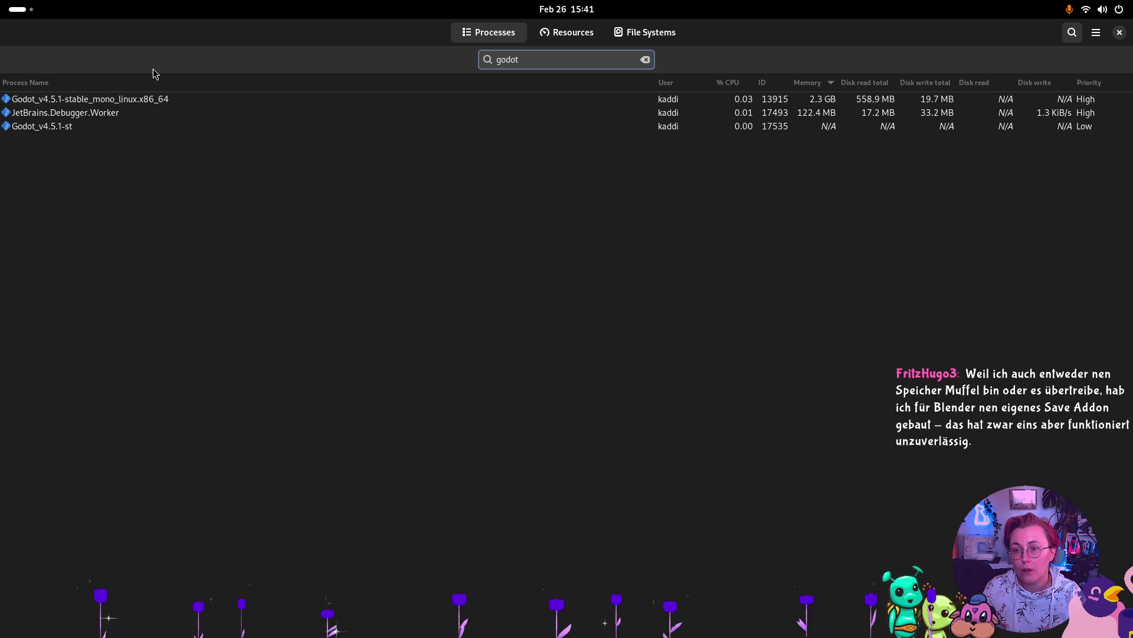
Step: Kill the short-named Godot process and confirm
{"action": "left_click", "coordinate": [40, 128]}
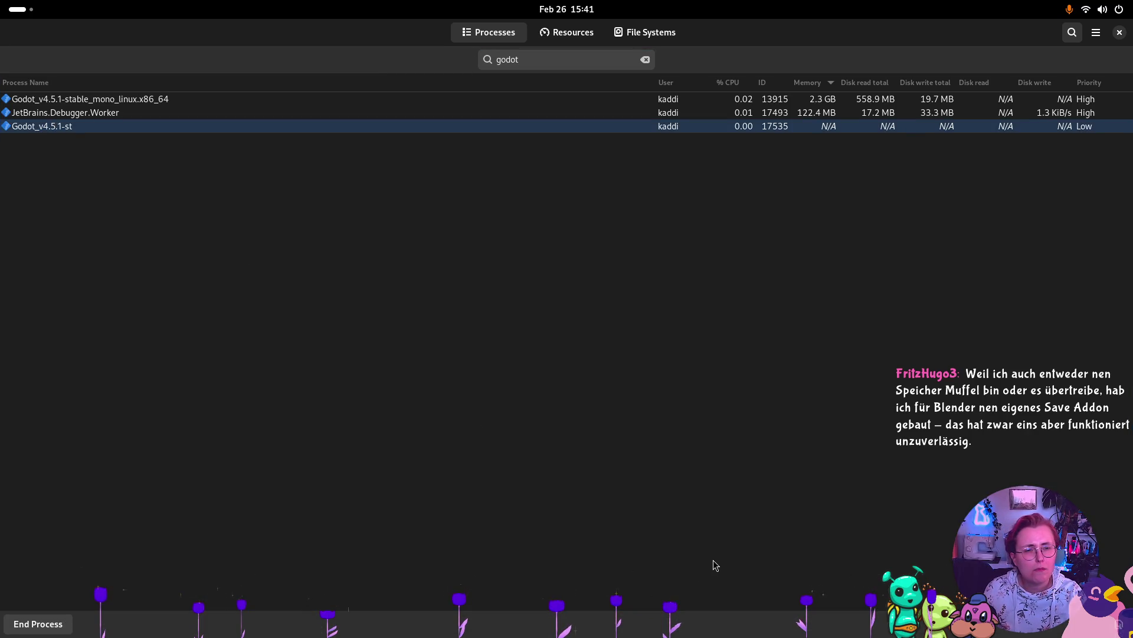
{"action": "right_click", "coordinate": [156, 133]}
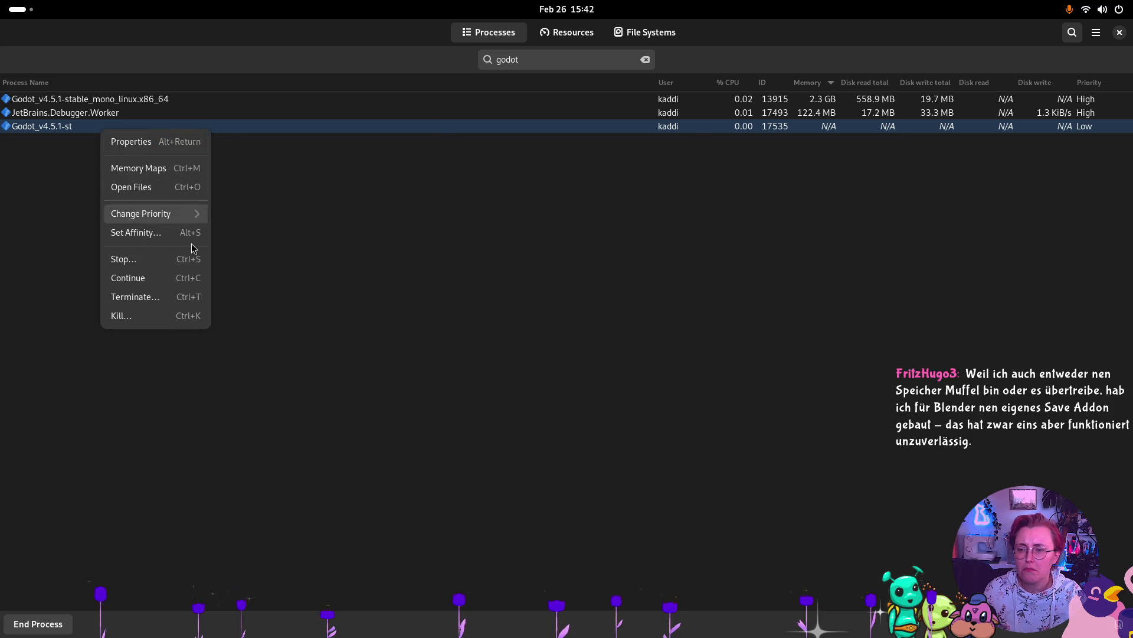
{"action": "left_click", "coordinate": [172, 316]}
{"action": "left_click", "coordinate": [642, 390]}
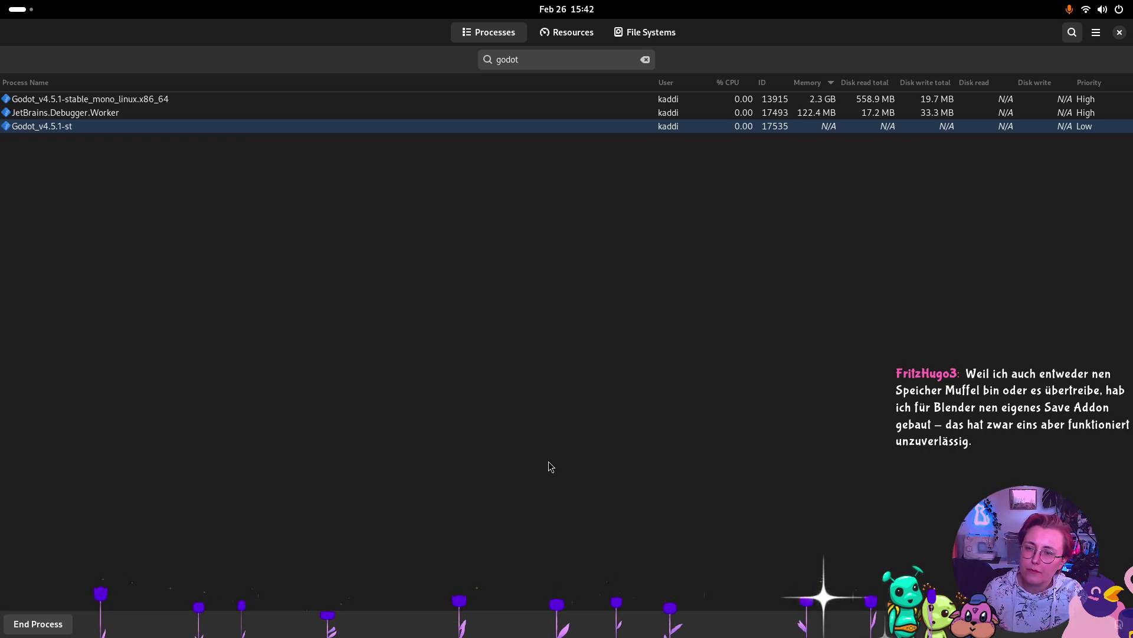
Step: Kill the main Godot_v4.5.1-stable_mono_linux.x86_64 process and confirm
{"action": "key", "text": "super"}
{"action": "left_click", "coordinate": [340, 461]}
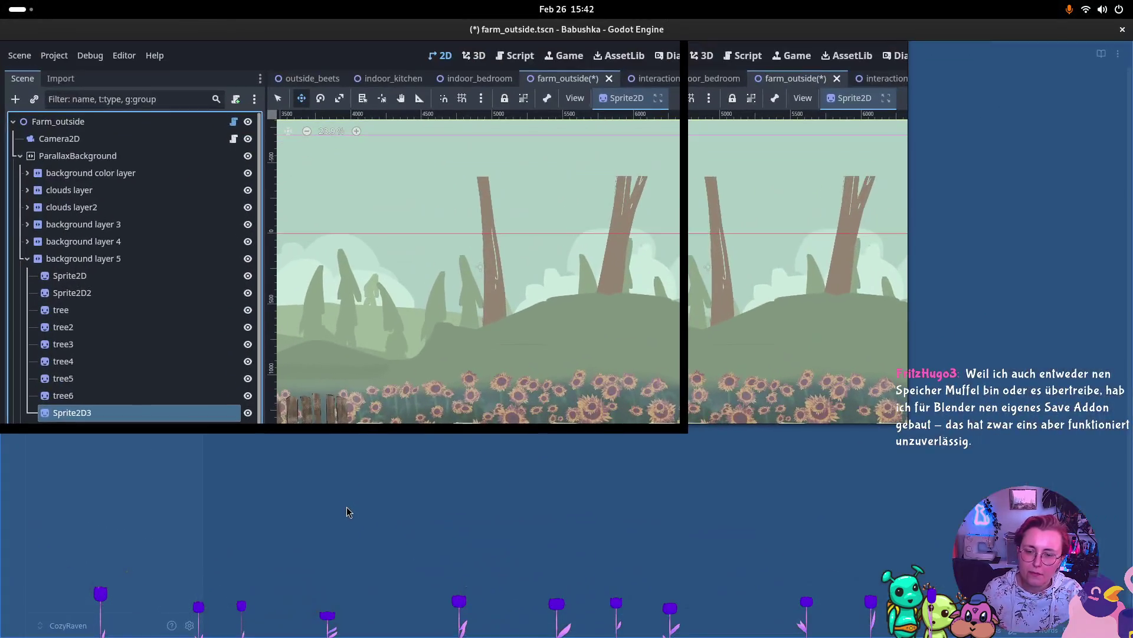
{"action": "key", "text": "super"}
{"action": "left_click", "coordinate": [739, 387]}
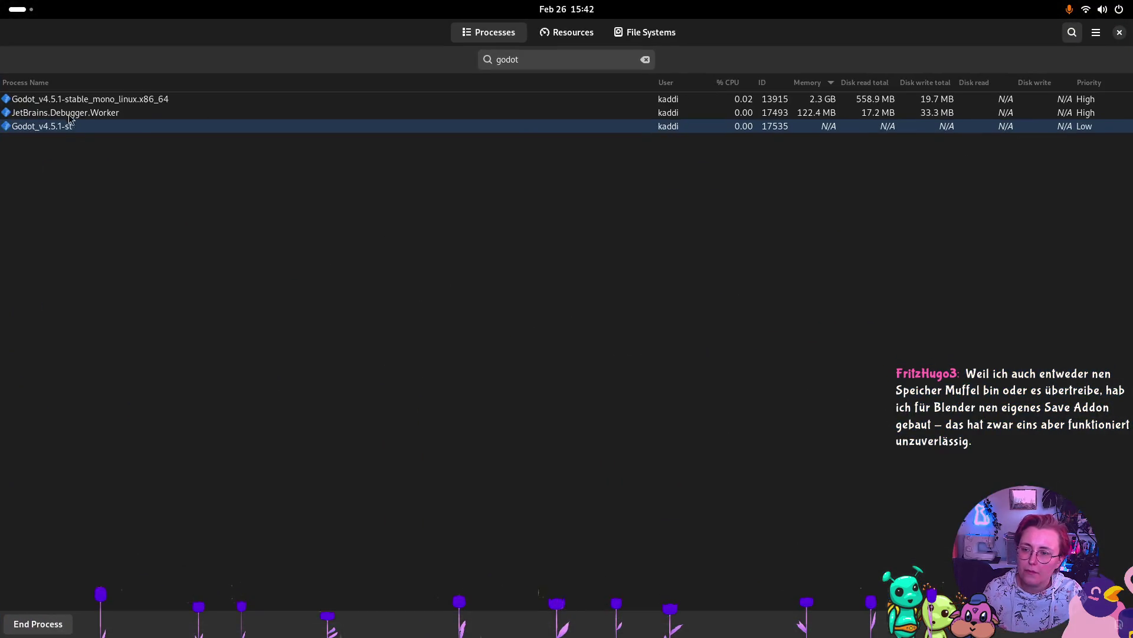
{"action": "right_click", "coordinate": [23, 101]}
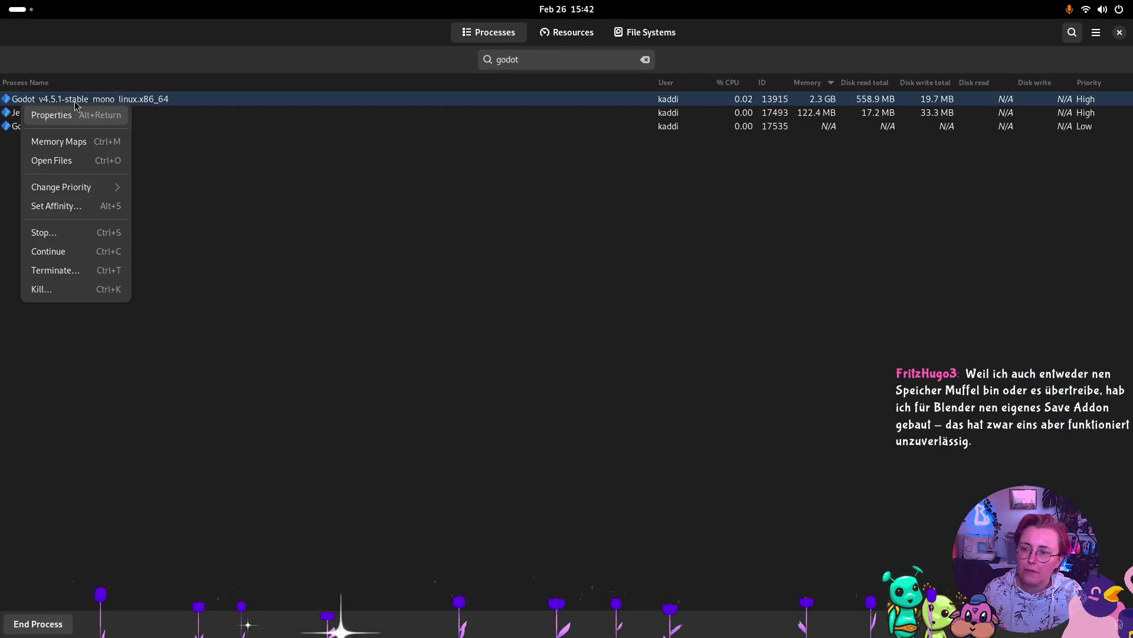
{"action": "left_click", "coordinate": [65, 289]}
{"action": "left_click", "coordinate": [648, 392]}
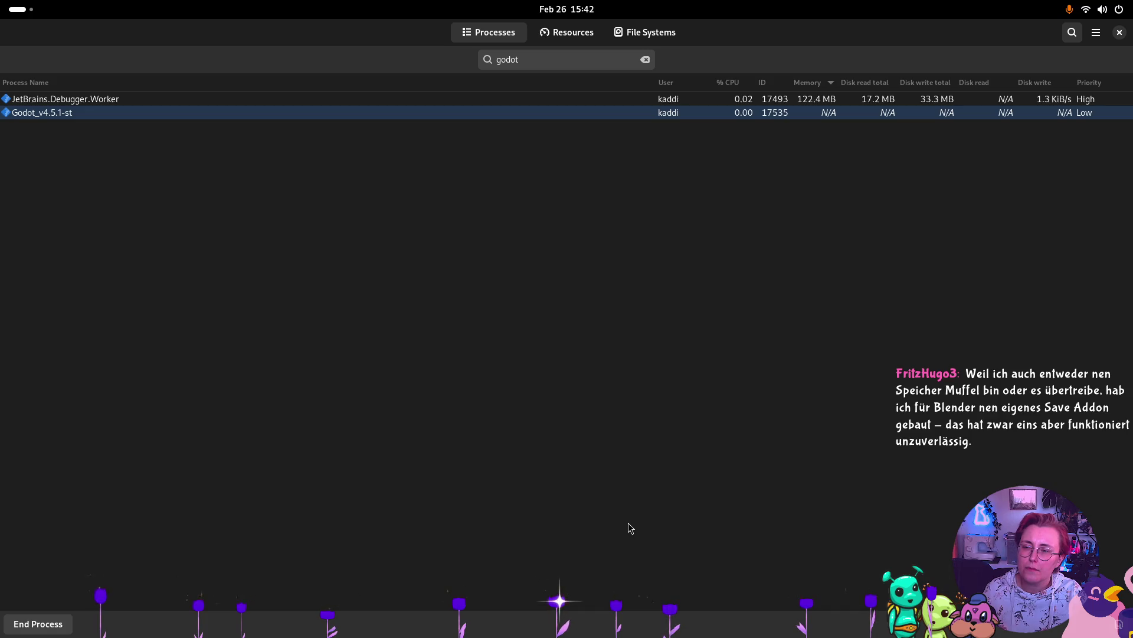
Step: Kill the remaining Godot process, then close System Monitor
{"action": "key", "text": "super"}
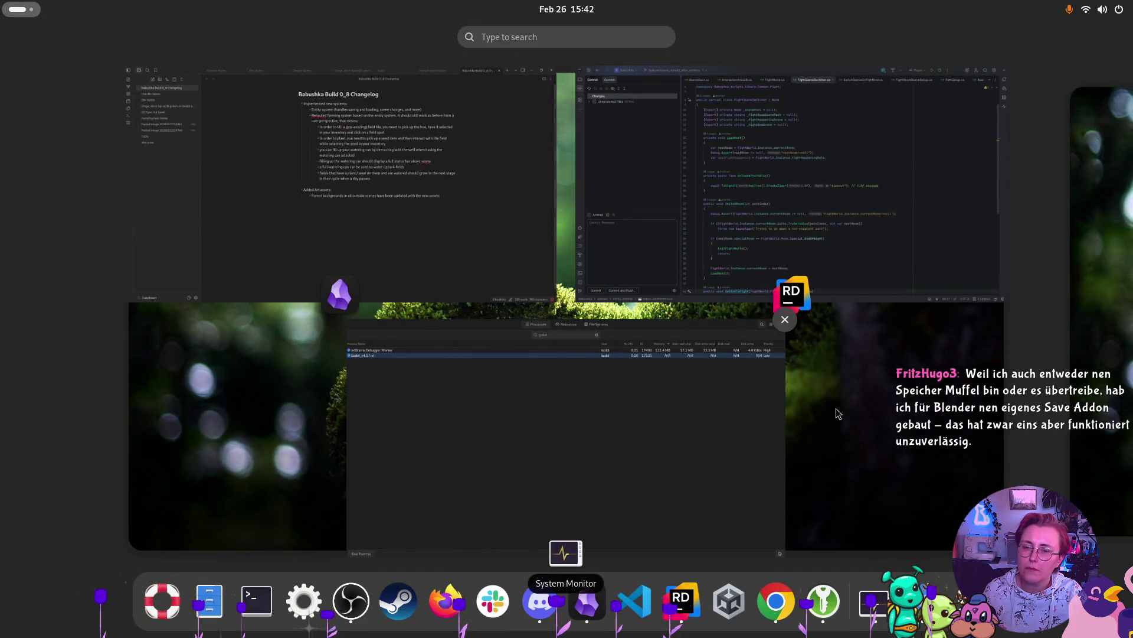
{"action": "key", "text": "super"}
{"action": "right_click", "coordinate": [101, 117]}
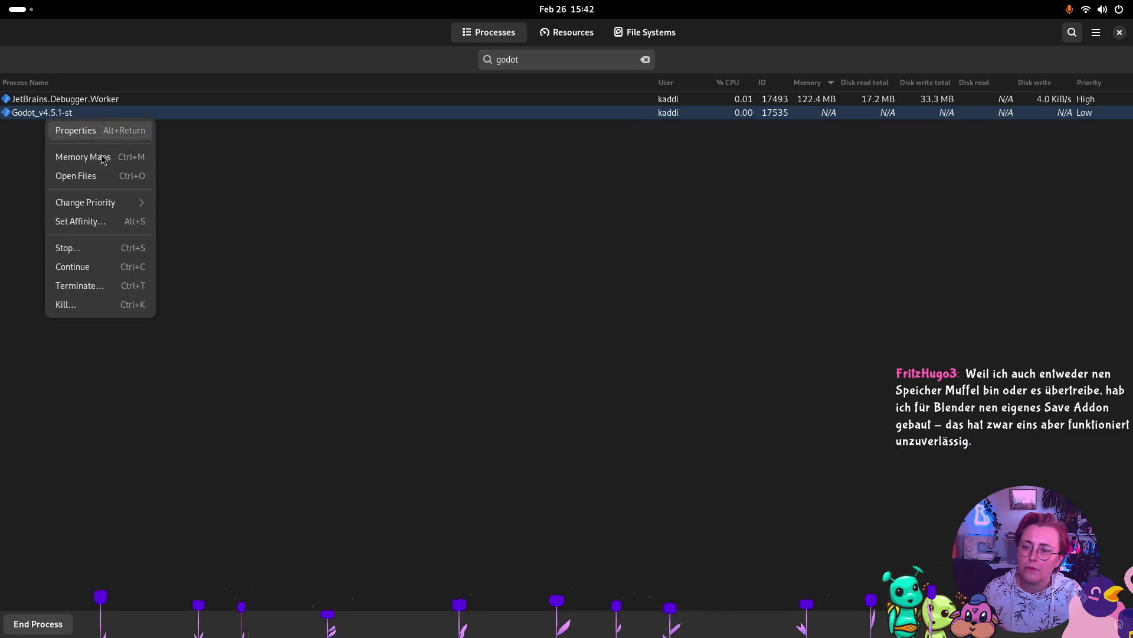
{"action": "left_click", "coordinate": [101, 305]}
{"action": "left_click", "coordinate": [627, 384]}
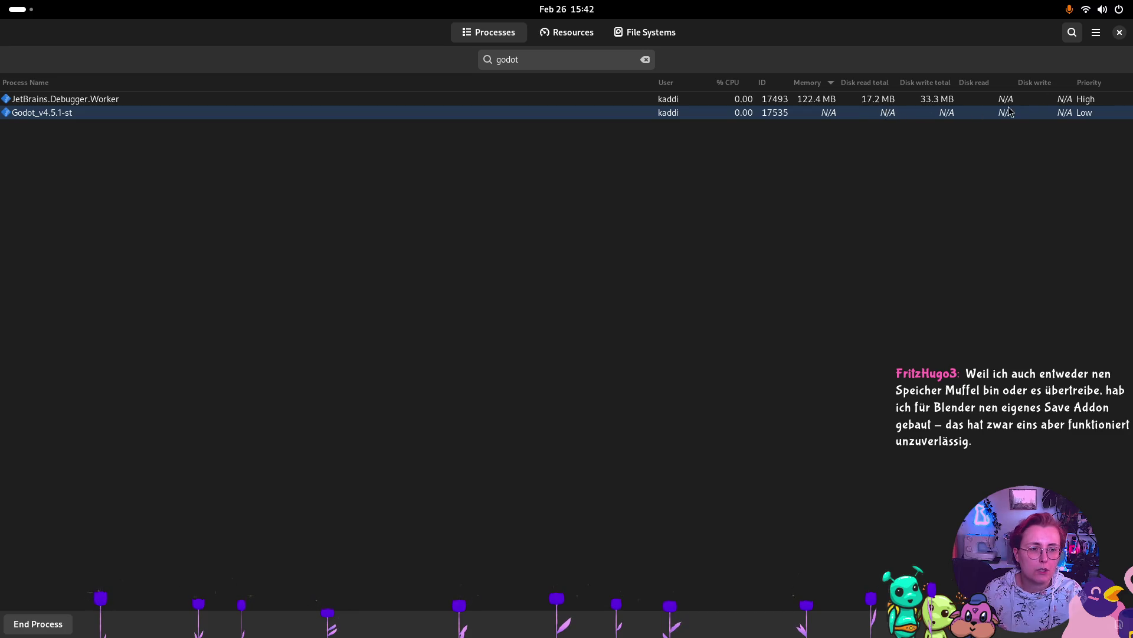
{"action": "left_click", "coordinate": [1120, 31]}
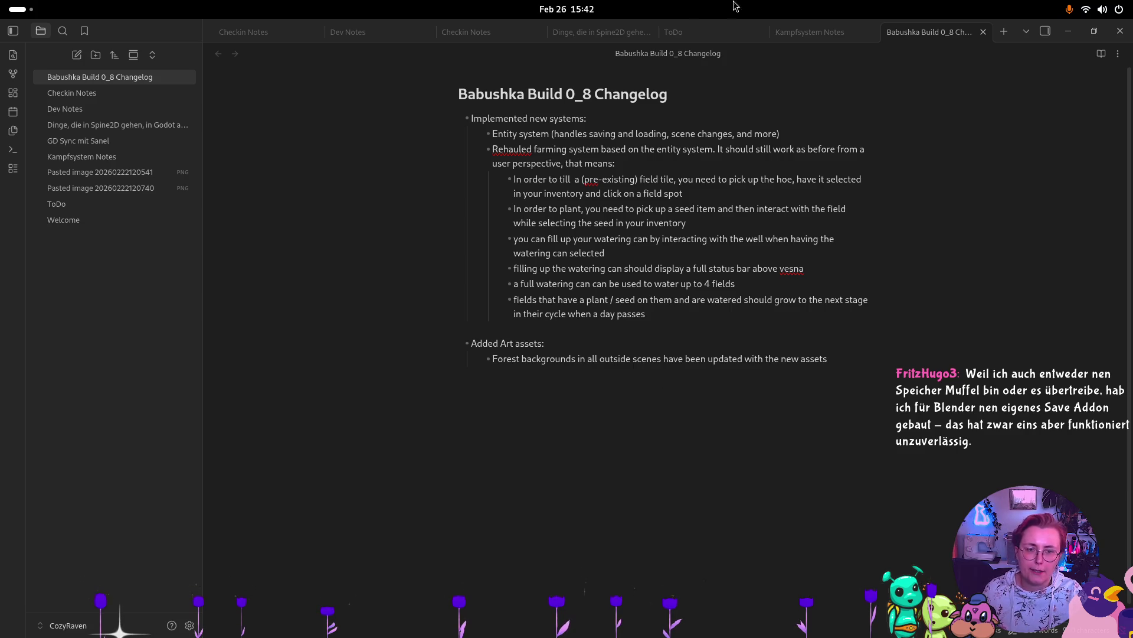
Step: Switch to the Rider code editor and bring up the Activities overview
{"action": "key", "text": "alt+Tab"}
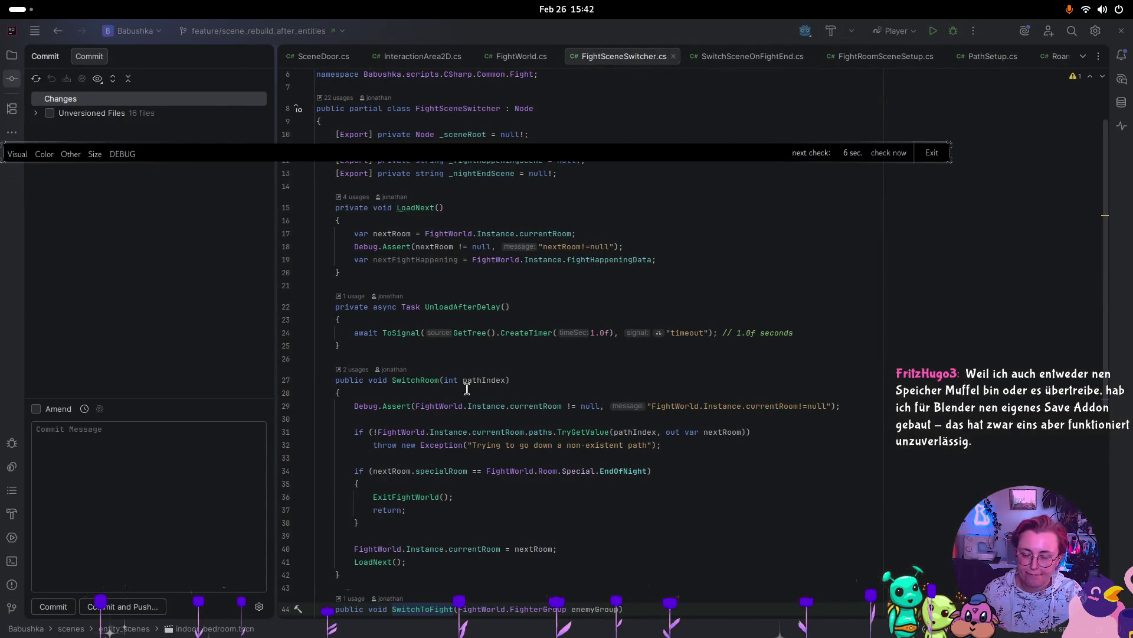
{"action": "key", "text": "super"}
{"action": "key", "text": "super"}
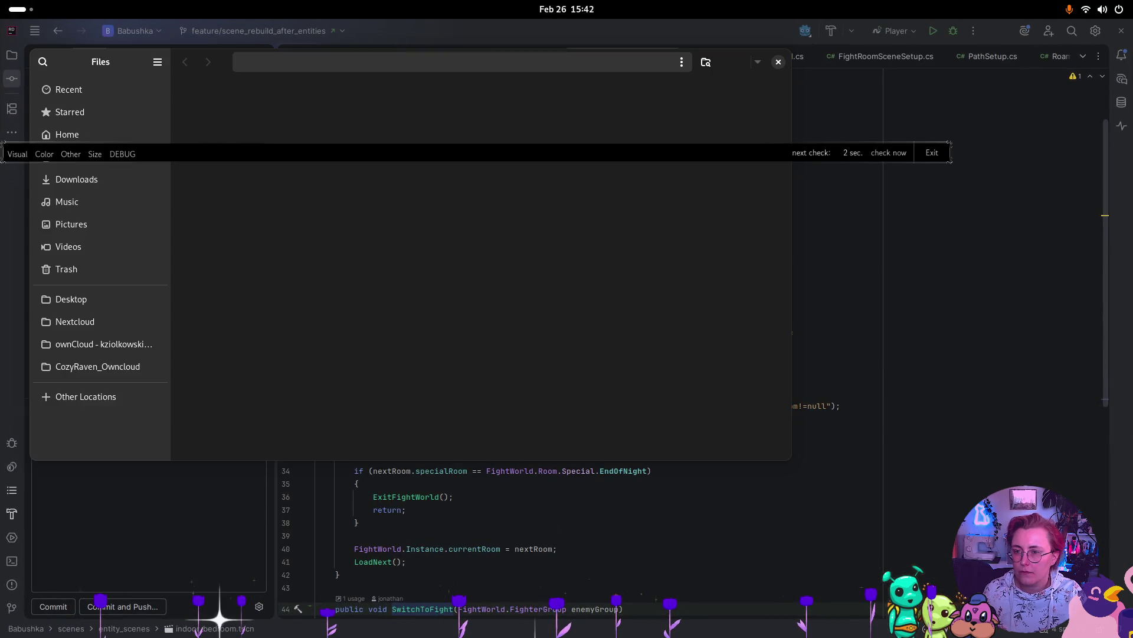
Step: Run the Godot 4.5.1 mono executable from Desktop's Godot folder and open Babushka
{"action": "left_click", "coordinate": [77, 201]}
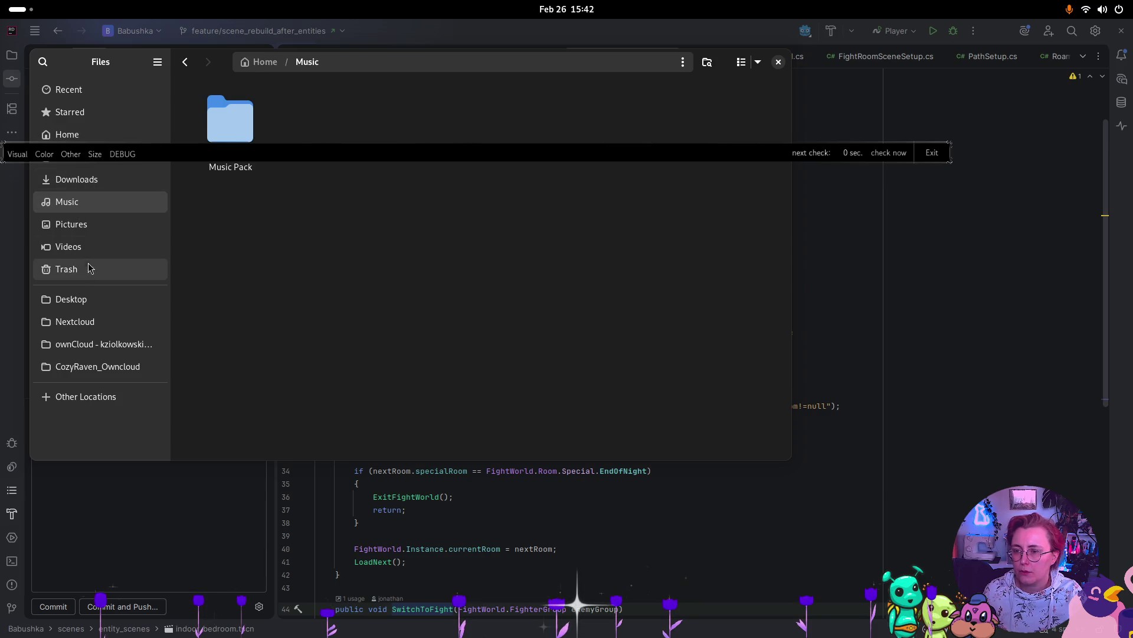
{"action": "left_click", "coordinate": [96, 134]}
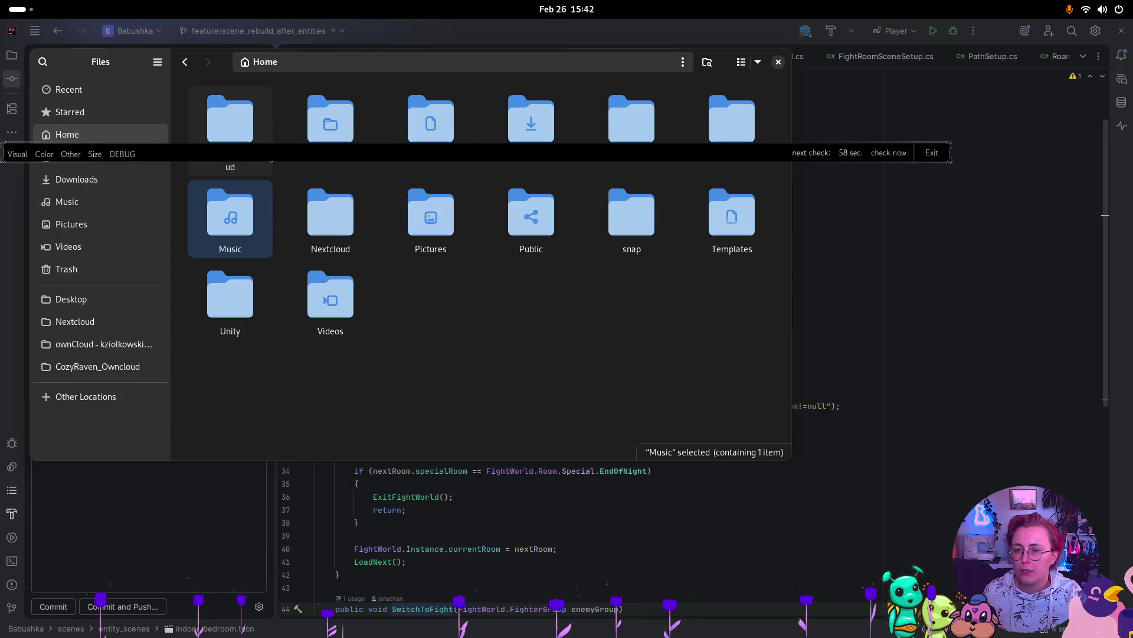
{"action": "left_click", "coordinate": [97, 301]}
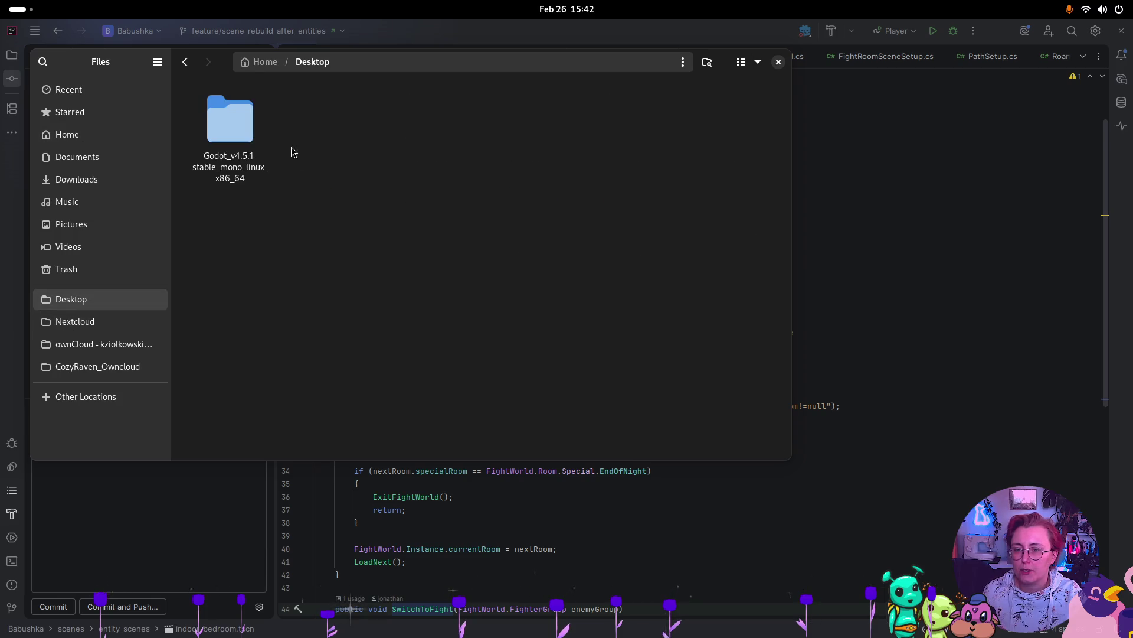
{"action": "left_click", "coordinate": [247, 149]}
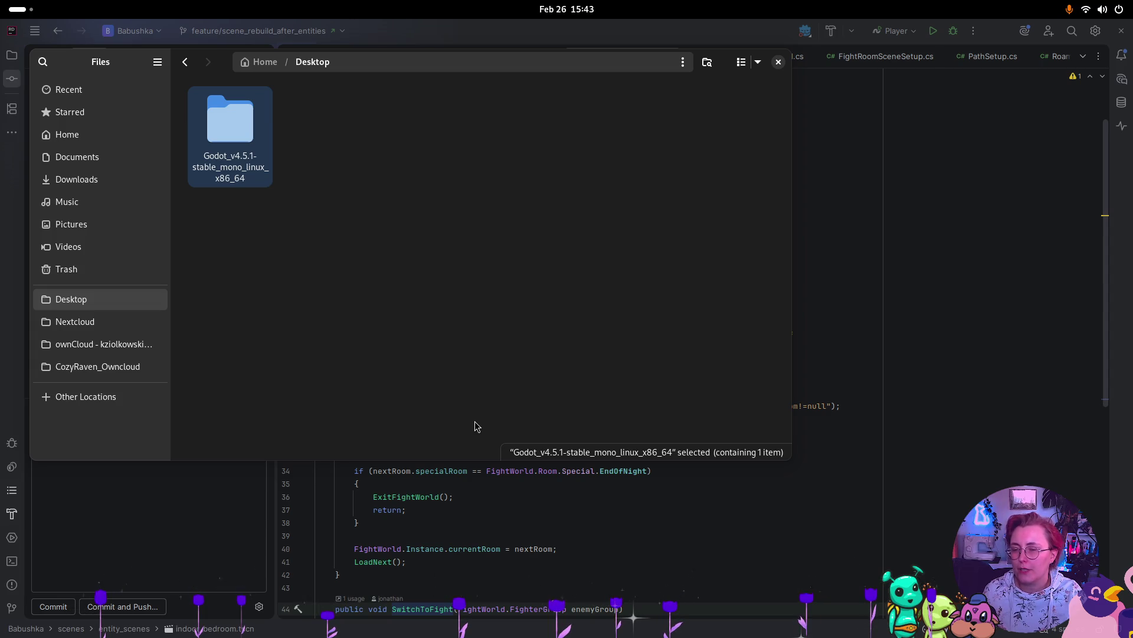
{"action": "double_click", "coordinate": [255, 170]}
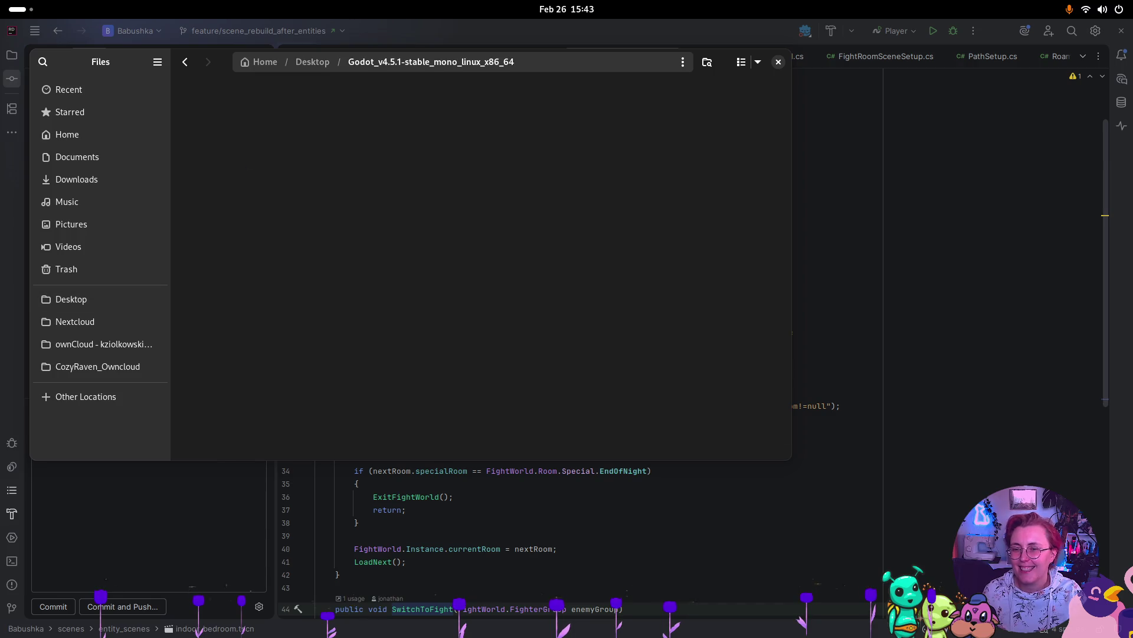
{"action": "double_click", "coordinate": [255, 166]}
{"action": "double_click", "coordinate": [319, 142]}
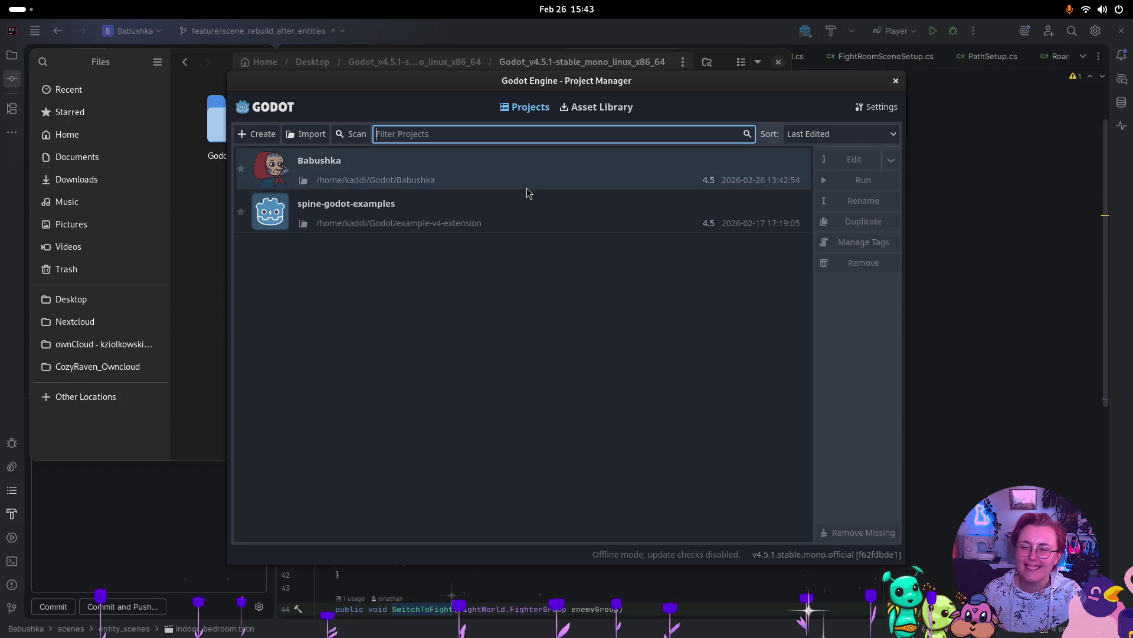
{"action": "double_click", "coordinate": [526, 180]}
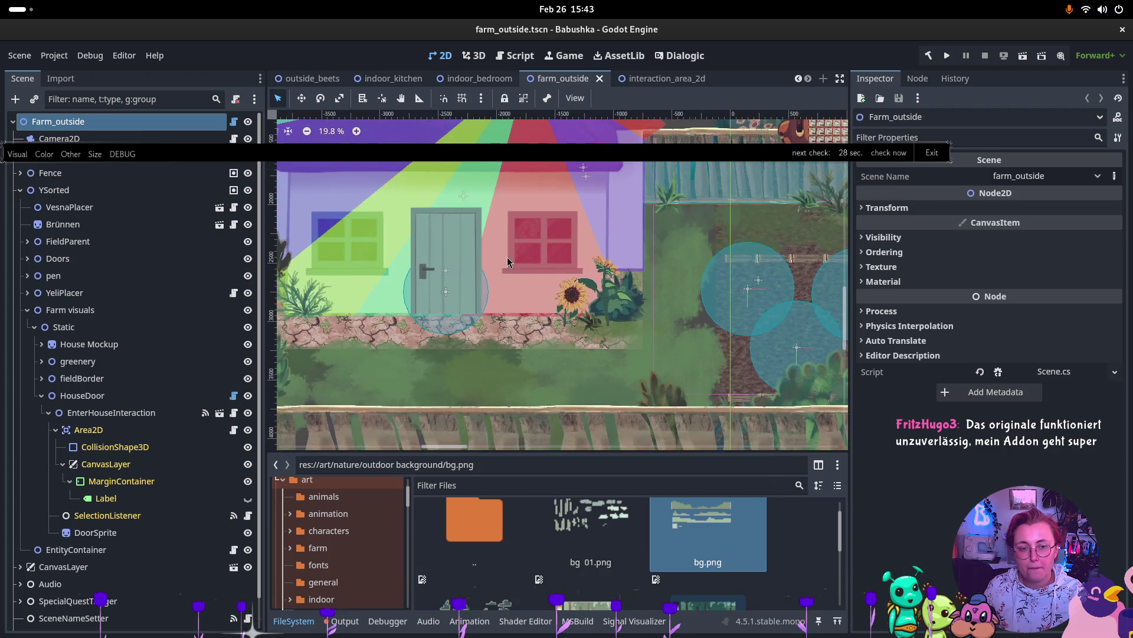
Step: Pan the 2D view to the forest background, fence and well, and collapse YSorted
{"action": "scroll", "coordinate": [507, 257], "scroll_direction": "down", "scroll_amount": 3}
{"action": "scroll", "coordinate": [513, 290], "scroll_direction": "right", "scroll_amount": 5}
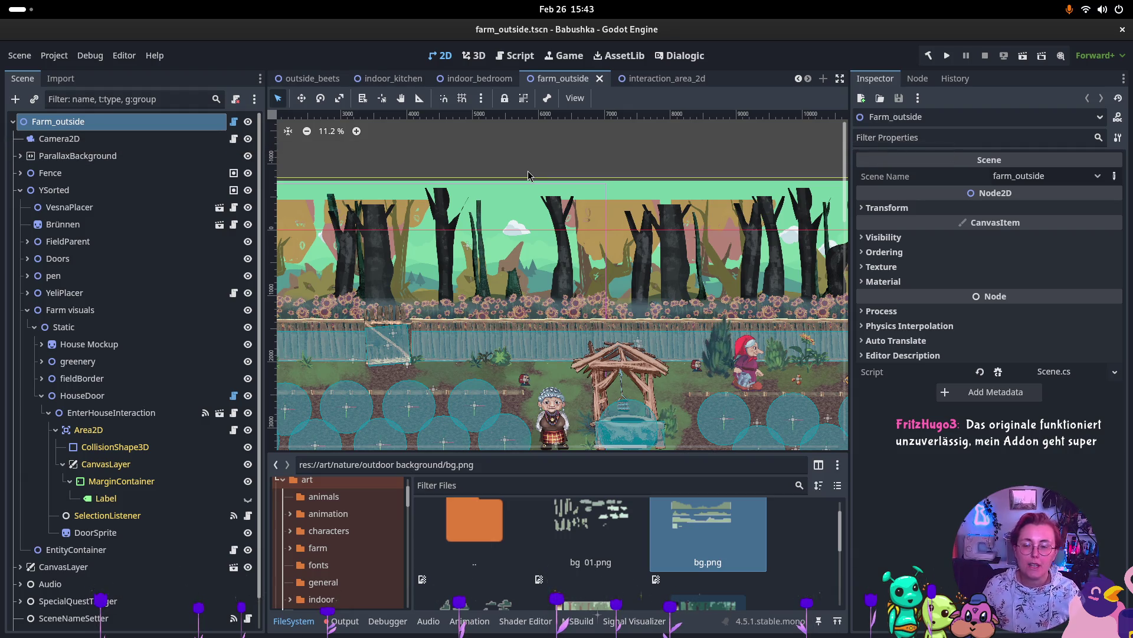
{"action": "left_click", "coordinate": [20, 190]}
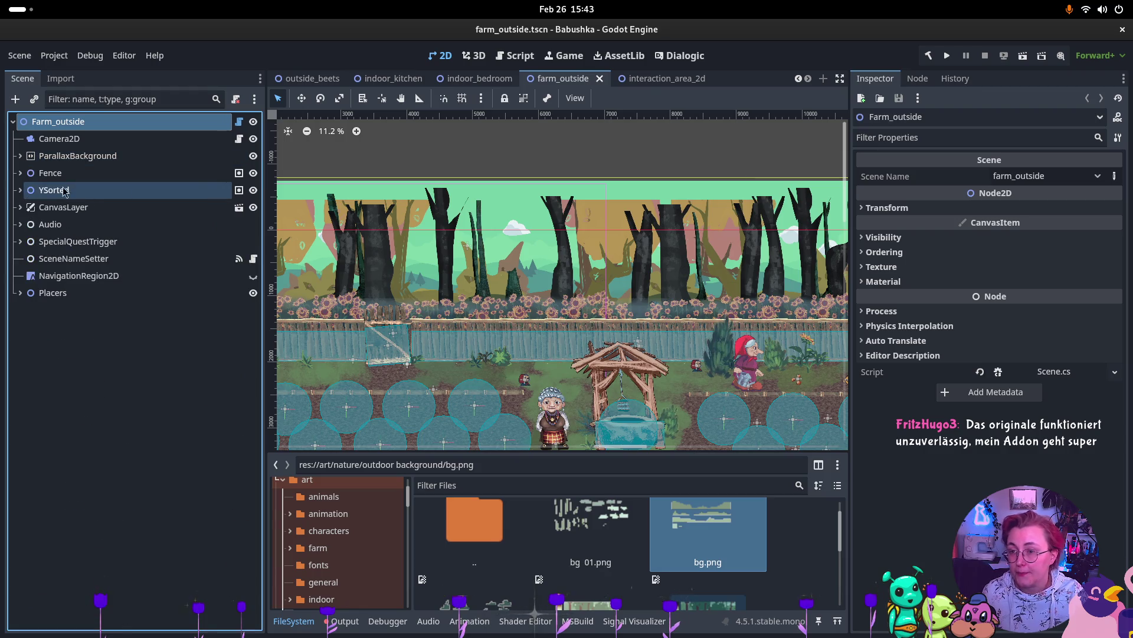
Step: Hide every ParallaxBackground layer except sunflower field and ground layer
{"action": "left_click", "coordinate": [21, 156]}
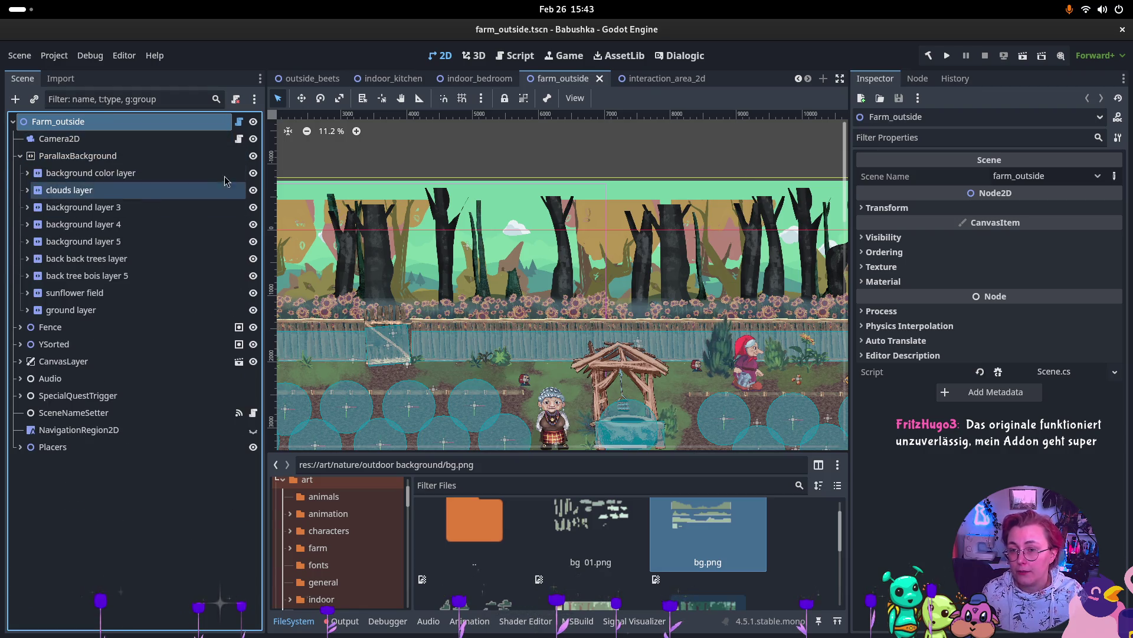
{"action": "left_click", "coordinate": [253, 173]}
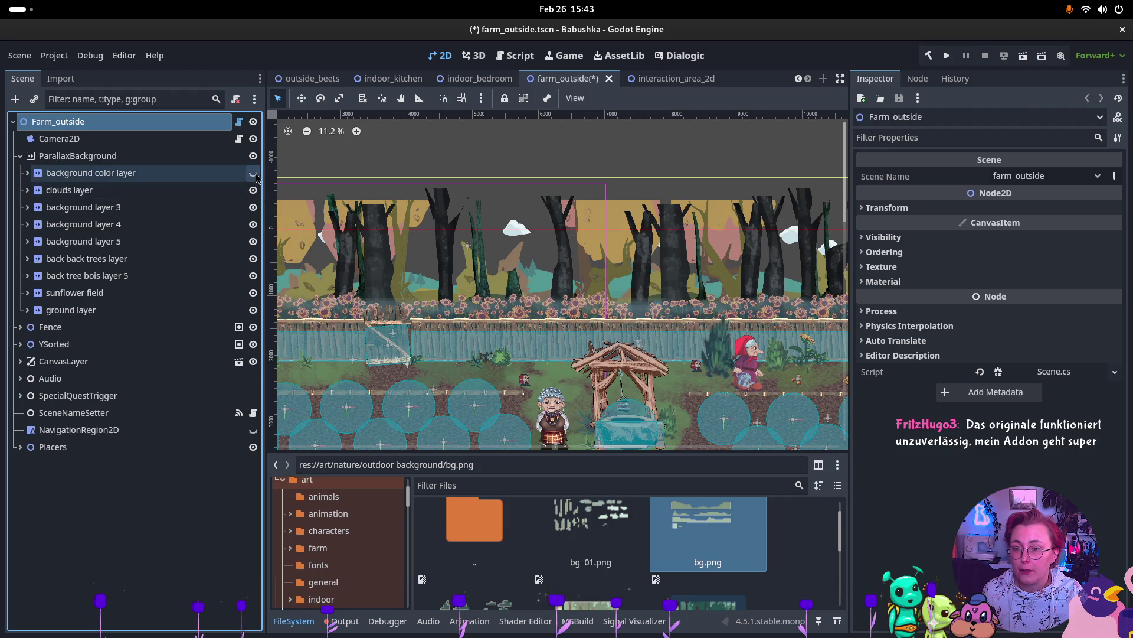
{"action": "left_click", "coordinate": [254, 173]}
{"action": "left_click", "coordinate": [253, 191]}
{"action": "left_click", "coordinate": [253, 207]}
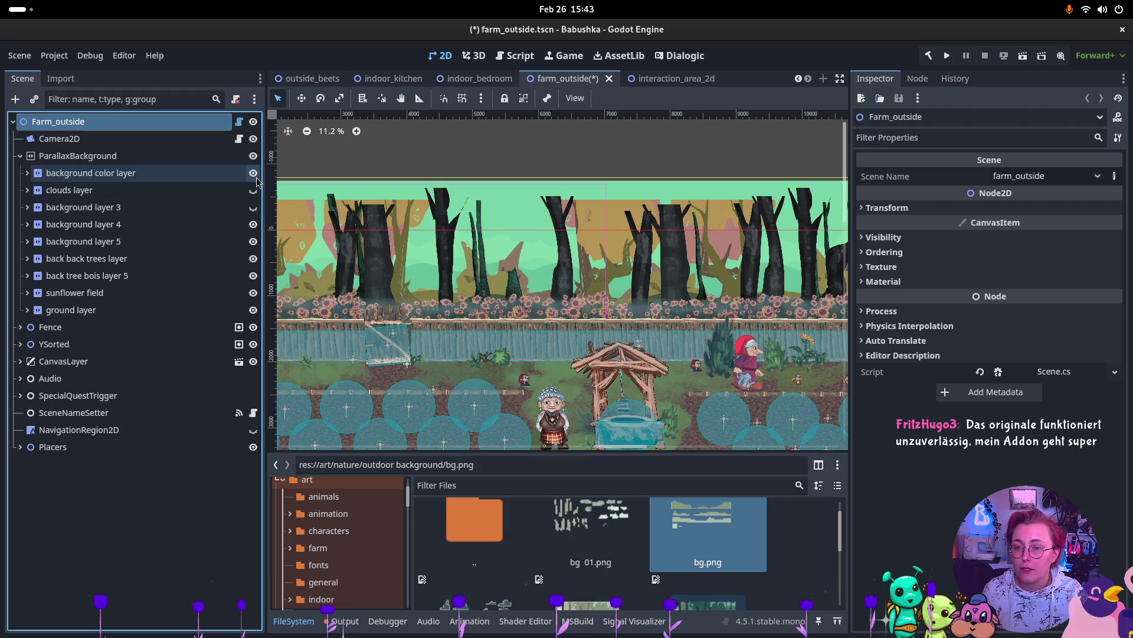
{"action": "left_click", "coordinate": [253, 173]}
{"action": "left_click", "coordinate": [253, 224]}
{"action": "left_click", "coordinate": [254, 242]}
{"action": "left_click", "coordinate": [253, 259]}
{"action": "left_click", "coordinate": [253, 276]}
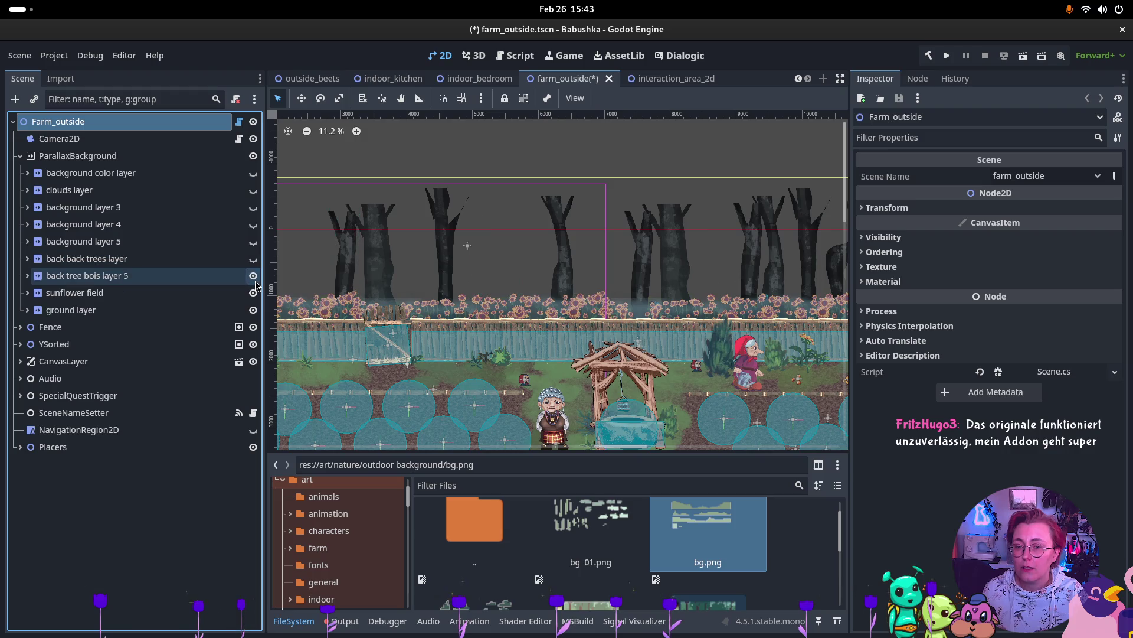
{"action": "left_click", "coordinate": [253, 292]}
{"action": "left_click", "coordinate": [254, 292]}
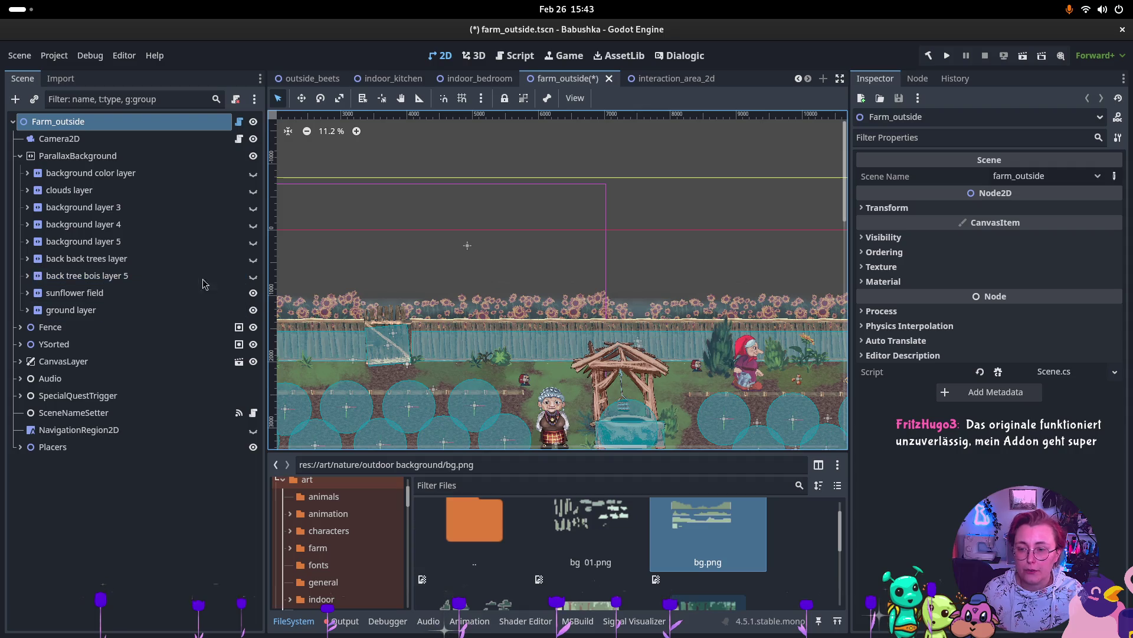
Step: Select sunflower field's Sonnenblumeseamless sprites and preview their 3779×2160 sunflower texture
{"action": "left_click", "coordinate": [106, 263]}
{"action": "left_click", "coordinate": [86, 293]}
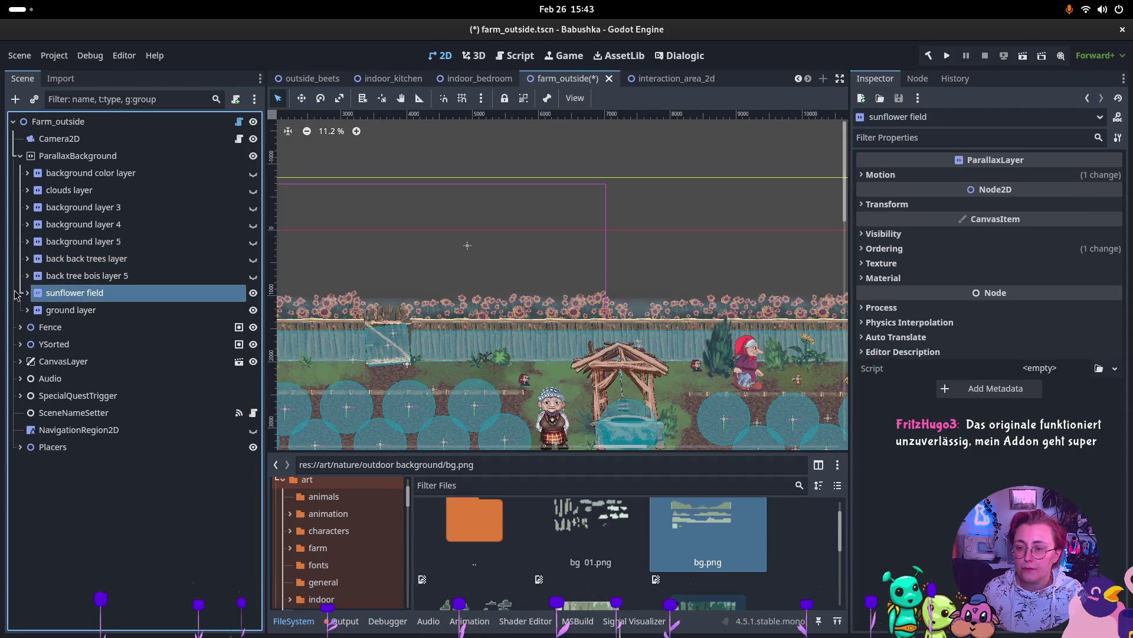
{"action": "left_click", "coordinate": [27, 293]}
{"action": "left_click", "coordinate": [123, 317]}
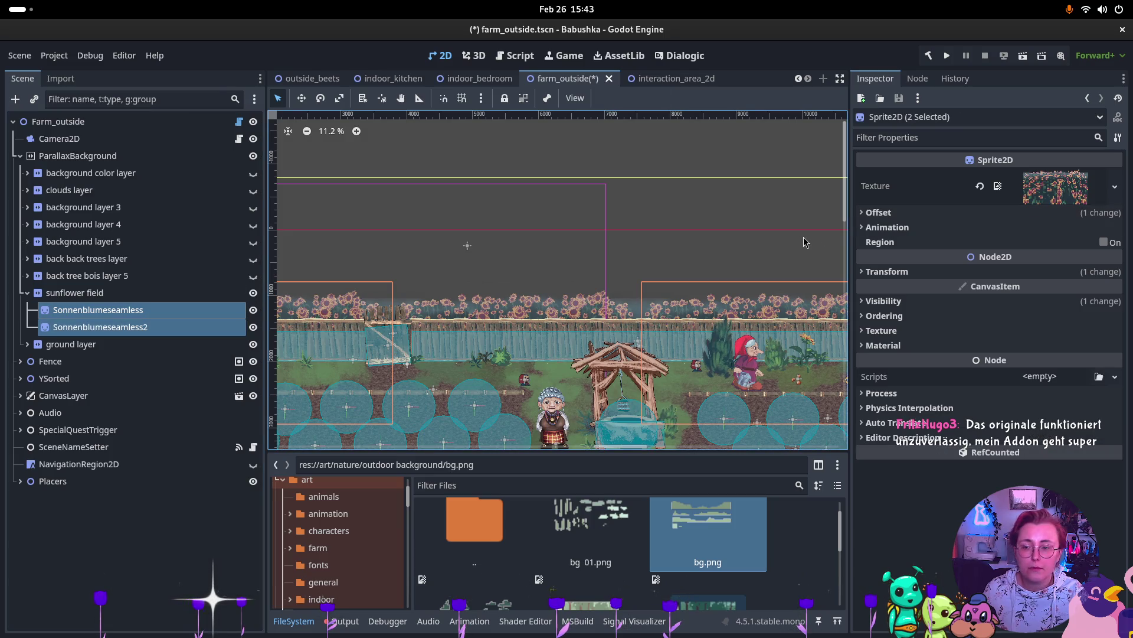
{"action": "left_click", "coordinate": [1052, 196]}
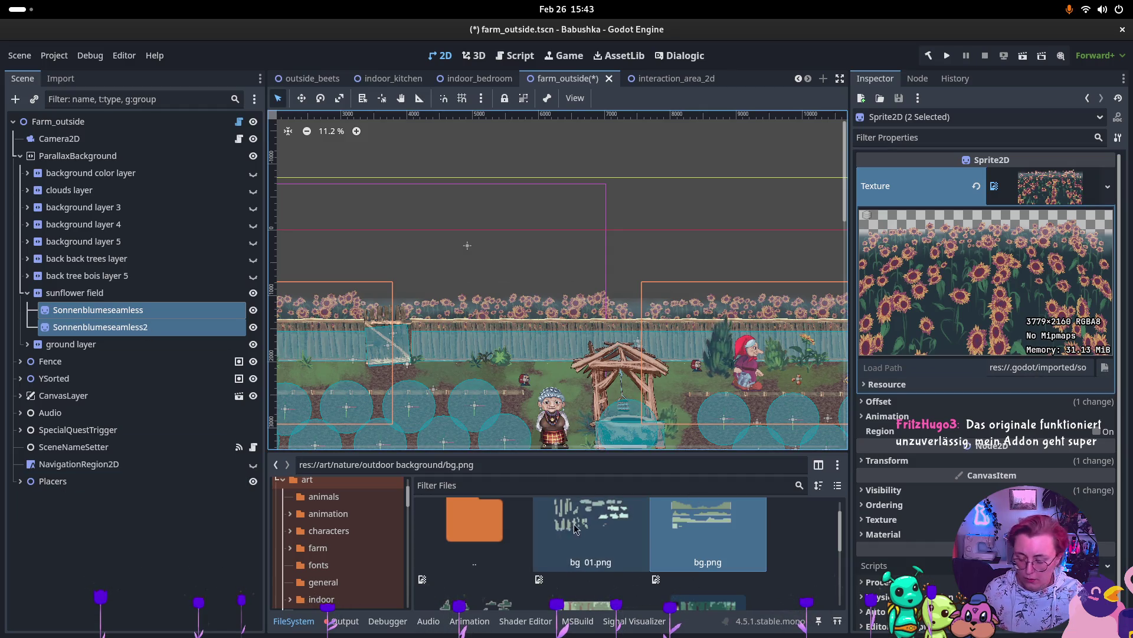
{"action": "key", "text": "super"}
{"action": "left_click", "coordinate": [281, 172]}
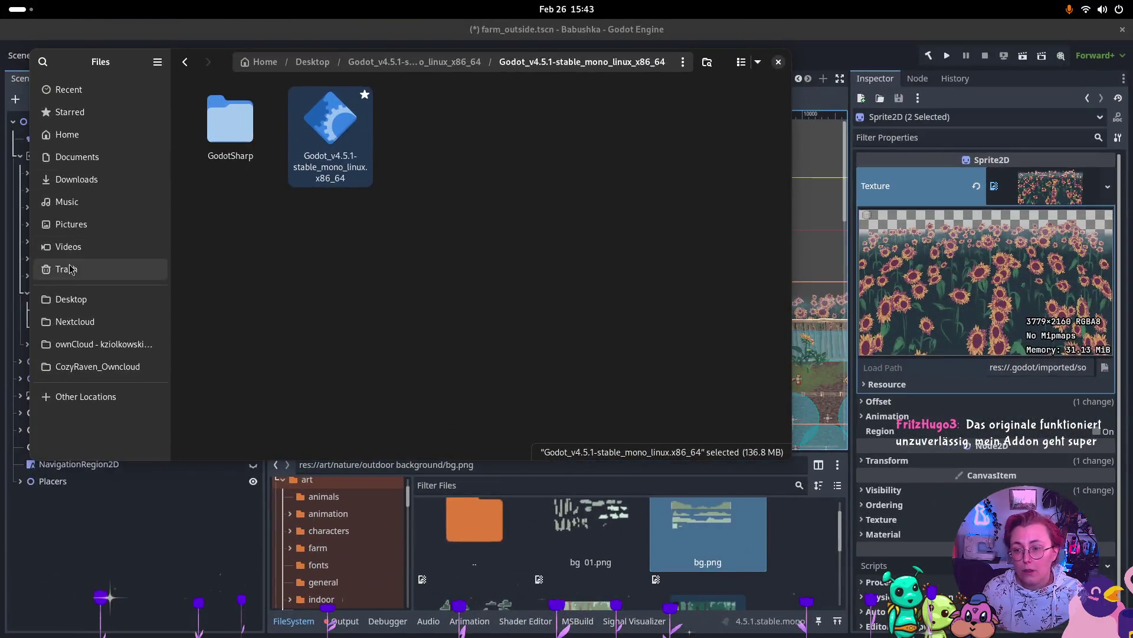
{"action": "left_click", "coordinate": [79, 142]}
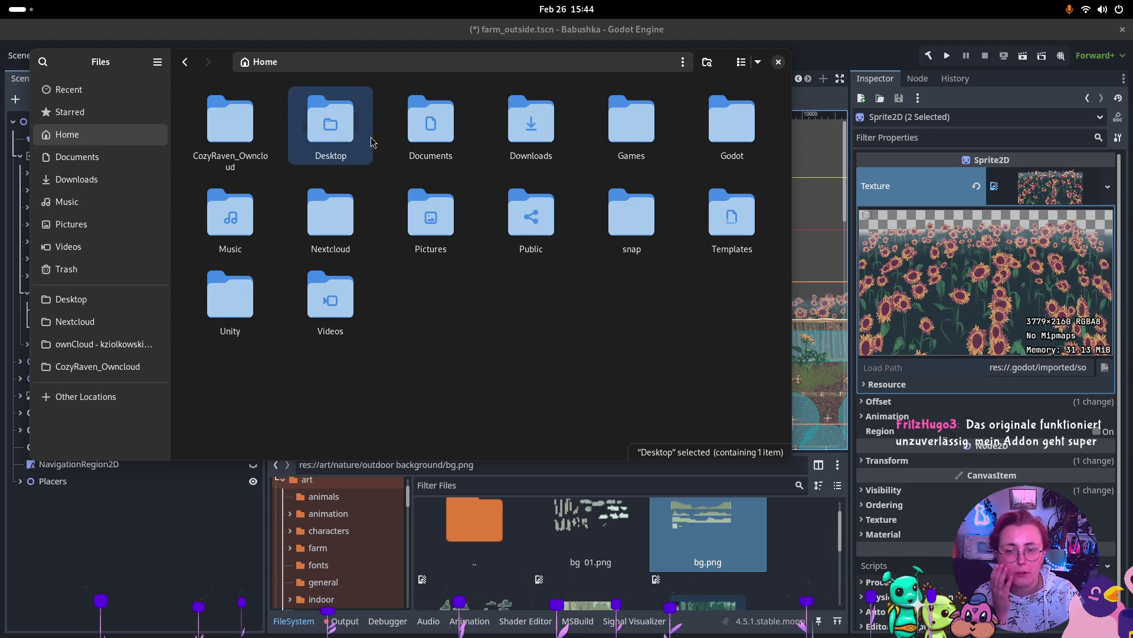
{"action": "left_click", "coordinate": [741, 129]}
{"action": "double_click", "coordinate": [740, 129]}
{"action": "double_click", "coordinate": [229, 121]}
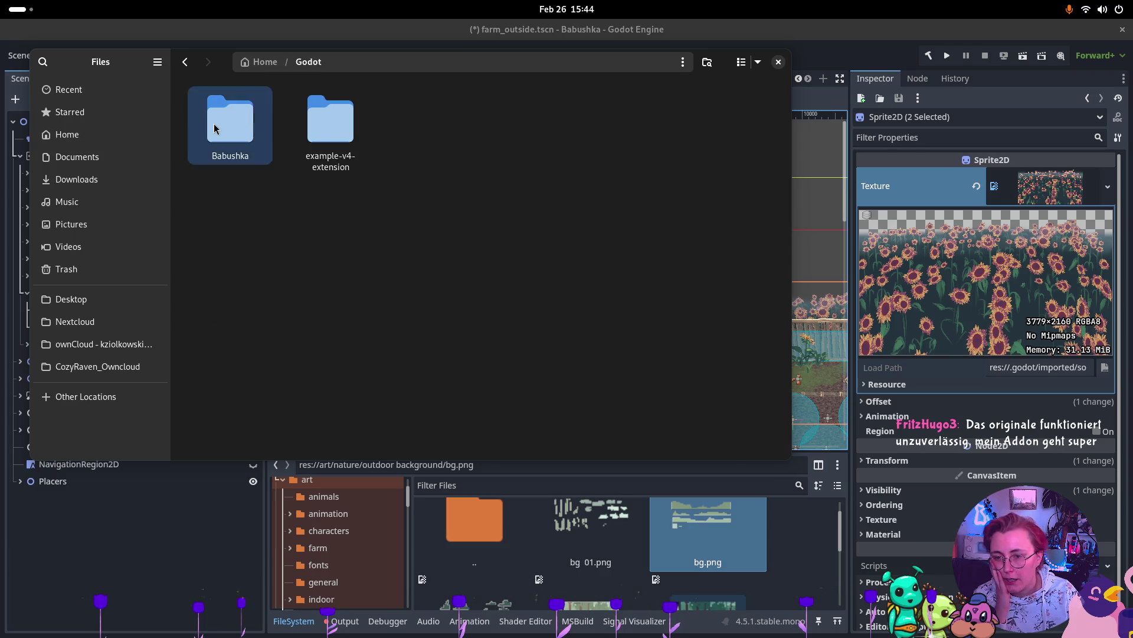
{"action": "double_click", "coordinate": [357, 142]}
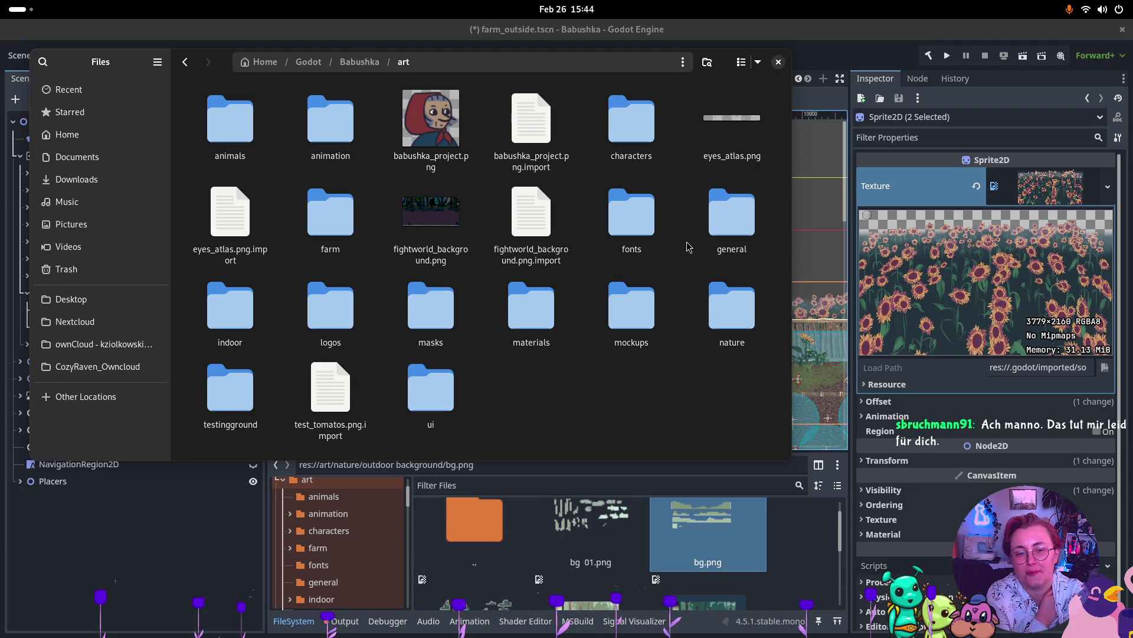
{"action": "left_click", "coordinate": [242, 137]}
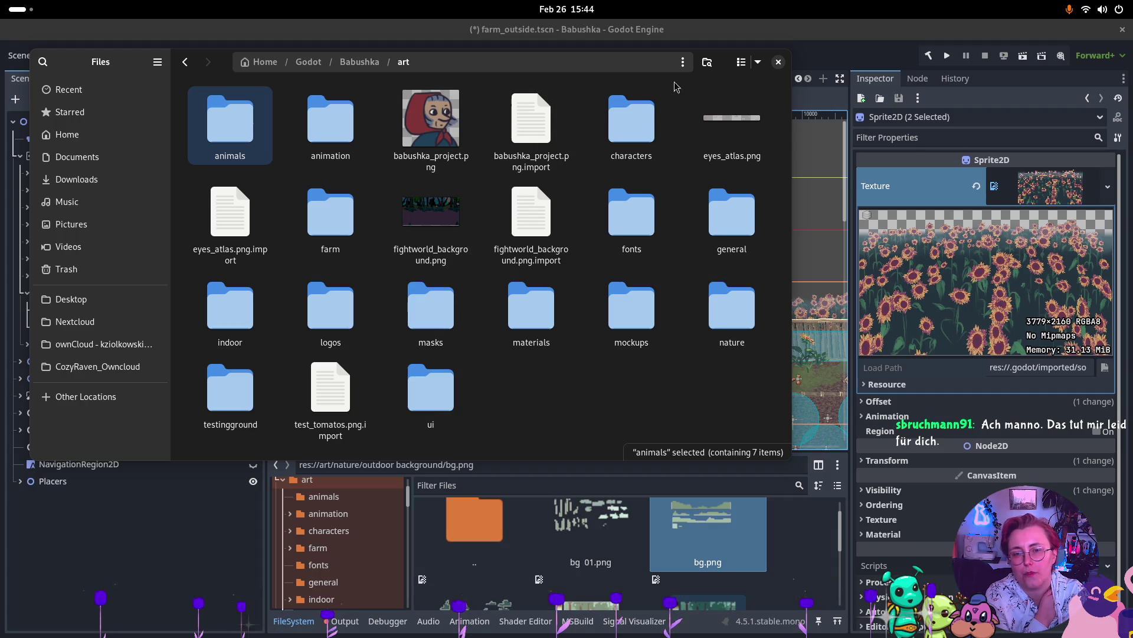
{"action": "left_click", "coordinate": [707, 62]}
{"action": "type", "text": "s"}
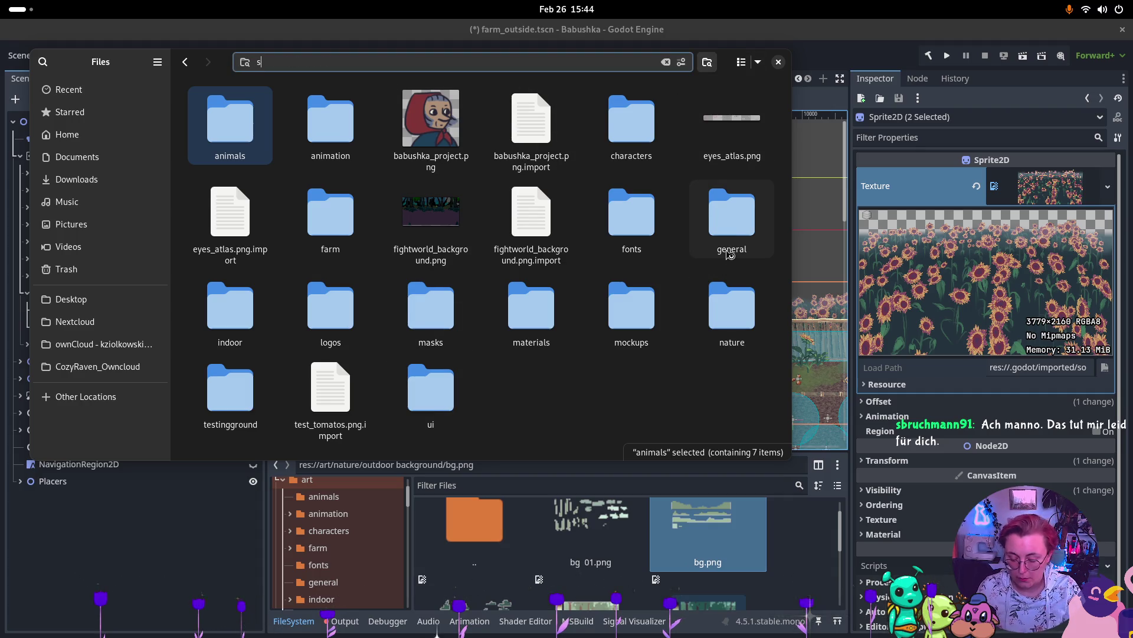
{"action": "type", "text": "onnenblumen"}
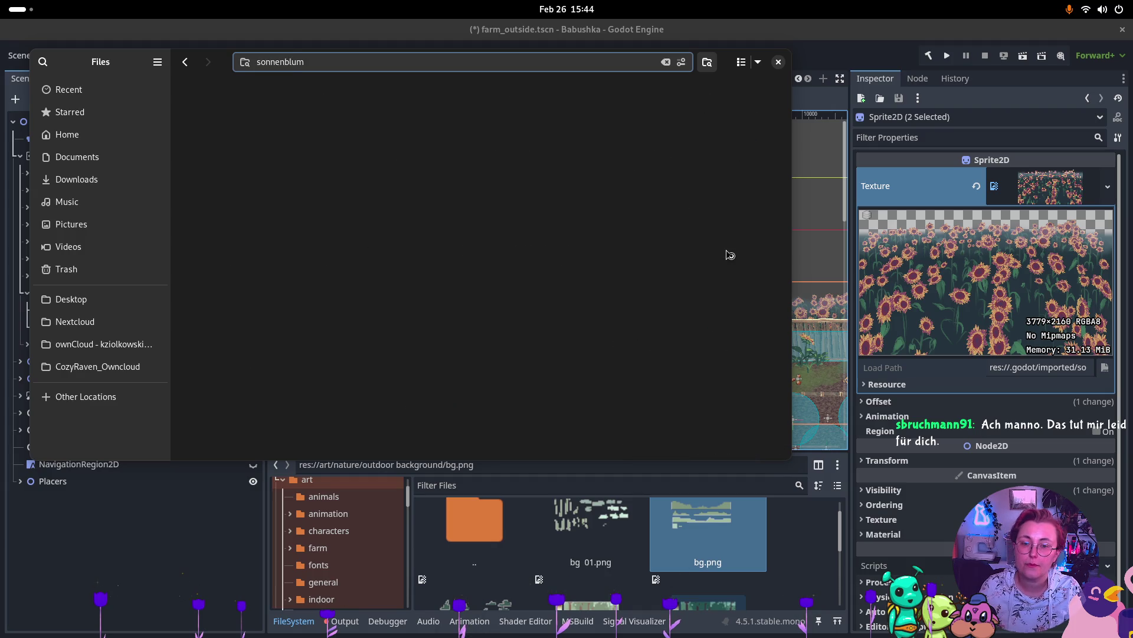
{"action": "left_click", "coordinate": [778, 62]}
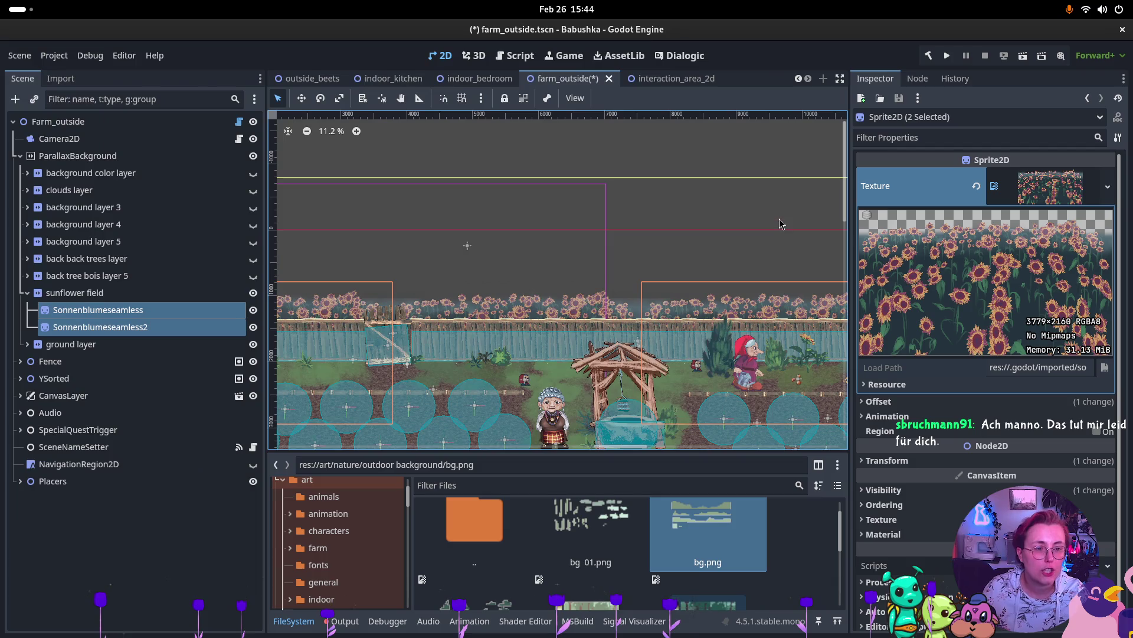
Step: Duplicate background layer 3 as a new background layer 6
{"action": "left_click", "coordinate": [27, 293]}
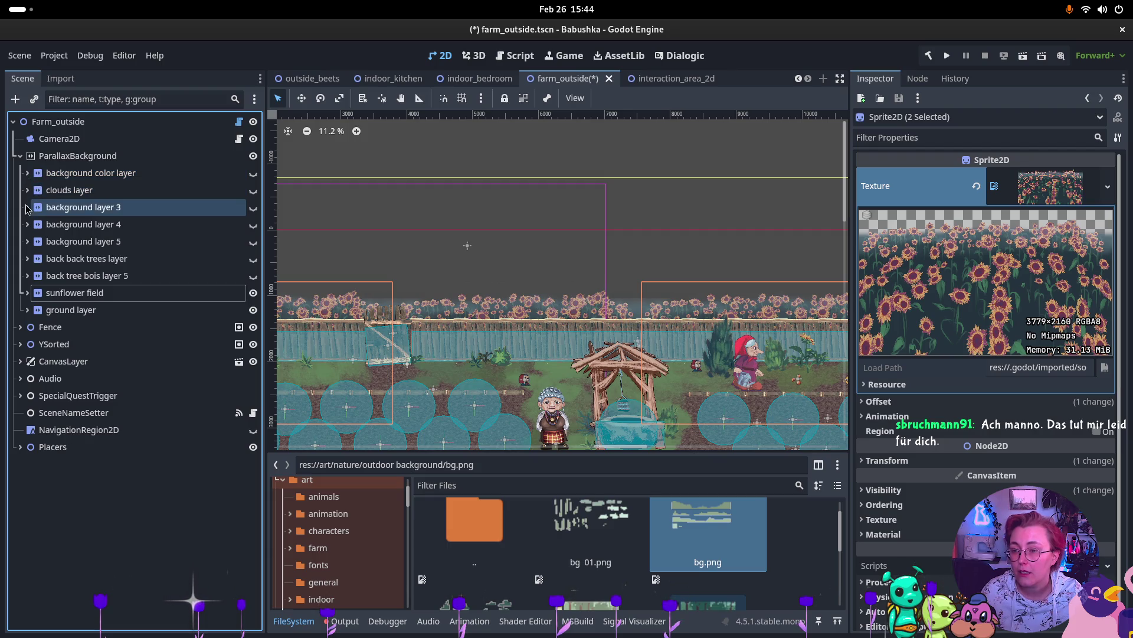
{"action": "right_click", "coordinate": [69, 156]}
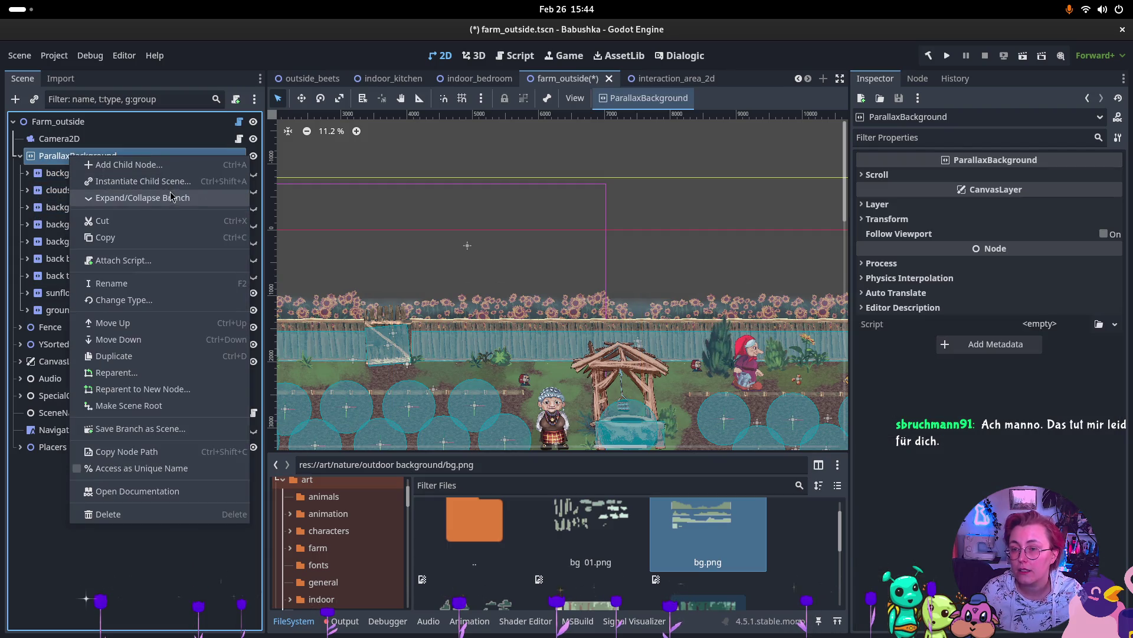
{"action": "left_click", "coordinate": [43, 203]}
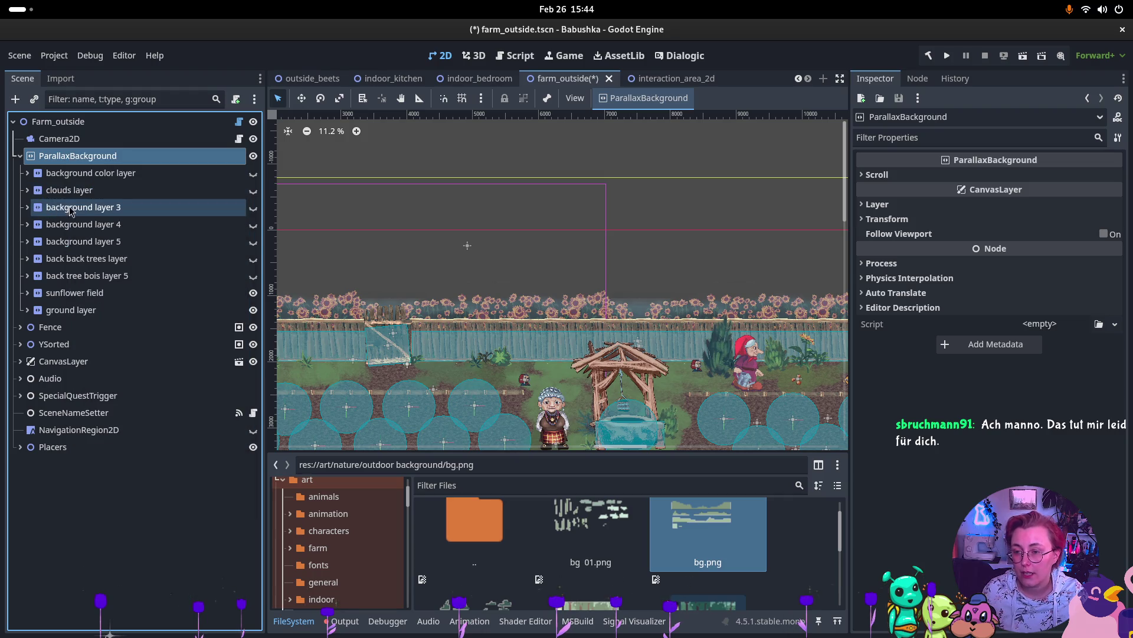
{"action": "left_click", "coordinate": [70, 208]}
{"action": "key", "text": "ctrl+d"}
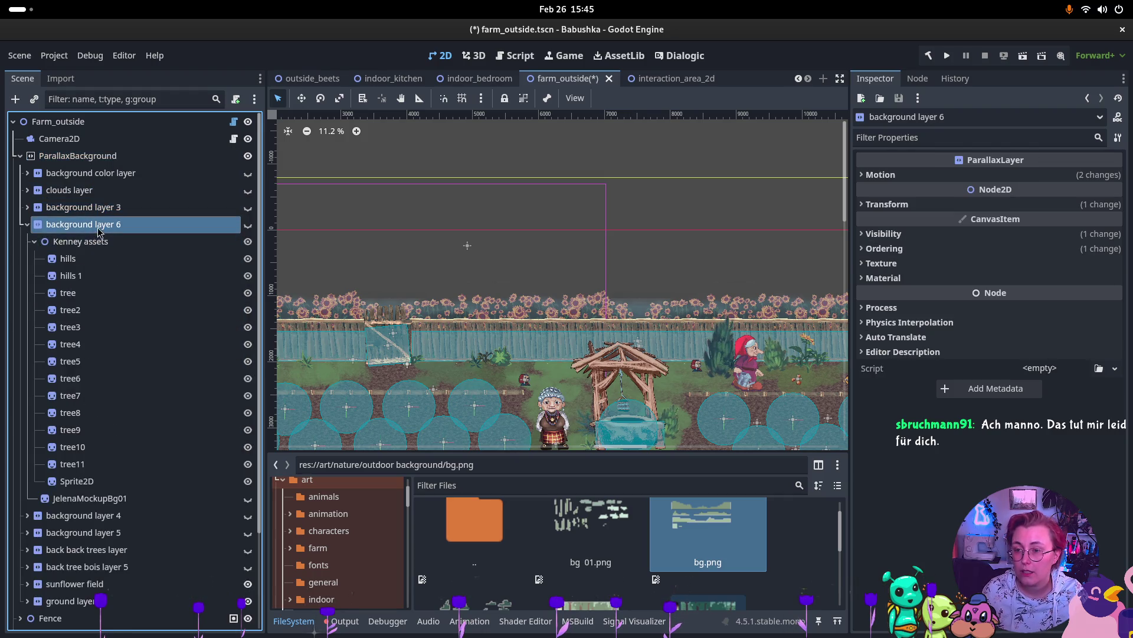
Step: Delete the Kenney assets node and the JelenaMockupBg01 sprite from the copied layer
{"action": "left_click", "coordinate": [94, 242]}
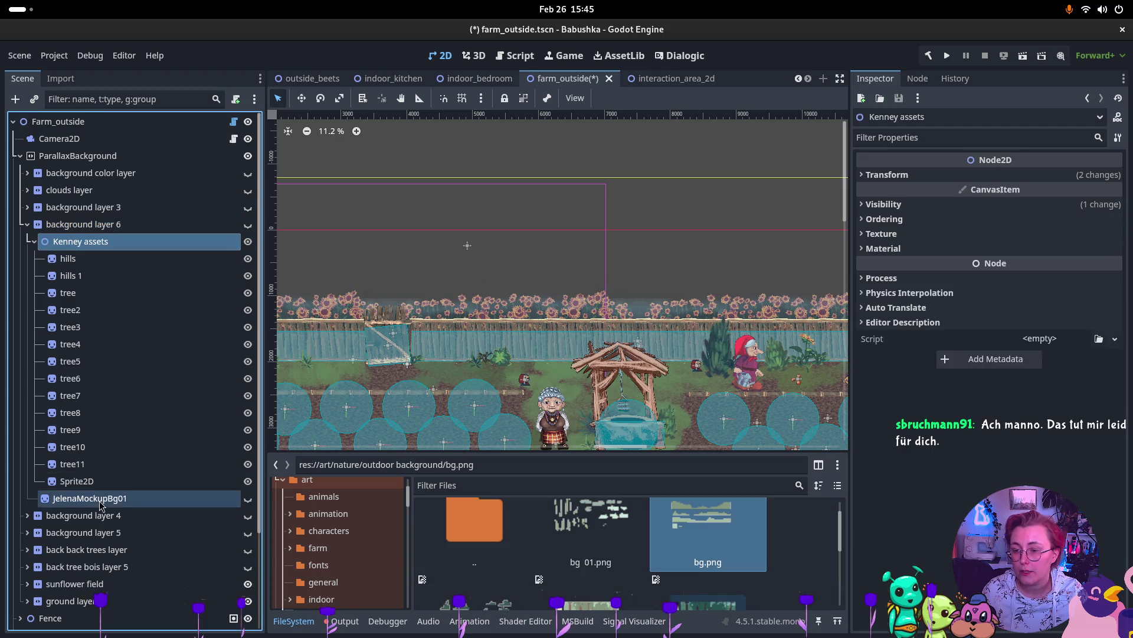
{"action": "left_click", "coordinate": [105, 481], "text": "shift"}
{"action": "key", "text": "Delete"}
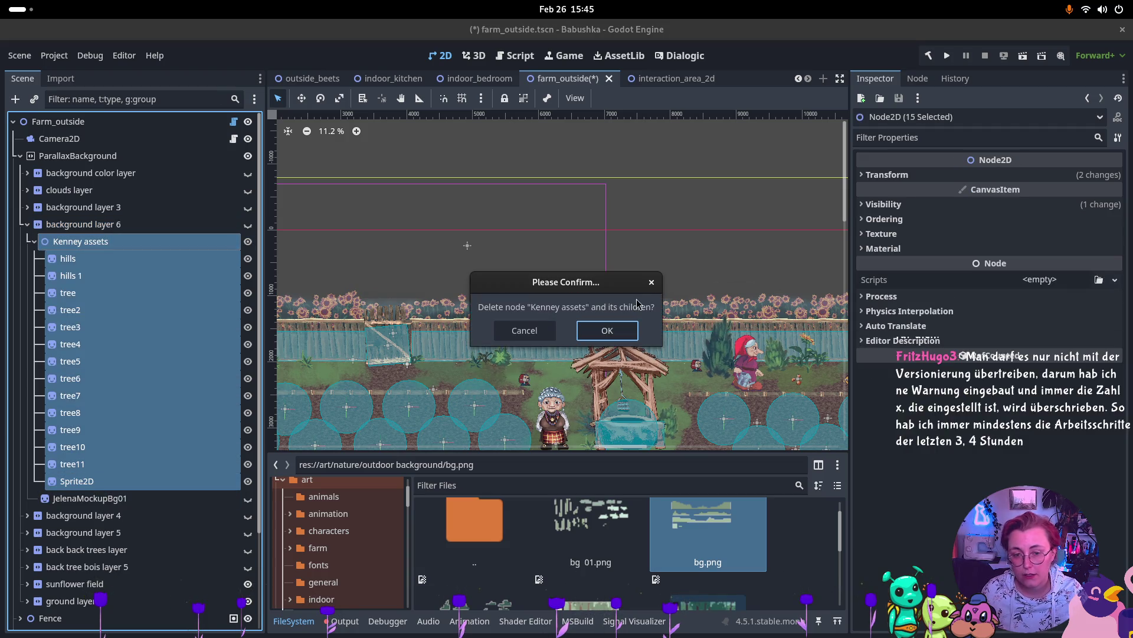
{"action": "left_click", "coordinate": [593, 341]}
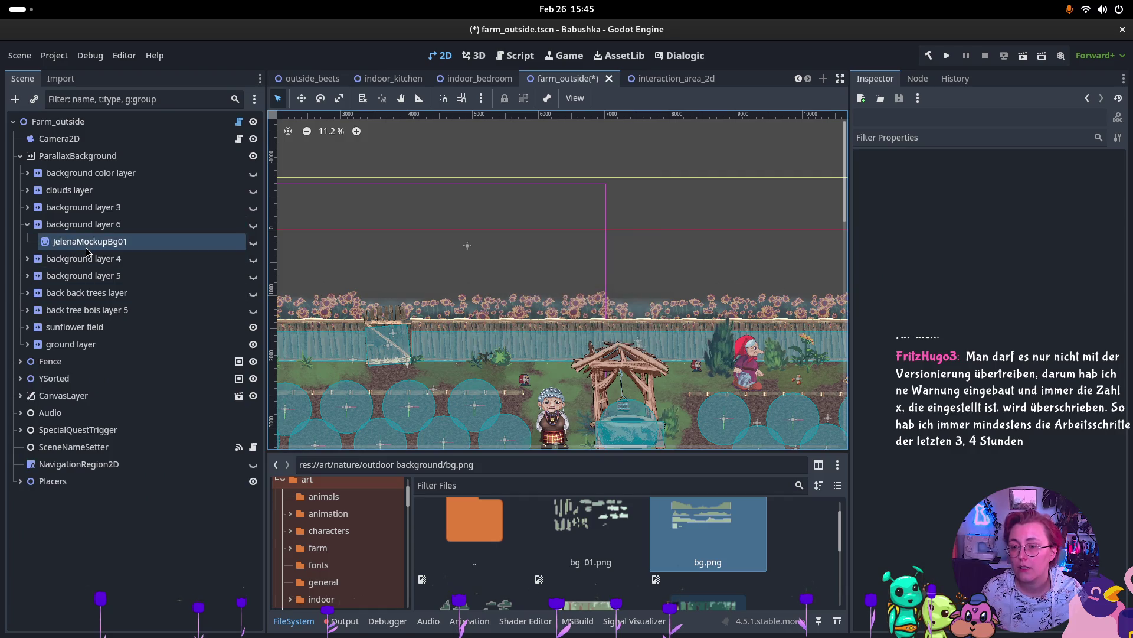
{"action": "left_click", "coordinate": [86, 247]}
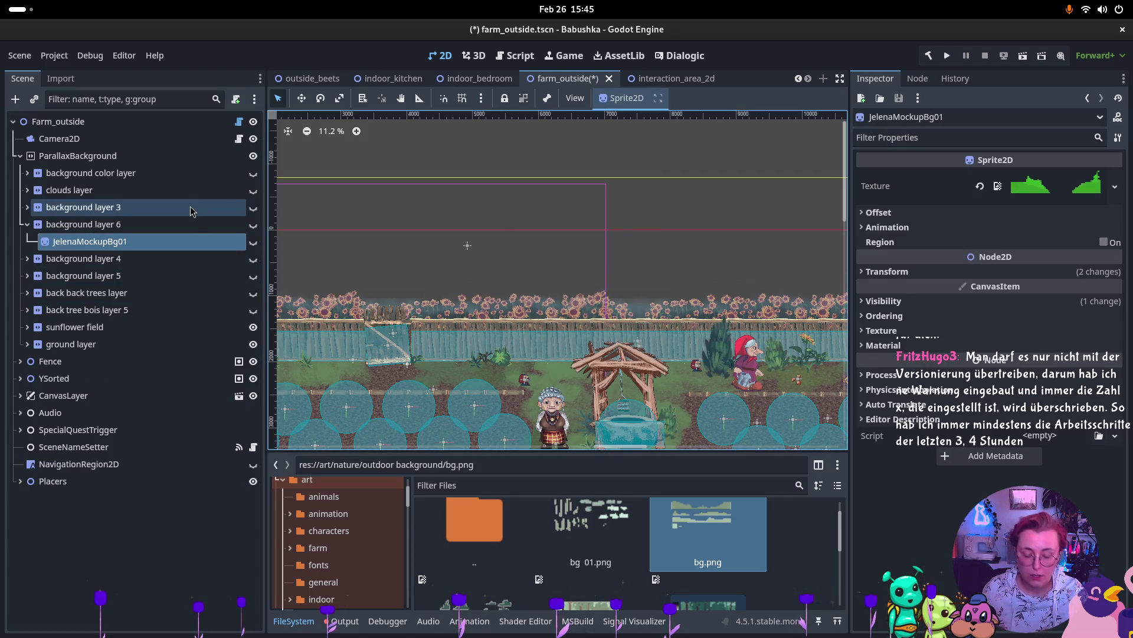
{"action": "key", "text": "Delete"}
{"action": "key", "text": "Return"}
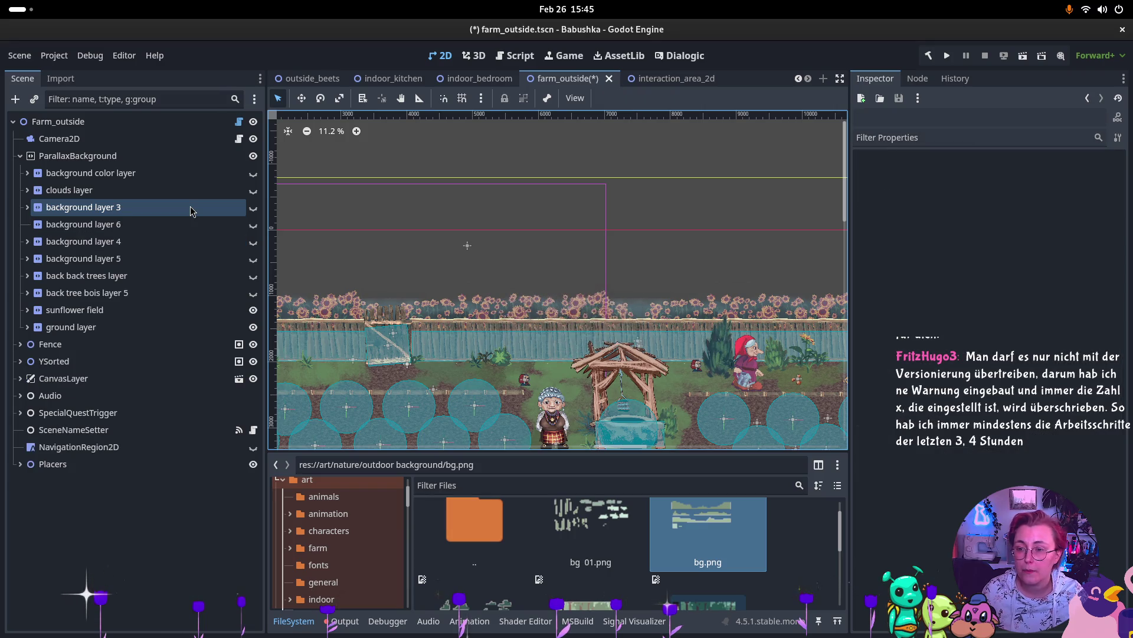
Step: Rename background layer 6 to 'temporary background layer'
{"action": "left_click", "coordinate": [124, 226]}
{"action": "double_click", "coordinate": [124, 226]}
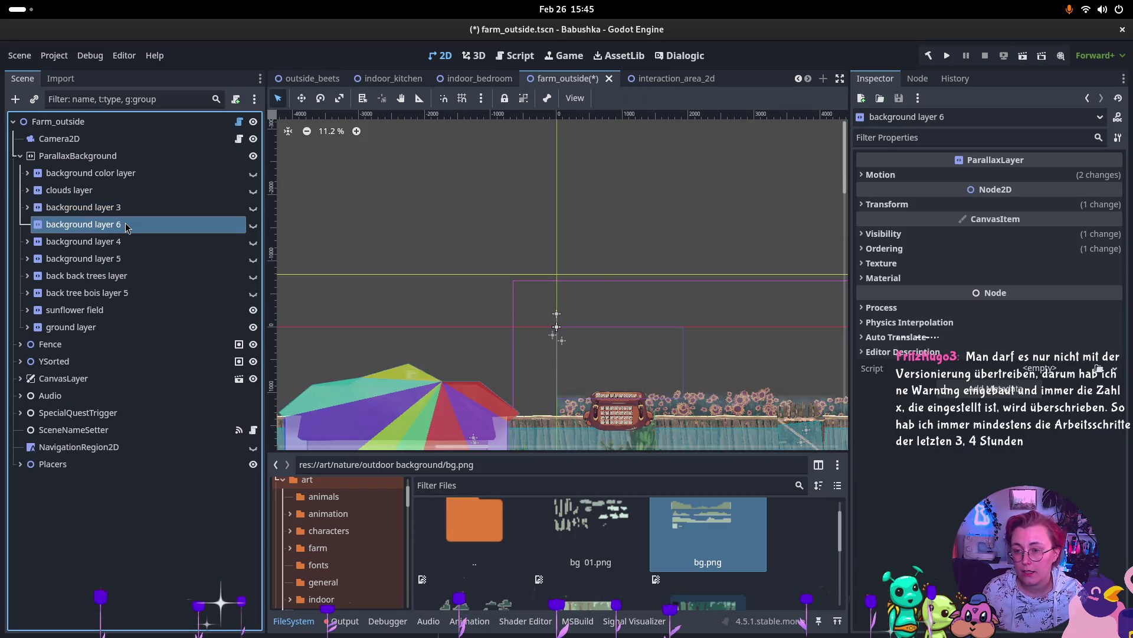
{"action": "left_click", "coordinate": [80, 227]}
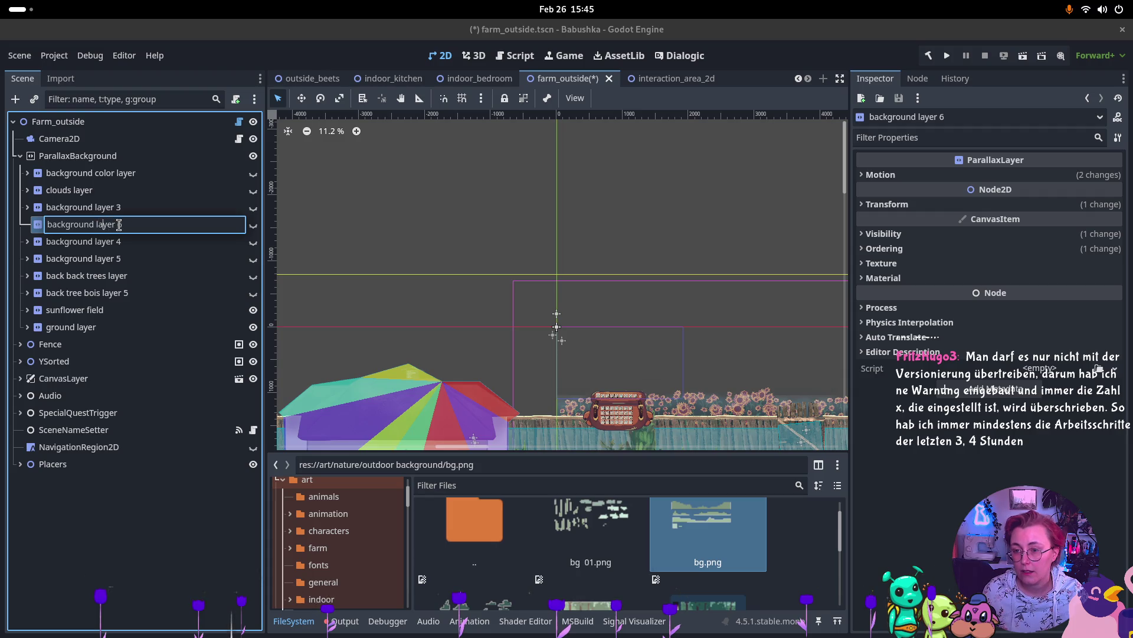
{"action": "left_click_drag", "start_coordinate": [117, 225], "coordinate": [29, 226]}
{"action": "type", "text": "tempo"}
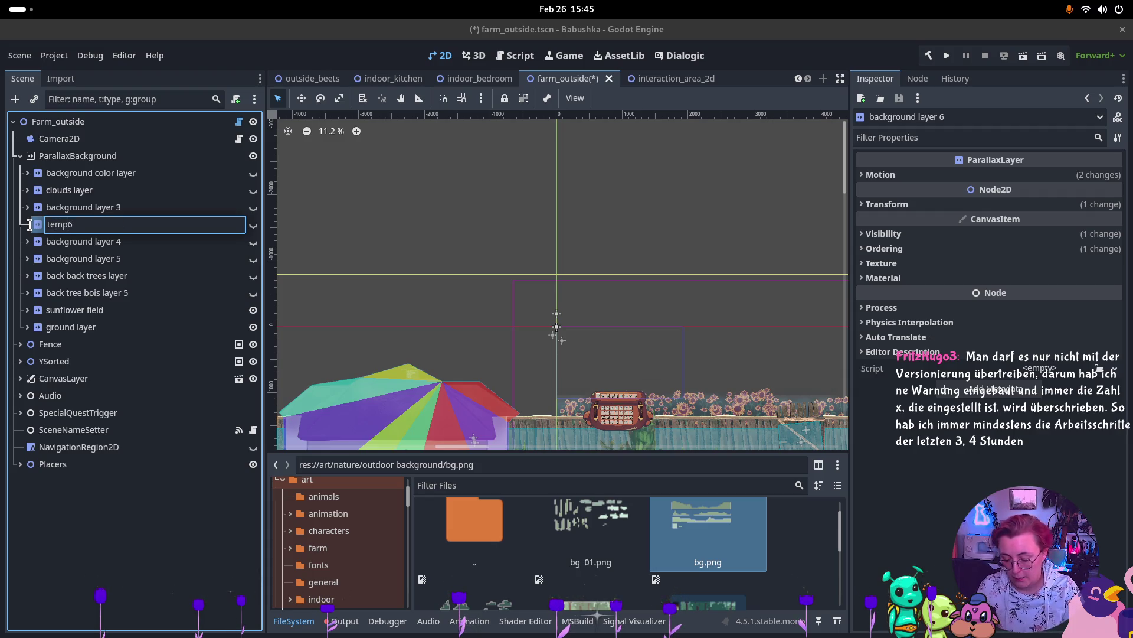
{"action": "type", "text": "rary backgr"}
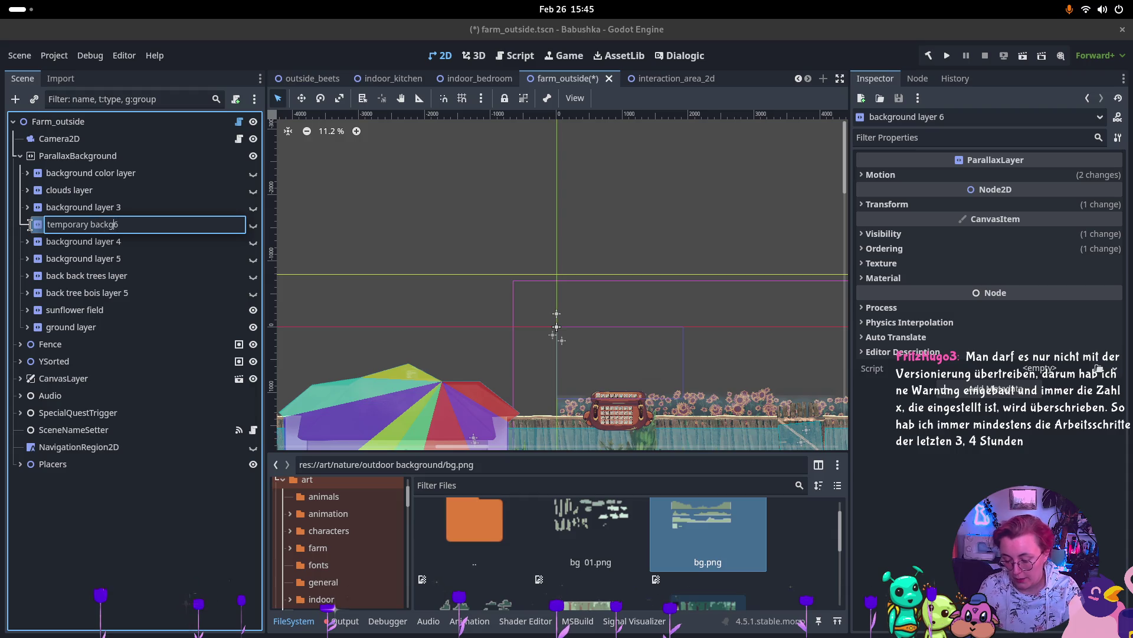
{"action": "type", "text": "ound layer"}
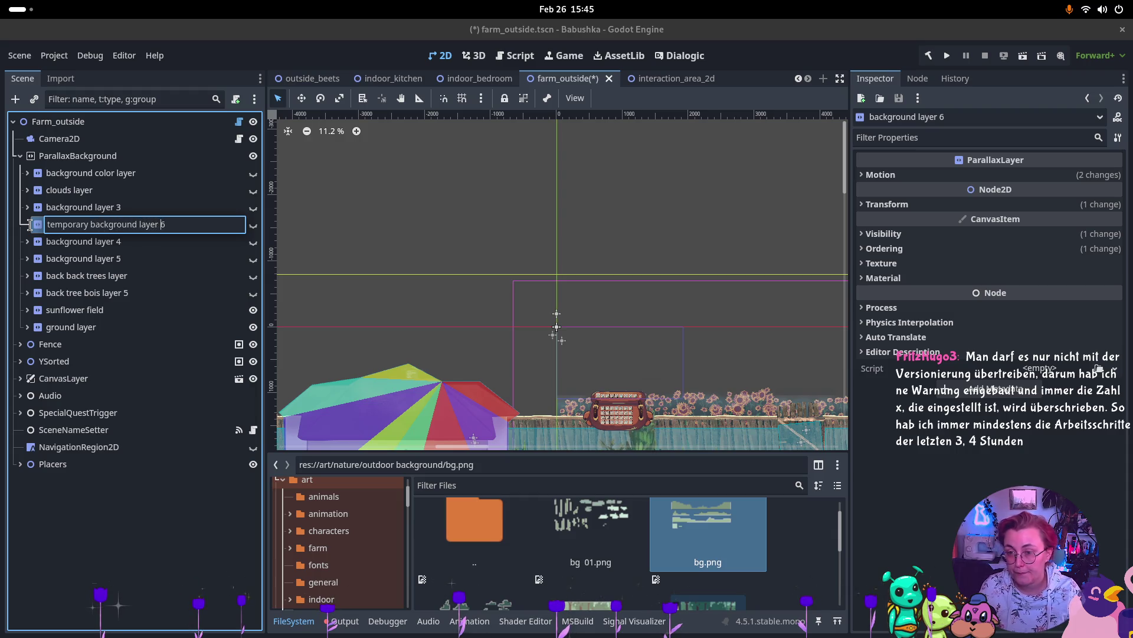
{"action": "key", "text": "Return"}
{"action": "double_click", "coordinate": [185, 228]}
{"action": "key", "text": "End"}
{"action": "key", "text": "BackSpace"}
{"action": "key", "text": "BackSpace"}
{"action": "key", "text": "Return"}
Step: Add a Sprite2D child to the temporary background layer by searching 'spr'
{"action": "right_click", "coordinate": [66, 223]}
{"action": "key", "text": "Escape"}
{"action": "key", "text": "ctrl+a"}
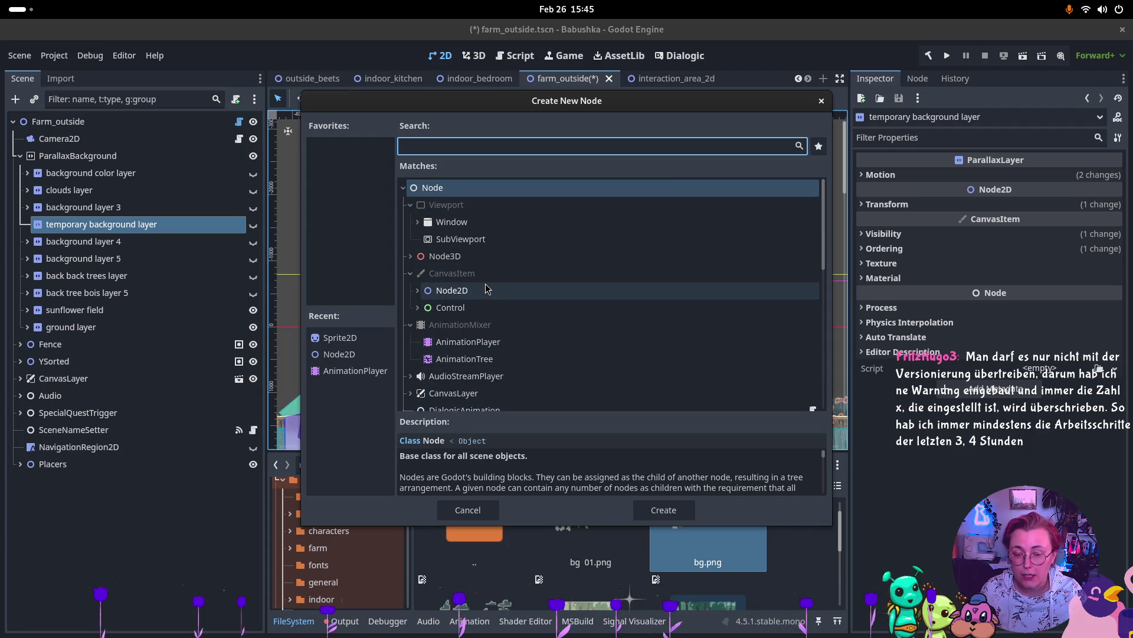
{"action": "scroll", "coordinate": [486, 289], "scroll_direction": "down", "scroll_amount": 3}
{"action": "scroll", "coordinate": [464, 286], "scroll_direction": "up", "scroll_amount": 3}
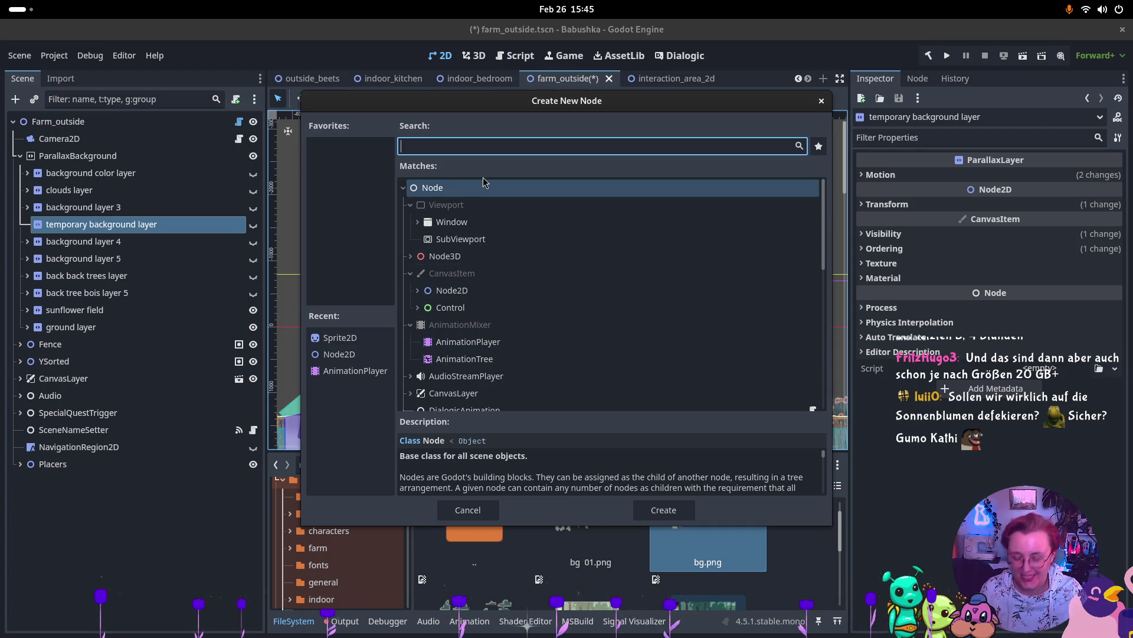
{"action": "type", "text": "spr"}
{"action": "key", "text": "Return"}
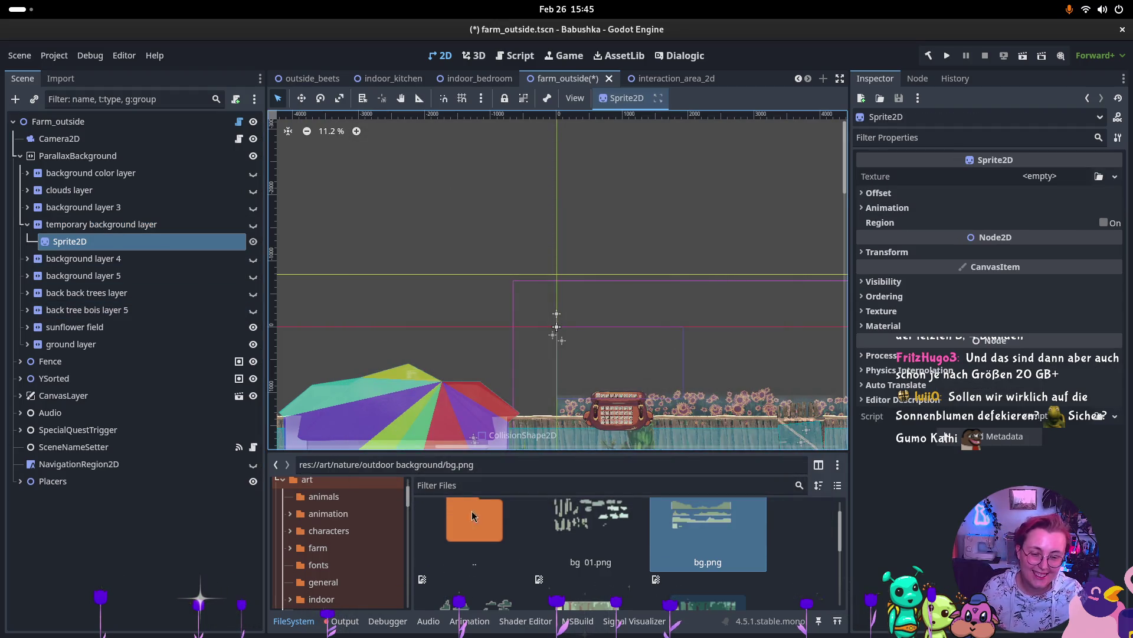
{"action": "left_click", "coordinate": [590, 603]}
Step: Set the Sprite2D texture to the 5360×3015 Outdoor_10.png and enable Region
{"action": "left_click_drag", "start_coordinate": [1012, 179], "coordinate": [1046, 181]}
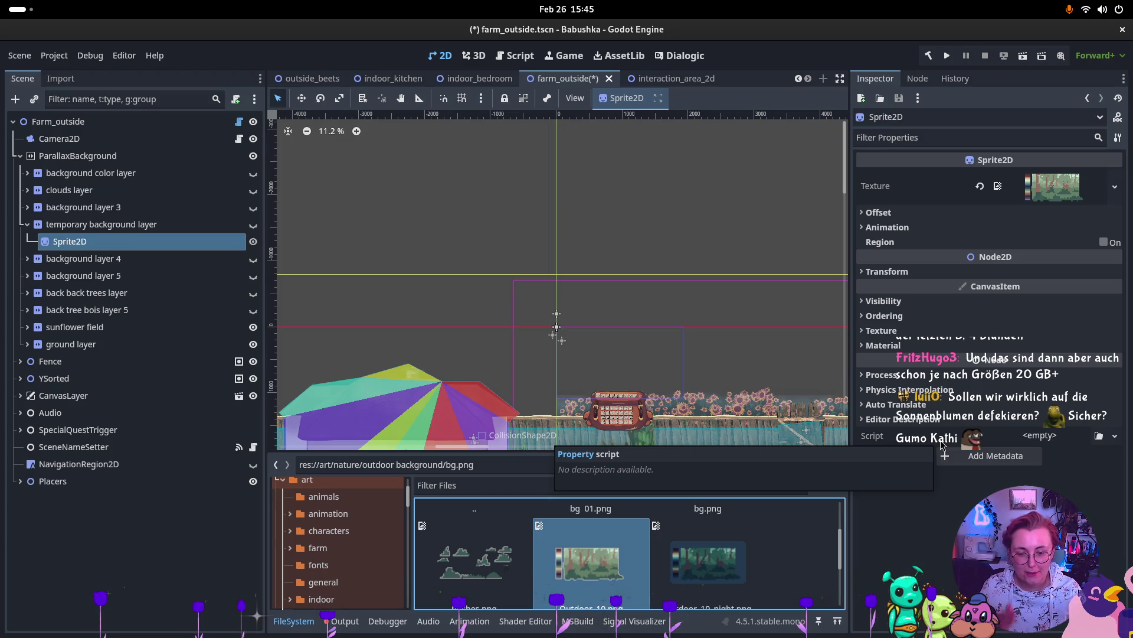
{"action": "scroll", "coordinate": [692, 573], "scroll_direction": "down", "scroll_amount": 2}
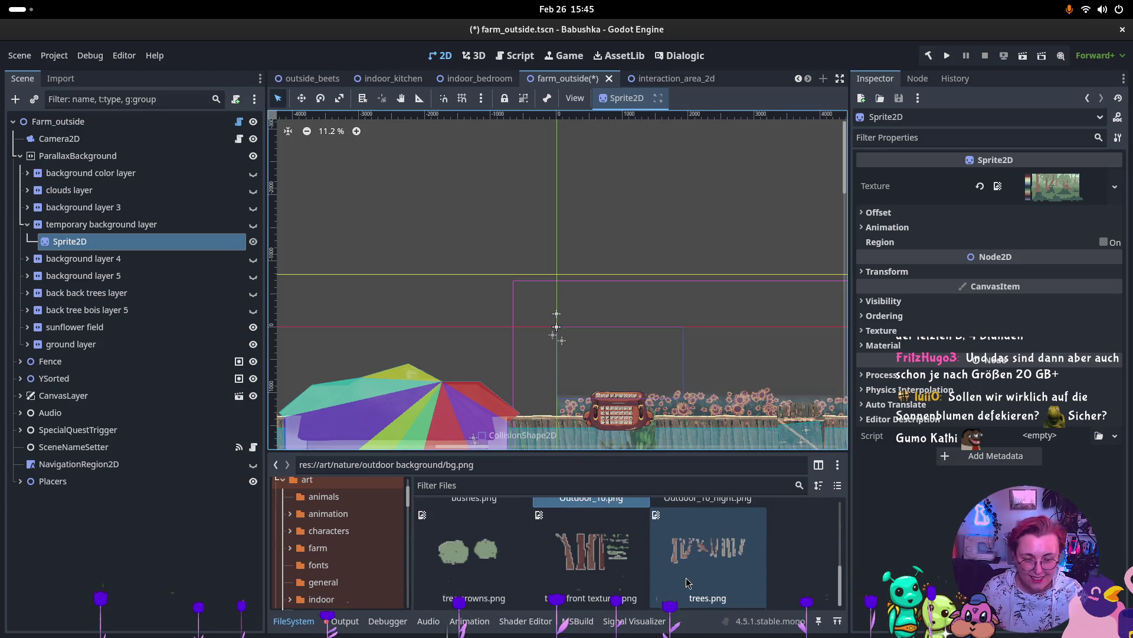
{"action": "scroll", "coordinate": [692, 573], "scroll_direction": "up", "scroll_amount": 1}
{"action": "scroll", "coordinate": [693, 572], "scroll_direction": "up", "scroll_amount": 2}
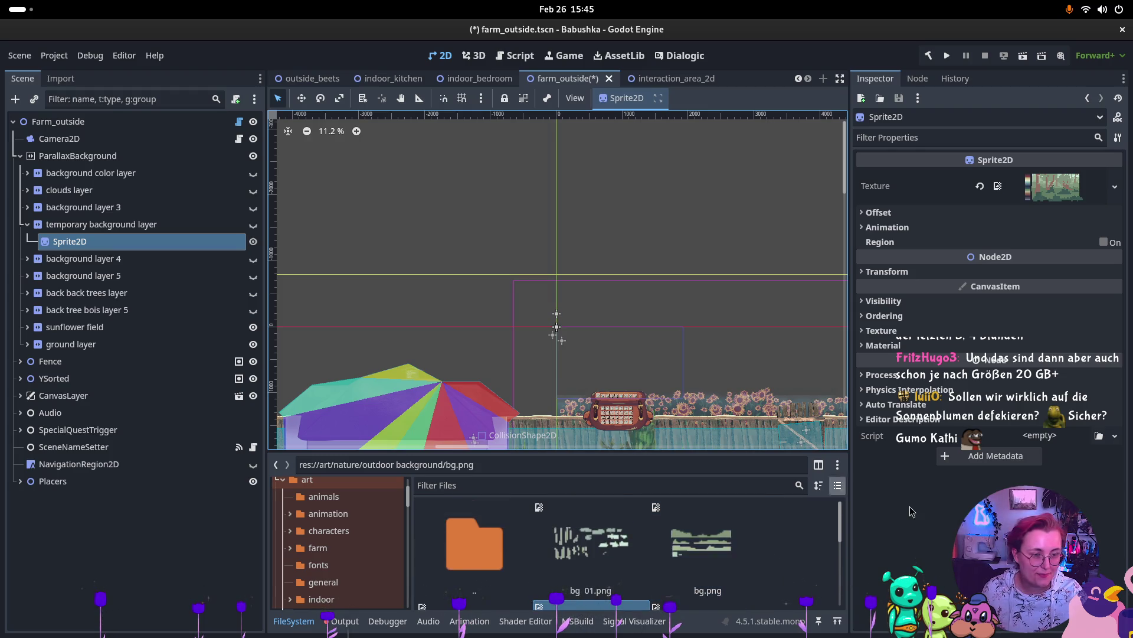
{"action": "scroll", "coordinate": [820, 418], "scroll_direction": "down", "scroll_amount": 1}
{"action": "scroll", "coordinate": [820, 418], "scroll_direction": "down", "scroll_amount": 1}
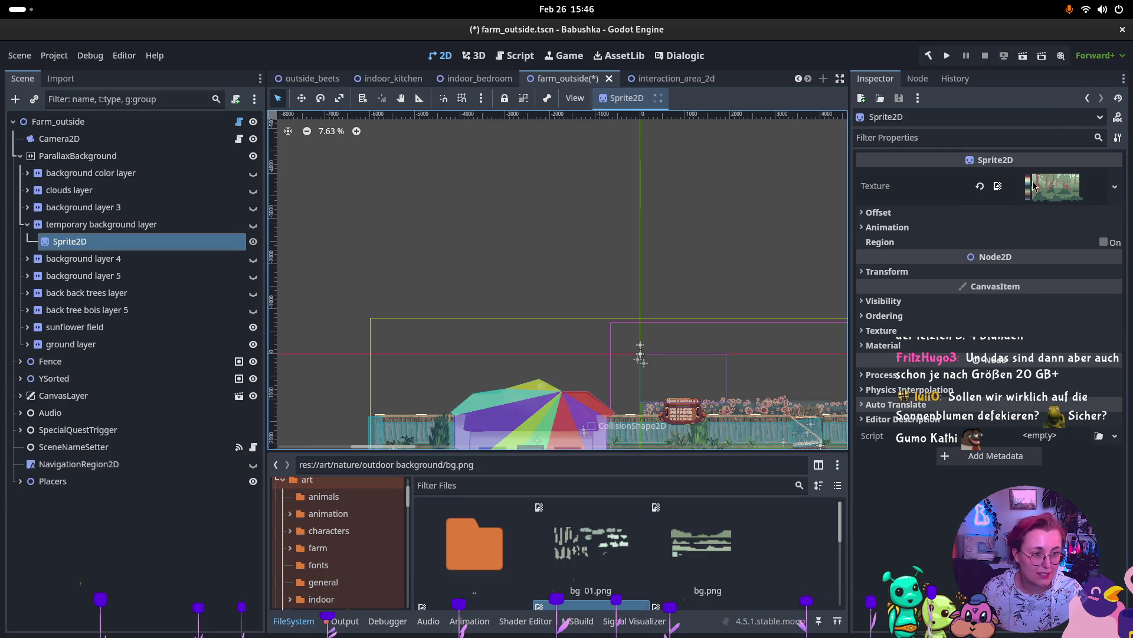
{"action": "left_click_drag", "start_coordinate": [1054, 186], "coordinate": [1047, 236]}
{"action": "left_click", "coordinate": [1050, 198]}
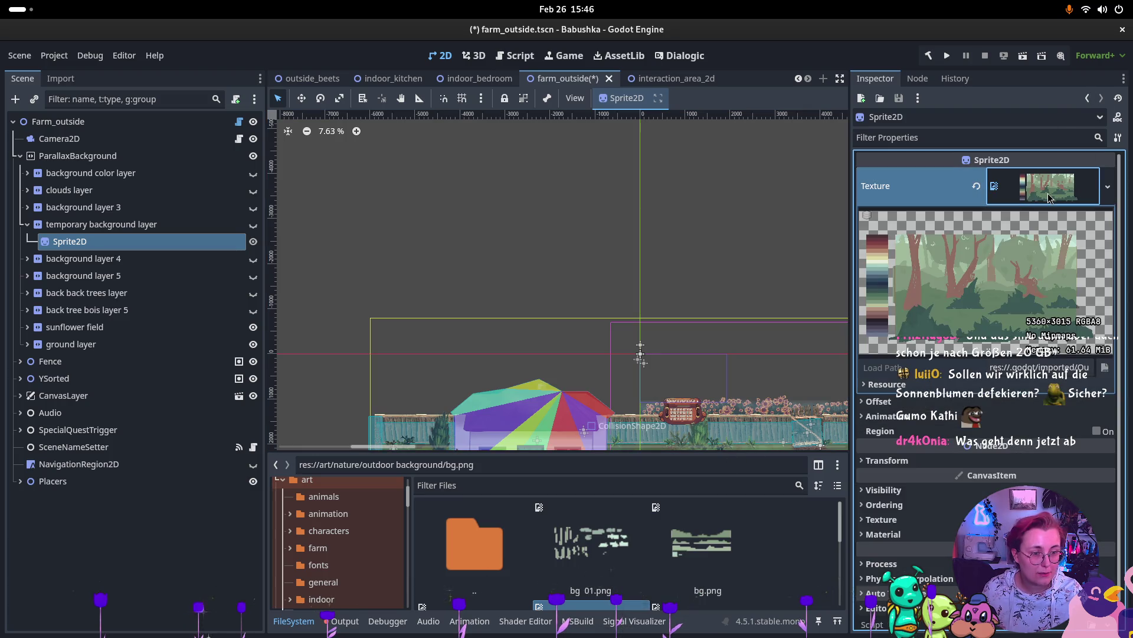
{"action": "left_click", "coordinate": [1050, 198]}
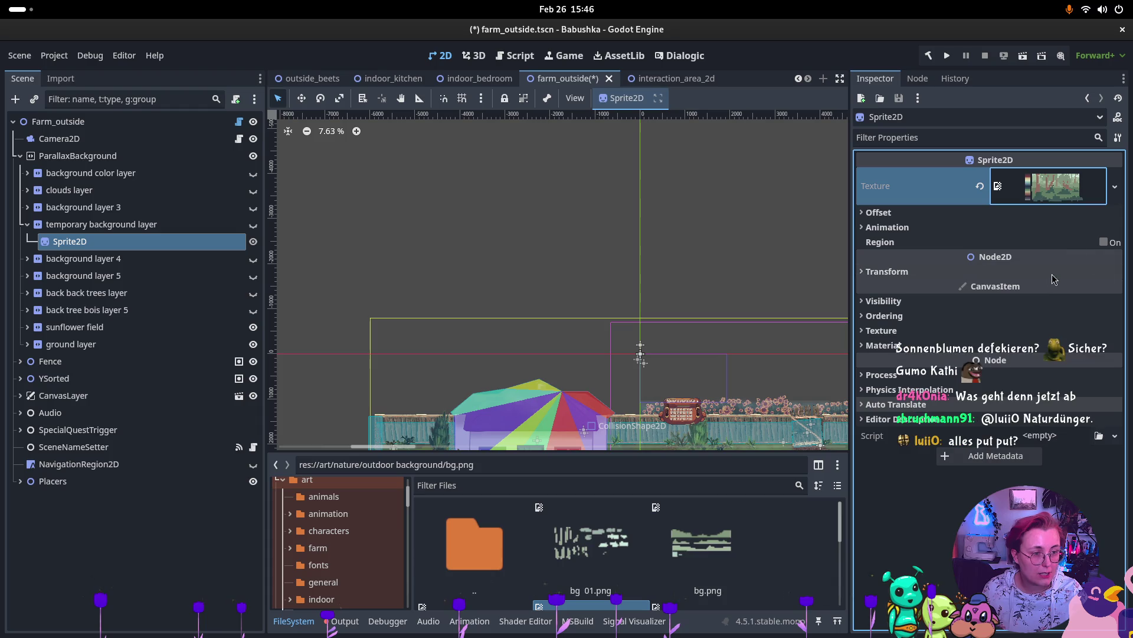
{"action": "left_click", "coordinate": [1103, 242]}
Step: Crop the region to the forest picture: 3811.849×2334.388 at x 765.335, y 479.598
{"action": "left_click", "coordinate": [999, 316]}
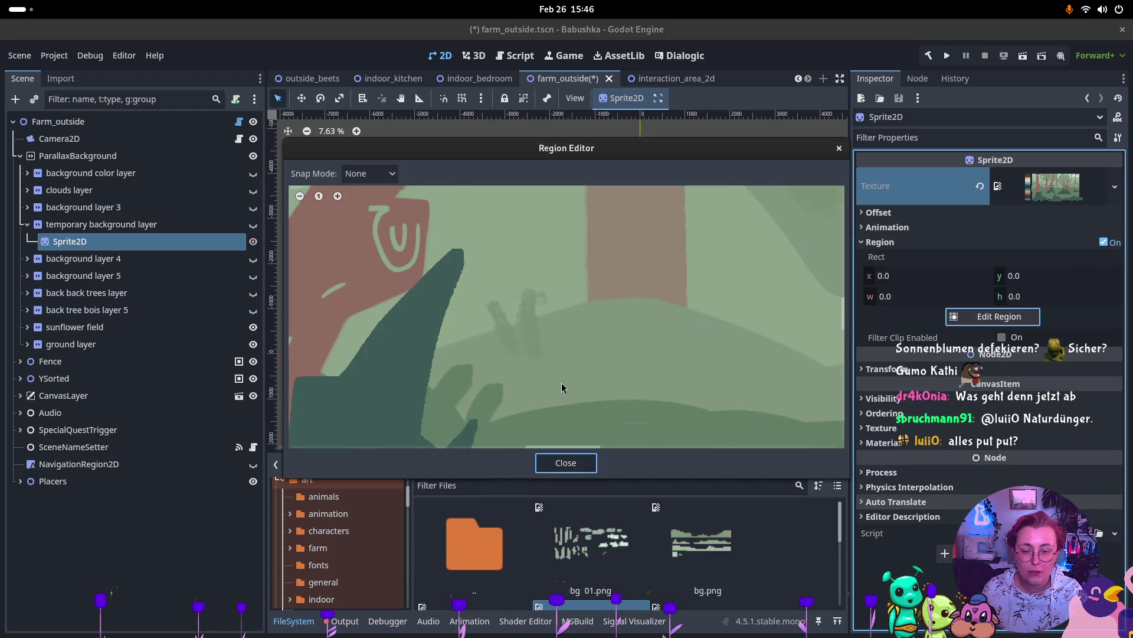
{"action": "scroll", "coordinate": [540, 362], "scroll_direction": "down", "scroll_amount": 3}
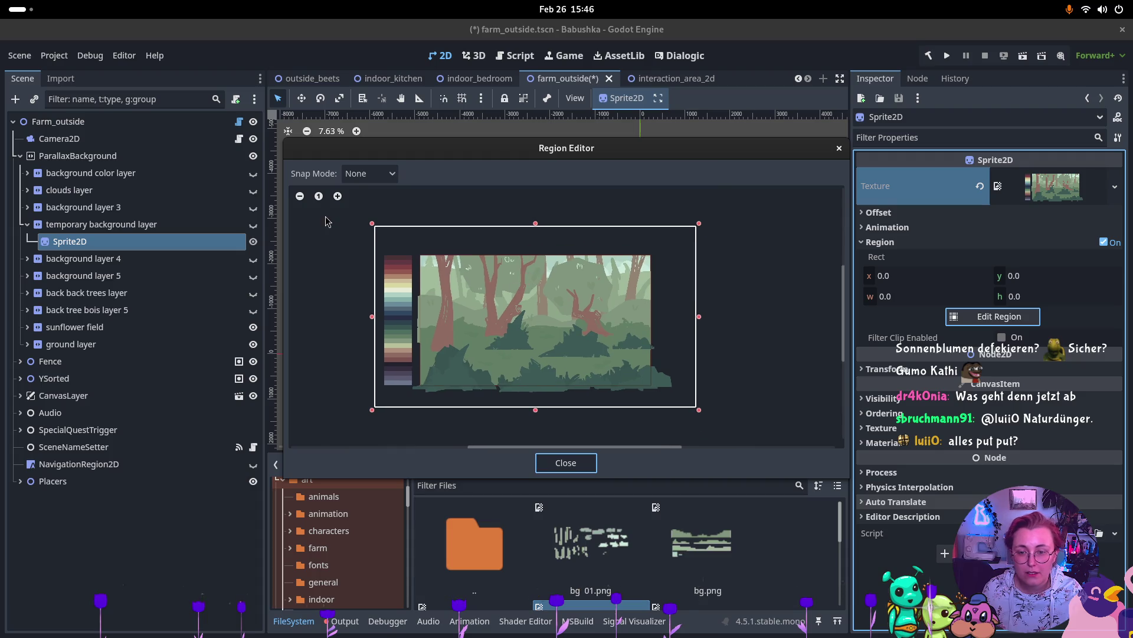
{"action": "left_click_drag", "start_coordinate": [372, 225], "coordinate": [422, 259]}
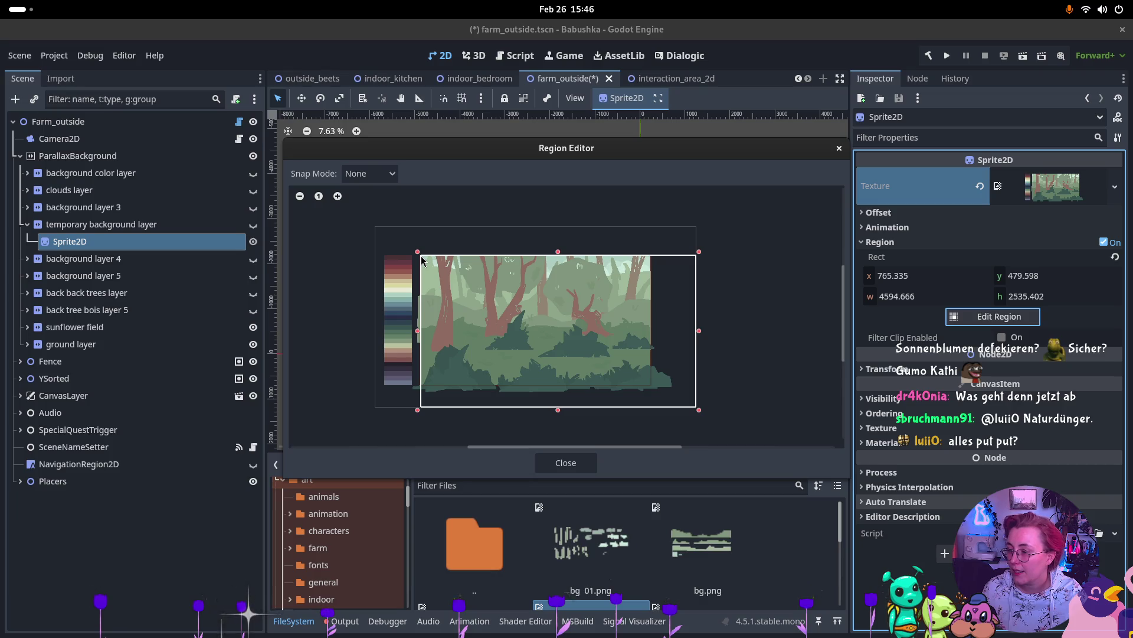
{"action": "left_click_drag", "start_coordinate": [700, 412], "coordinate": [651, 389]}
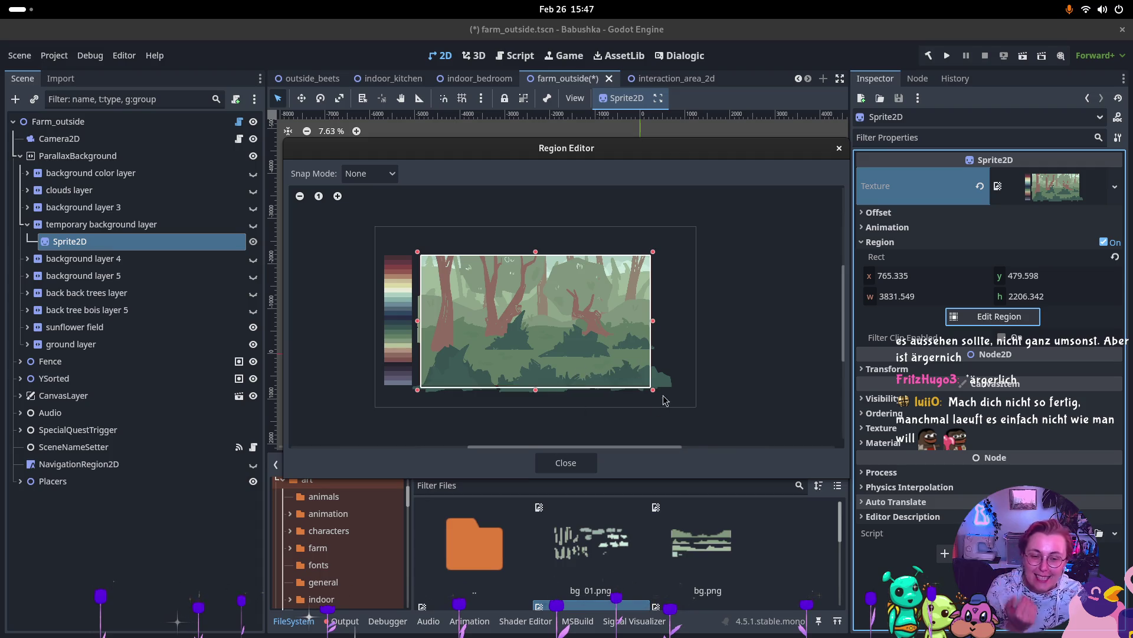
{"action": "left_click_drag", "start_coordinate": [653, 391], "coordinate": [652, 401]}
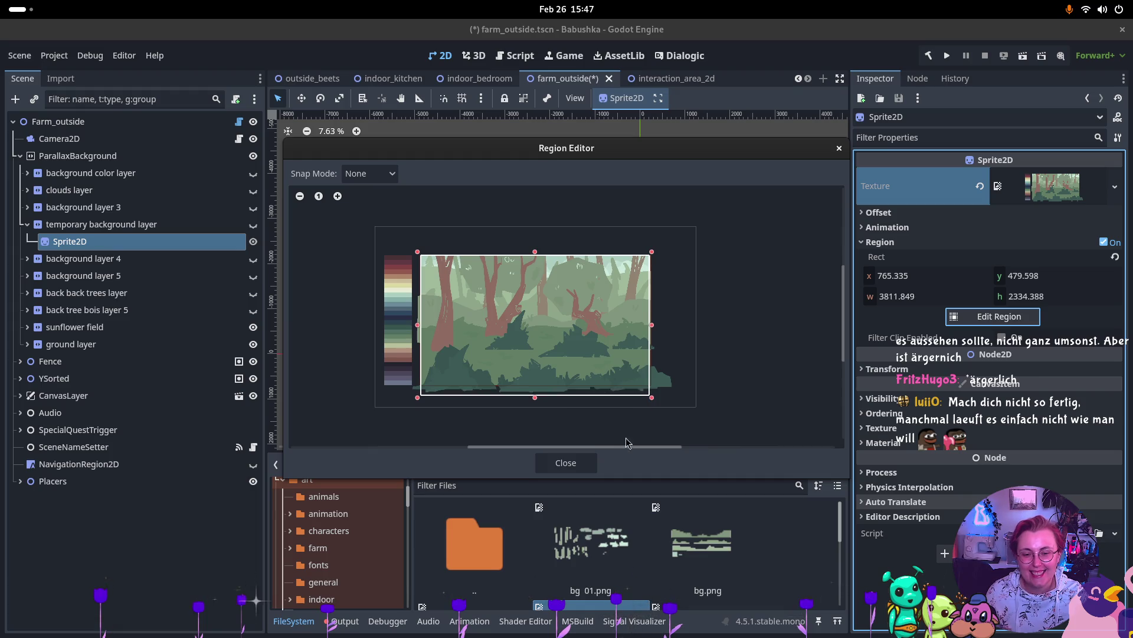
{"action": "left_click", "coordinate": [566, 463]}
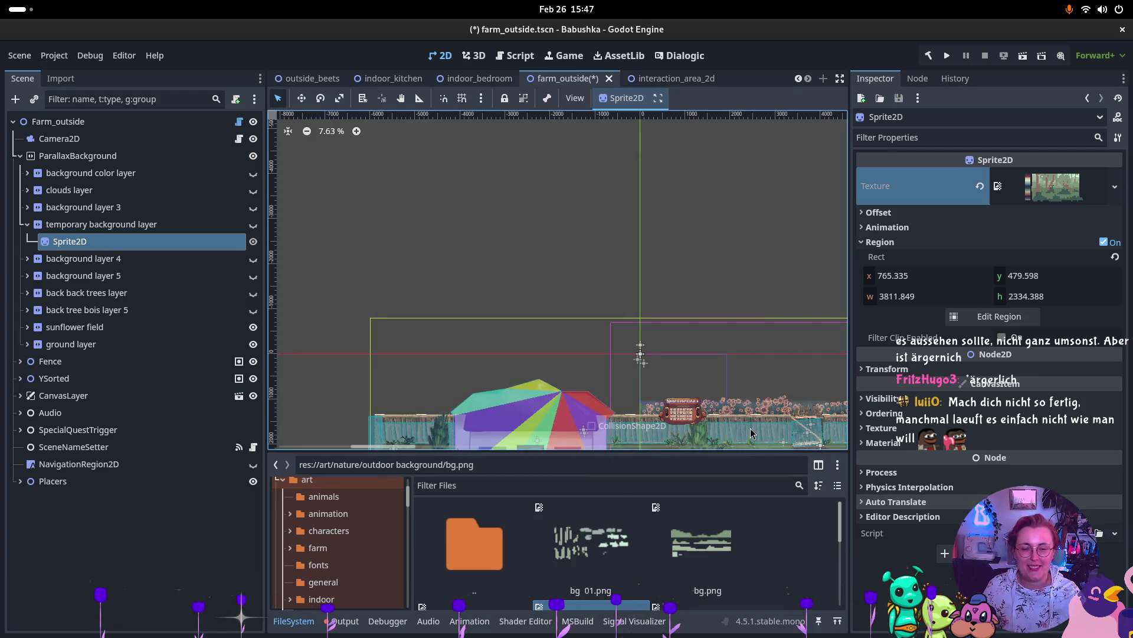
Step: Select the forest Sprite2D and set its Transform scale to 20
{"action": "scroll", "coordinate": [662, 245], "scroll_direction": "down", "scroll_amount": 3}
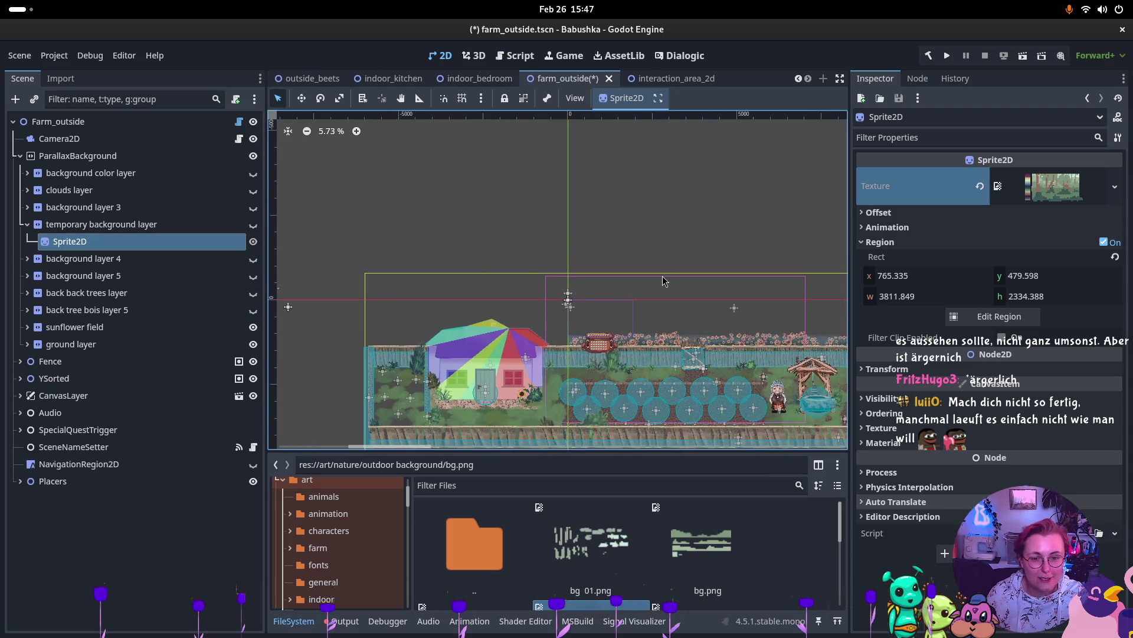
{"action": "scroll", "coordinate": [661, 265], "scroll_direction": "down", "scroll_amount": 2}
{"action": "scroll", "coordinate": [472, 218], "scroll_direction": "down", "scroll_amount": 8}
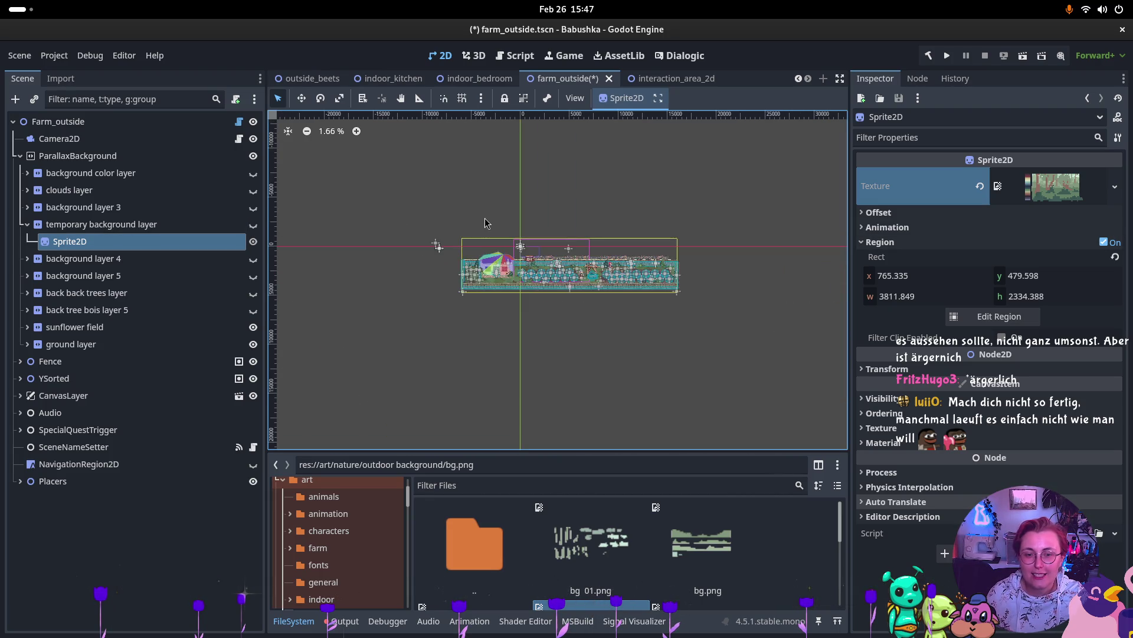
{"action": "left_click", "coordinate": [47, 247]}
{"action": "double_click", "coordinate": [47, 242]}
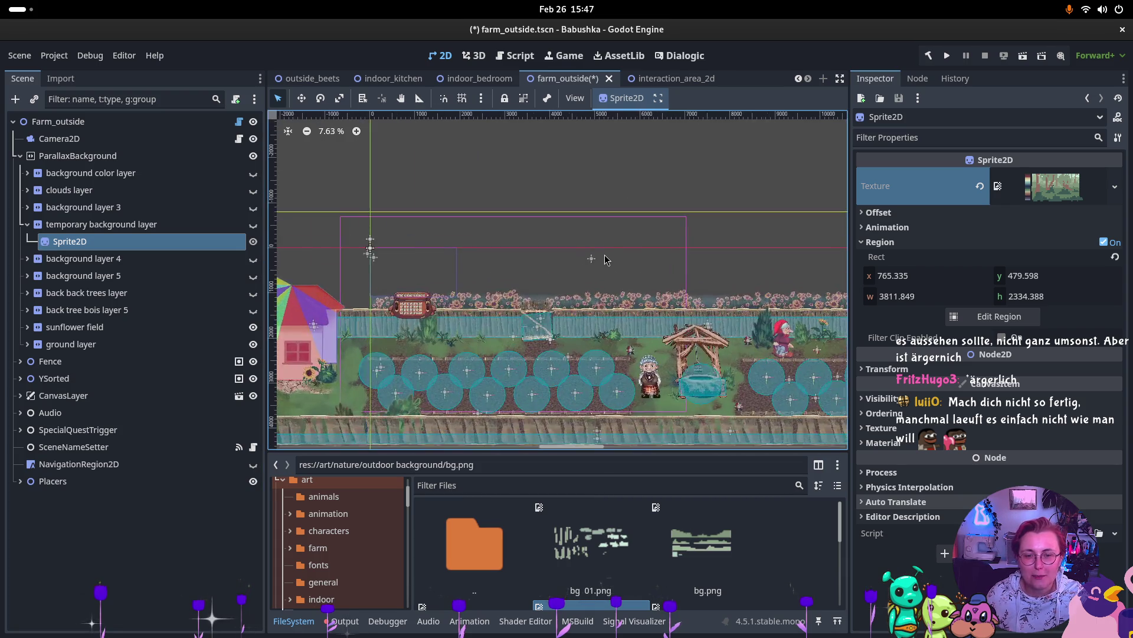
{"action": "scroll", "coordinate": [502, 255], "scroll_direction": "down", "scroll_amount": 2}
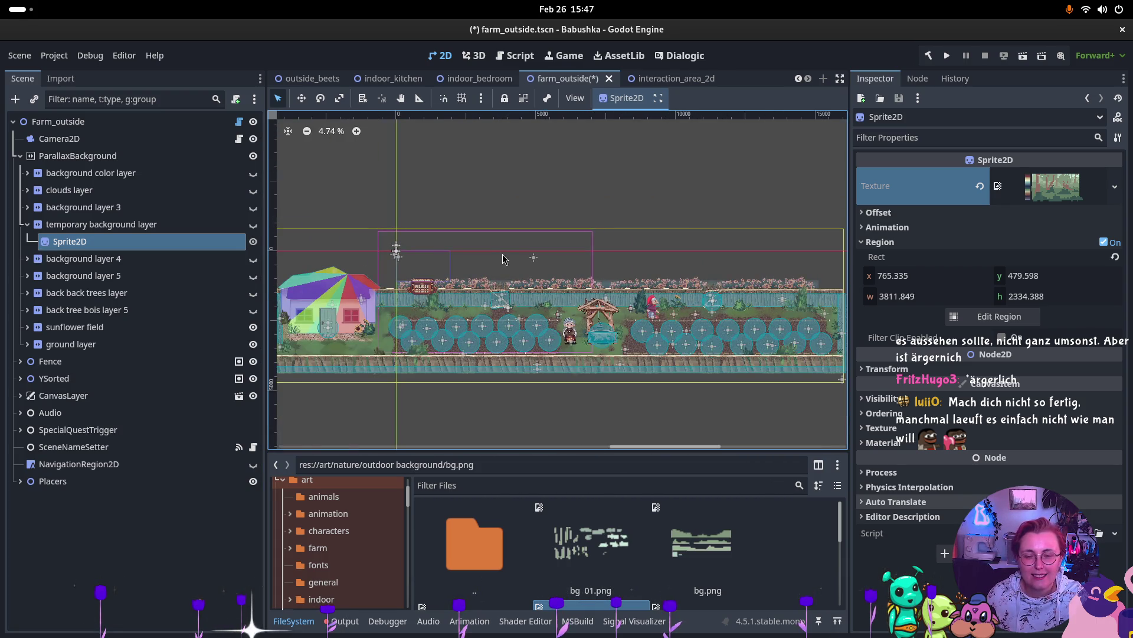
{"action": "scroll", "coordinate": [438, 263], "scroll_direction": "up", "scroll_amount": 2}
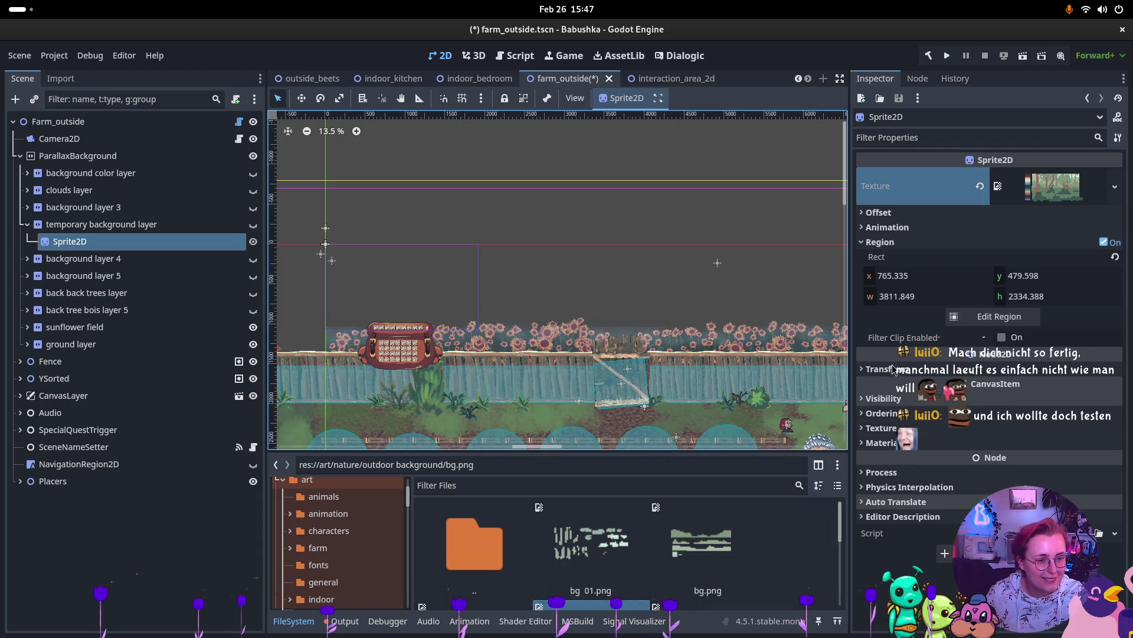
{"action": "left_click", "coordinate": [998, 369]}
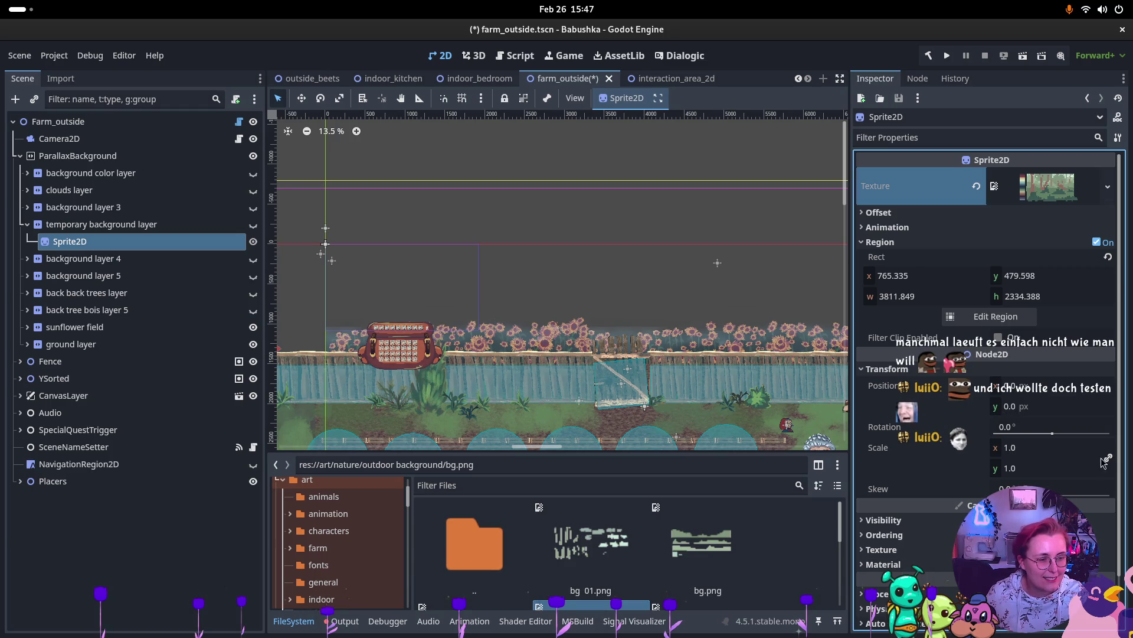
{"action": "left_click", "coordinate": [1024, 447]}
{"action": "key", "text": "Return"}
Step: Make the temporary background layer visible and revert the sprite's scale to 1
{"action": "scroll", "coordinate": [701, 273], "scroll_direction": "down", "scroll_amount": 10}
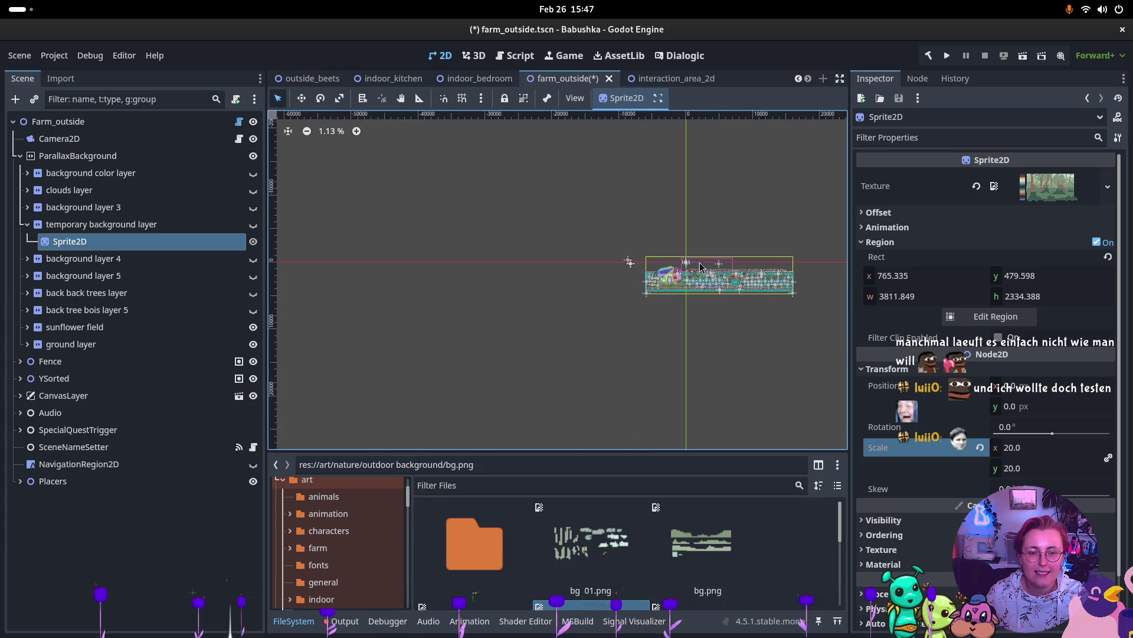
{"action": "scroll", "coordinate": [701, 273], "scroll_direction": "up", "scroll_amount": 5}
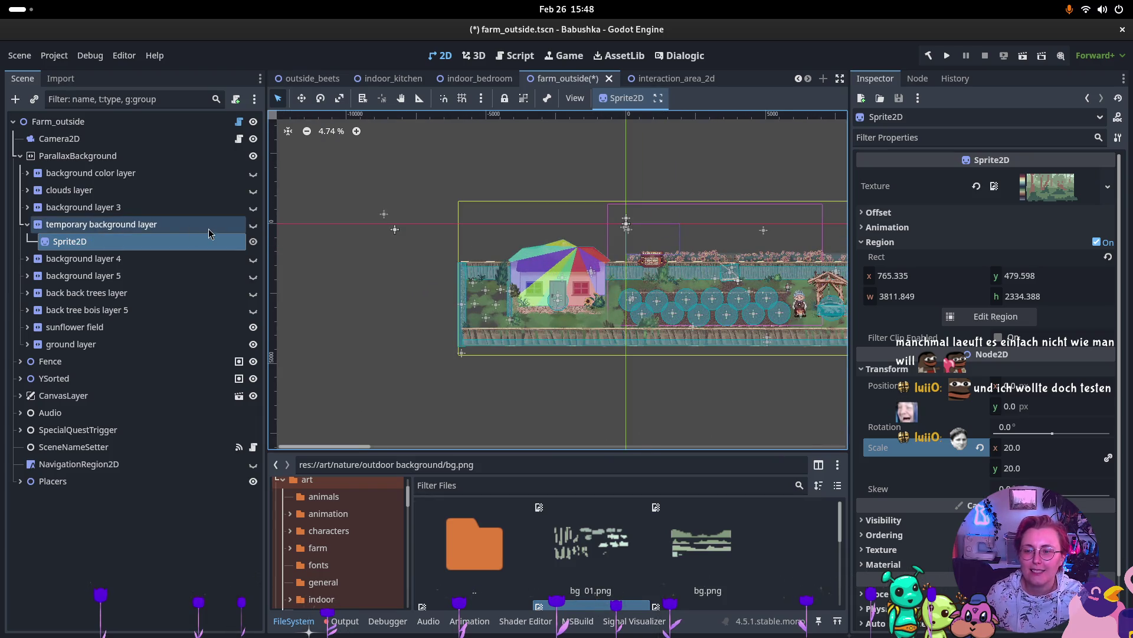
{"action": "left_click", "coordinate": [253, 225]}
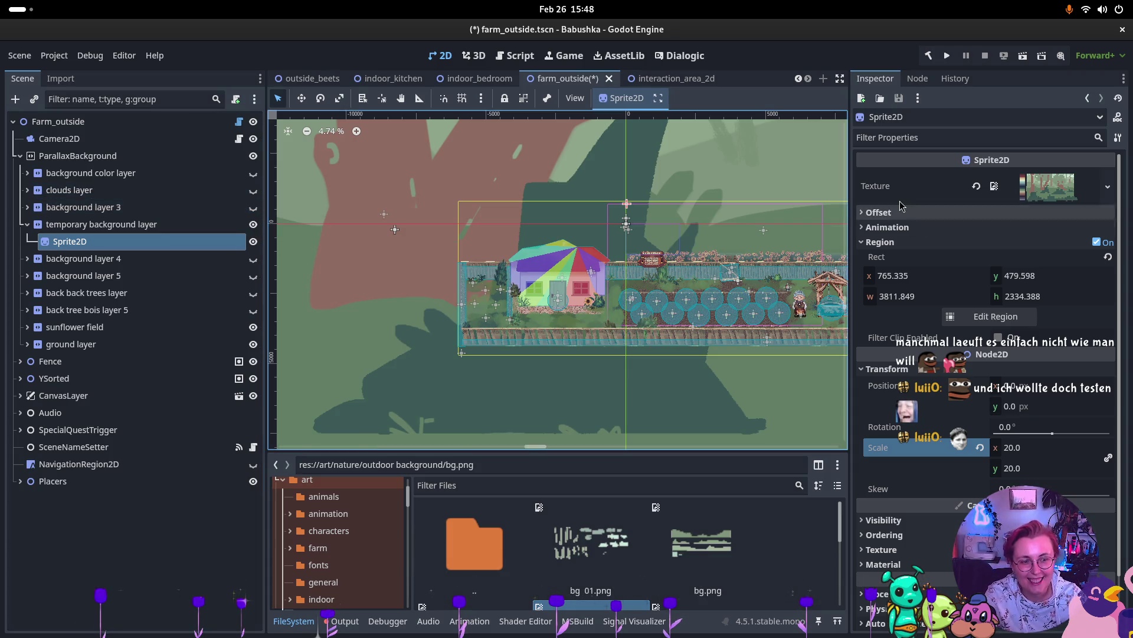
{"action": "left_click", "coordinate": [980, 447]}
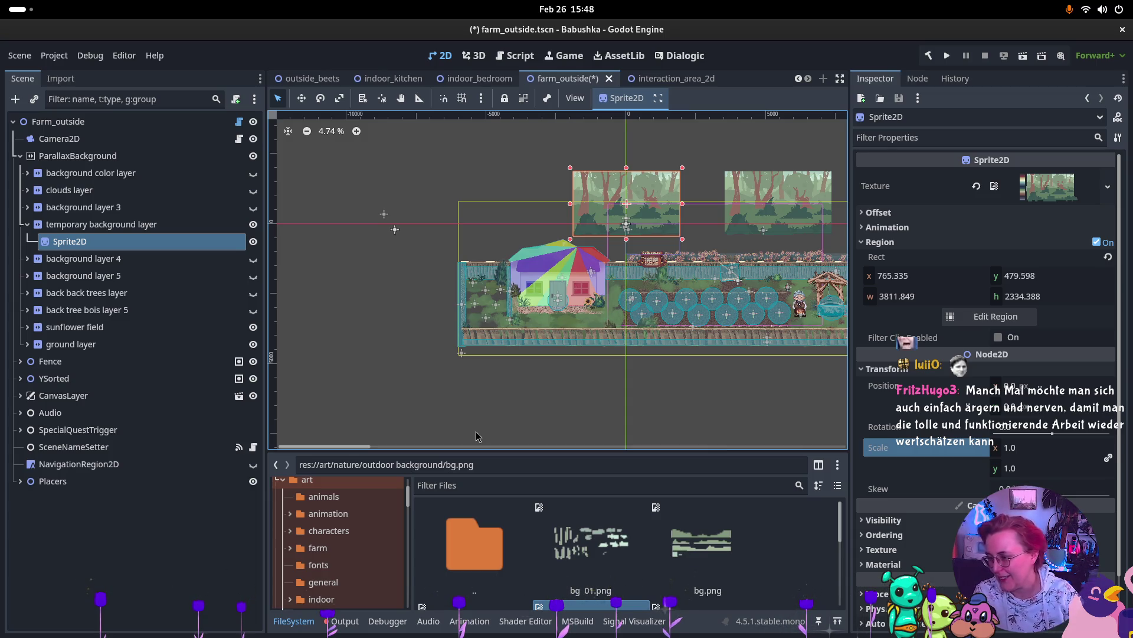
{"action": "scroll", "coordinate": [687, 232], "scroll_direction": "up", "scroll_amount": 2}
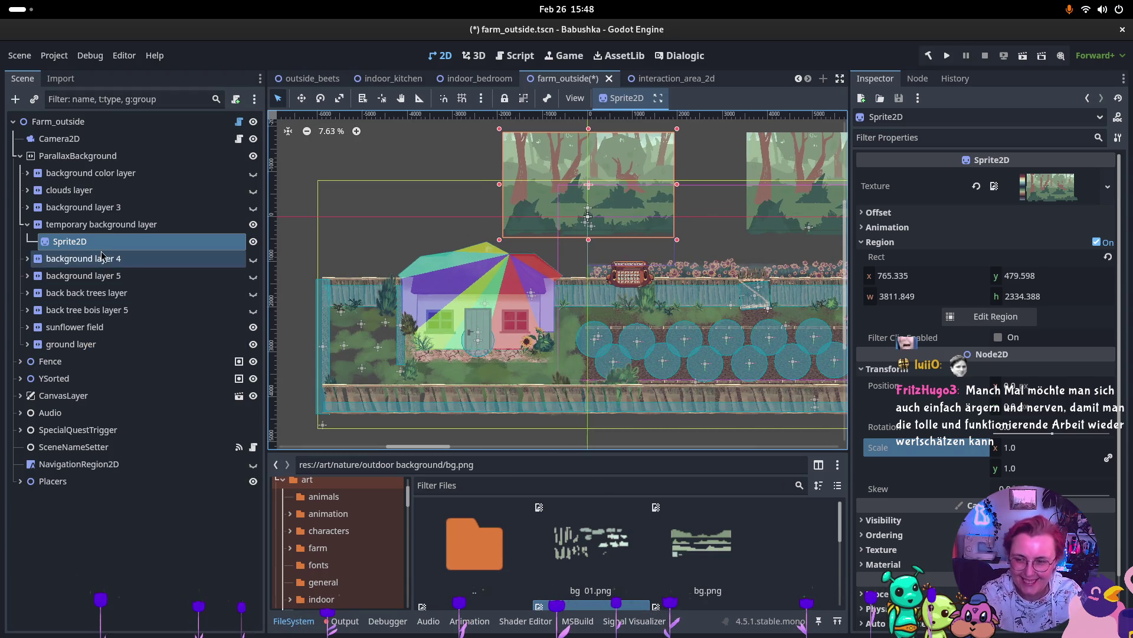
Step: Duplicate the forest Sprite2D node to create Sprite2D2
{"action": "left_click", "coordinate": [100, 258]}
{"action": "left_click", "coordinate": [105, 242]}
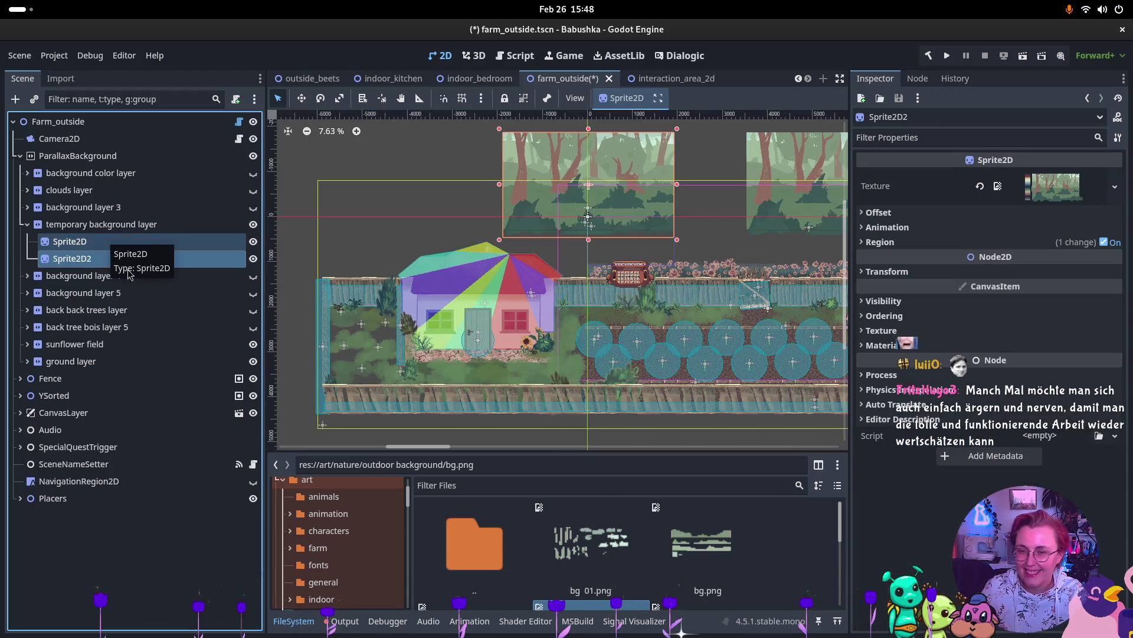
{"action": "key", "text": "ctrl+d"}
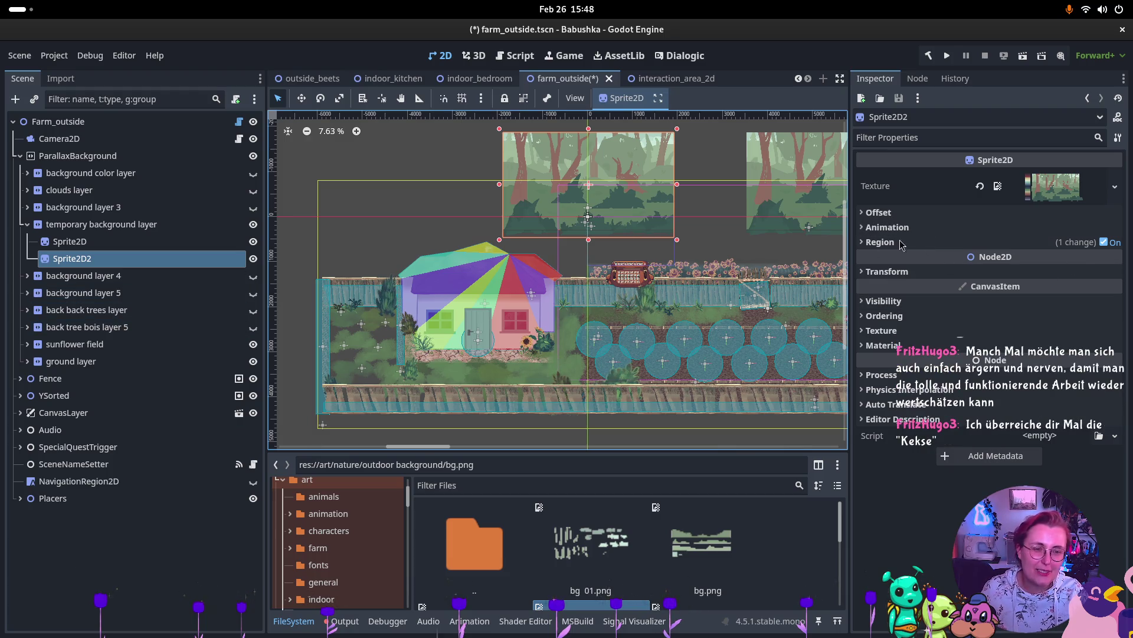
Step: Set the temporary background layer's Transform Position to 0, 0
{"action": "key", "text": "Up"}
{"action": "key", "text": "Up"}
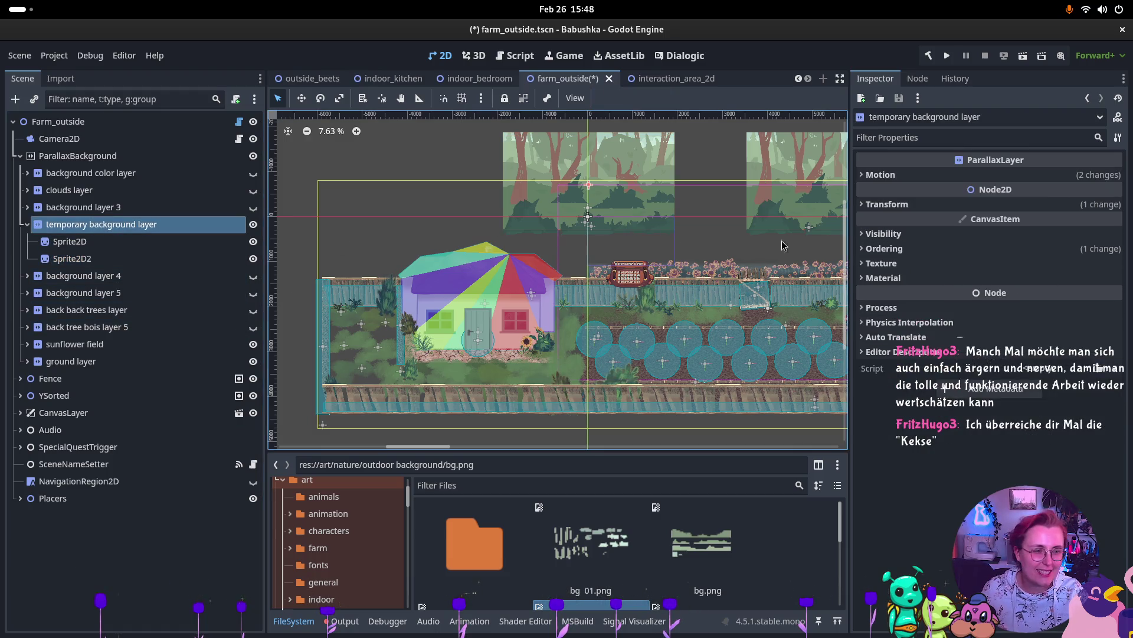
{"action": "left_click", "coordinate": [887, 204]}
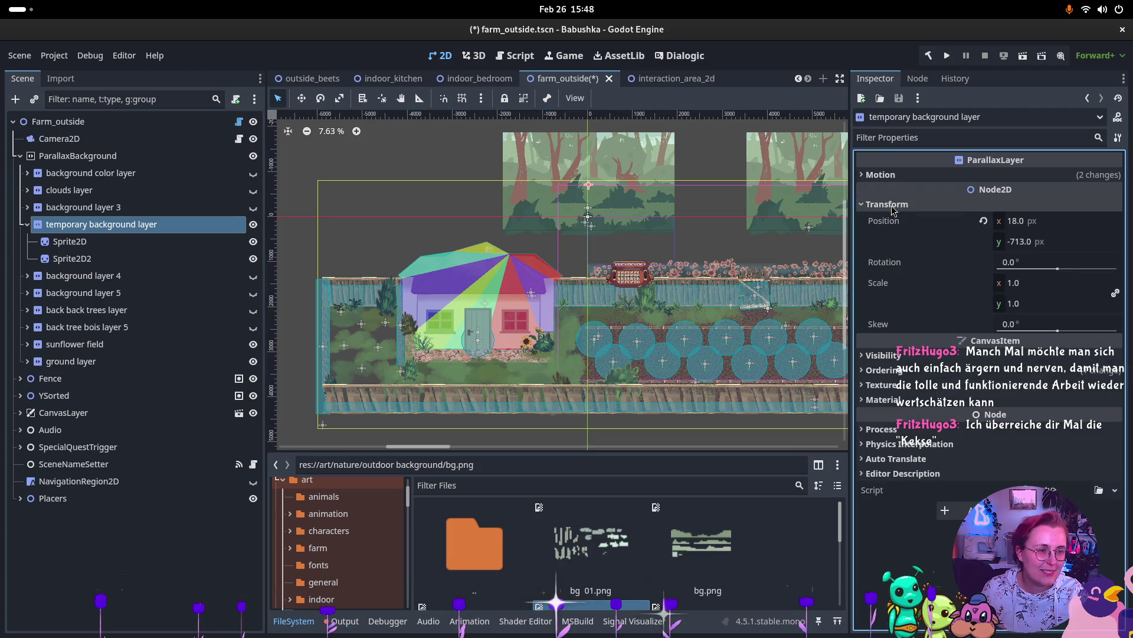
{"action": "left_click", "coordinate": [1016, 224]}
{"action": "type", "text": "0"}
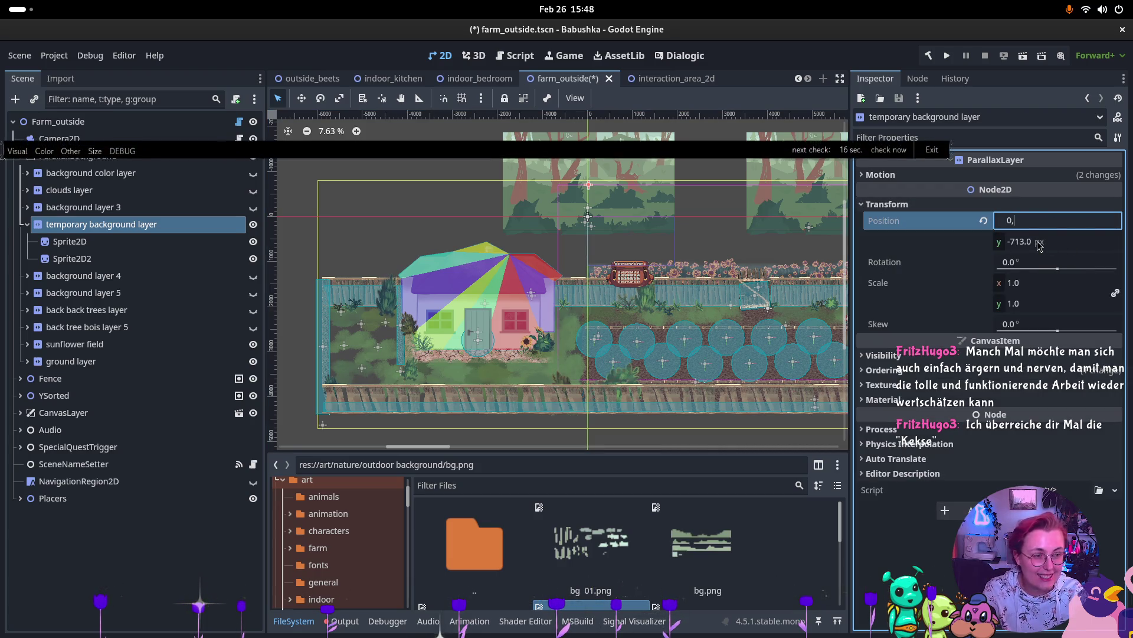
{"action": "left_click", "coordinate": [1014, 242]}
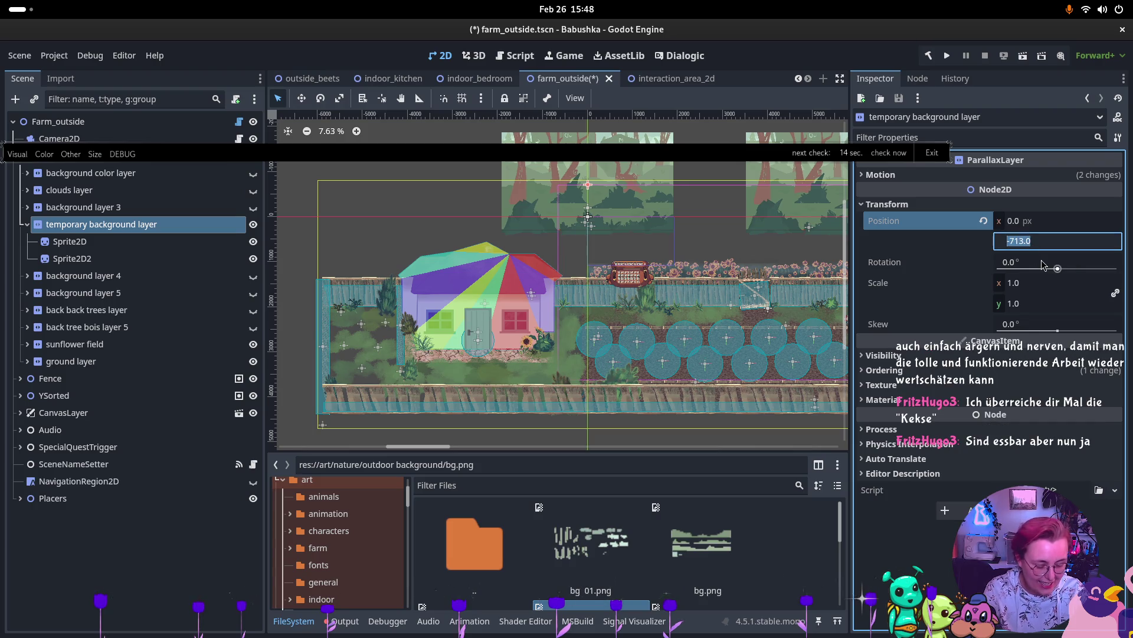
{"action": "type", "text": "0"}
{"action": "key", "text": "Return"}
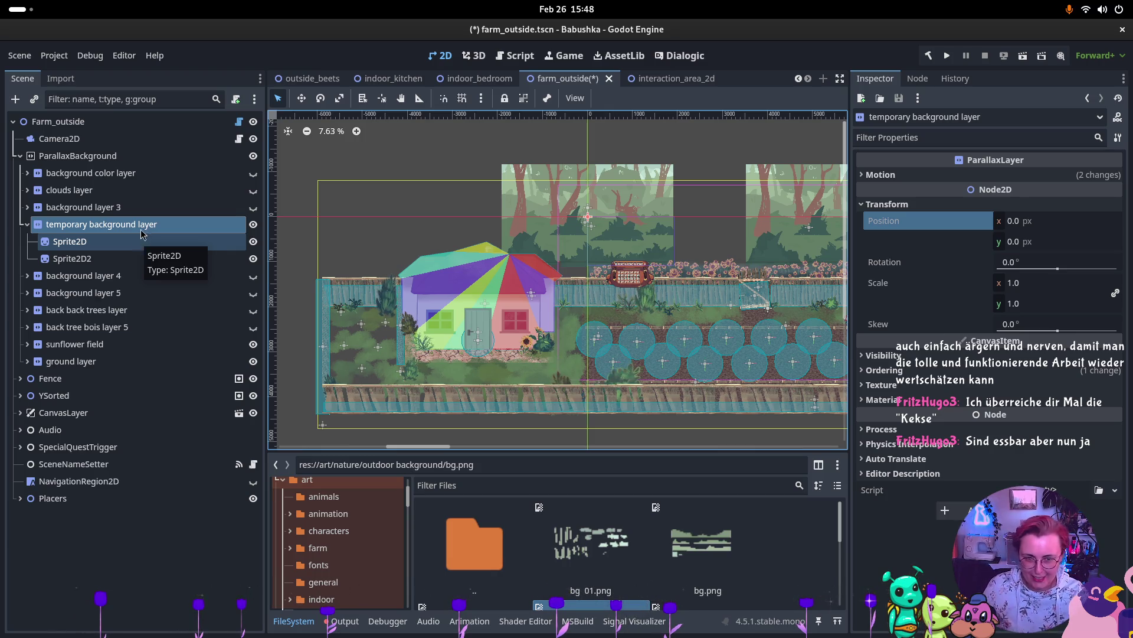
Step: Check the first forest sprite and the layer's Motion and Mirroring settings
{"action": "left_click", "coordinate": [89, 242]}
{"action": "left_click", "coordinate": [100, 223]}
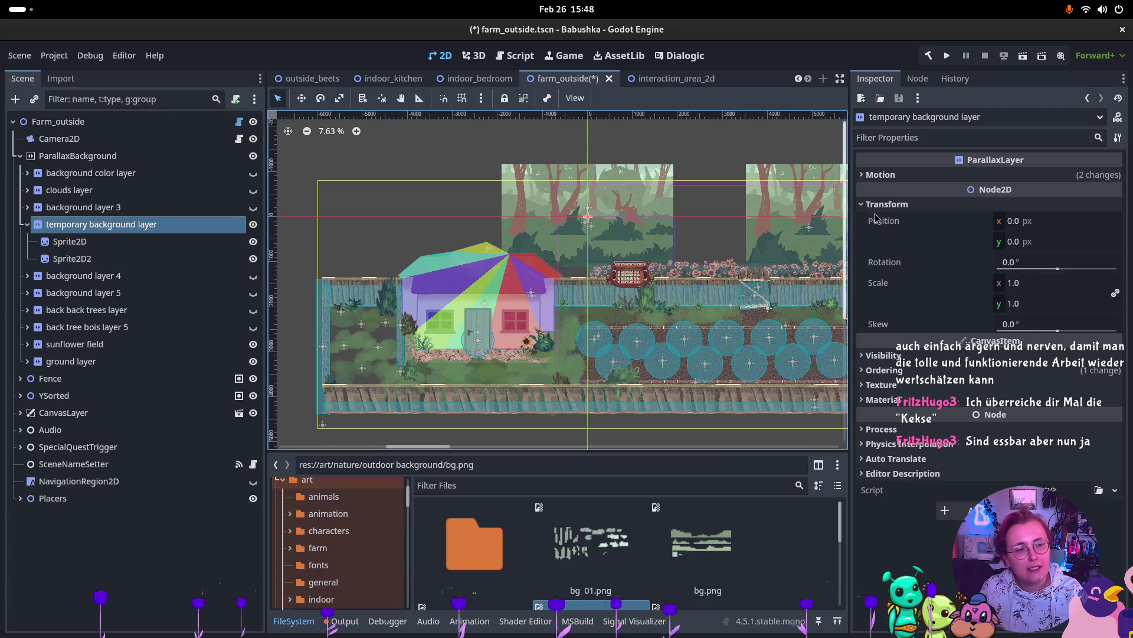
{"action": "left_click", "coordinate": [885, 178]}
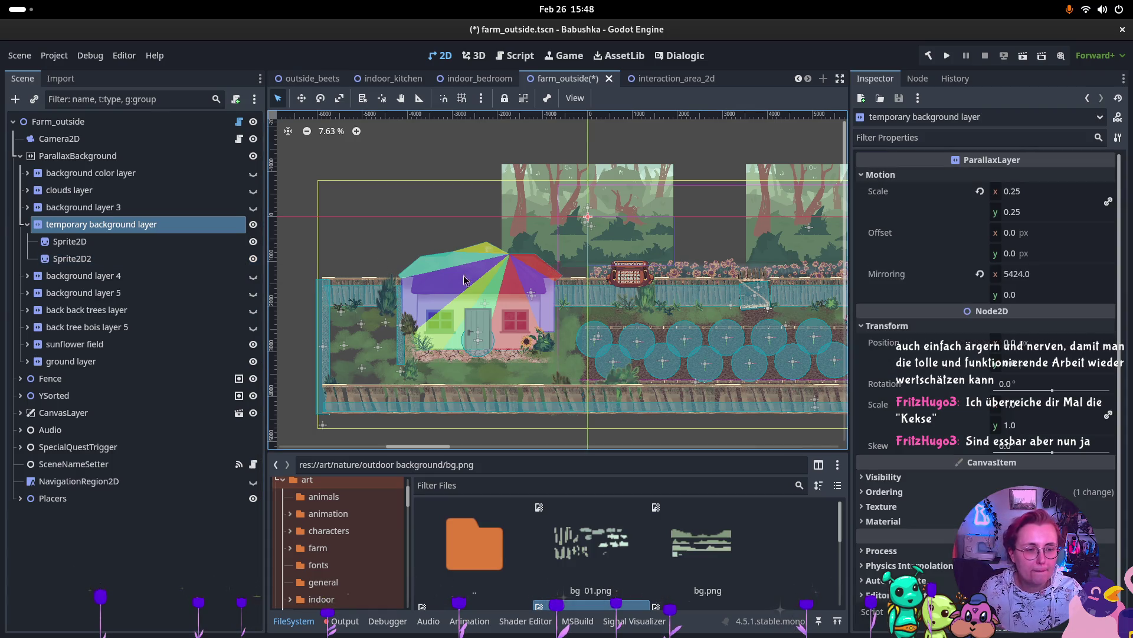
{"action": "left_click", "coordinate": [110, 243]}
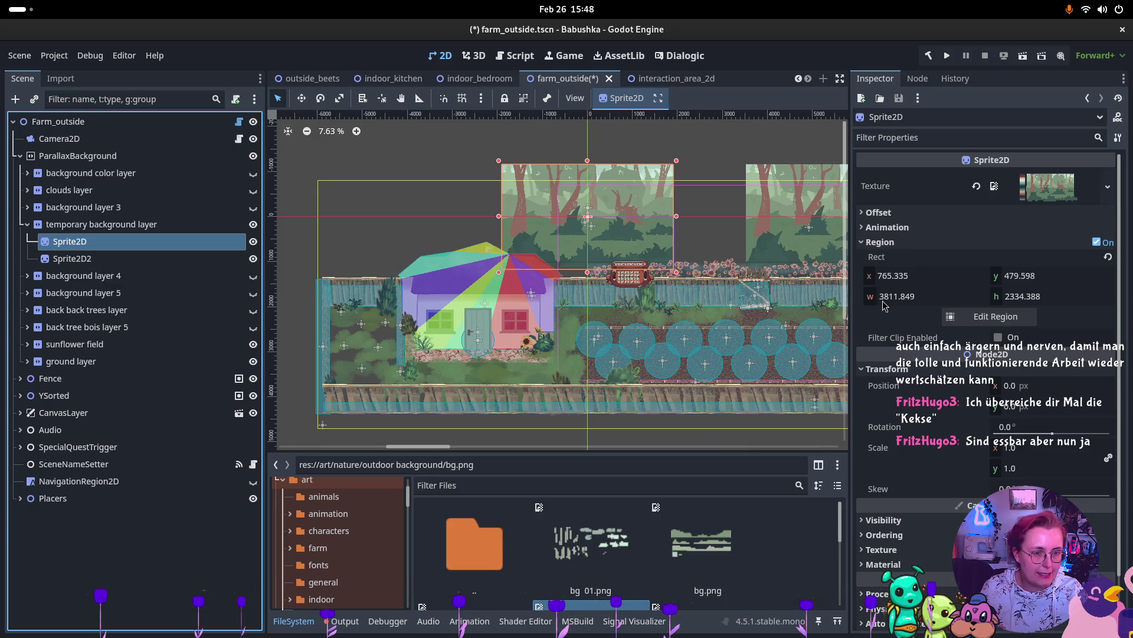
Step: Give Sprite2D2 an x Offset of 3800 px and tick Flip H
{"action": "left_click", "coordinate": [115, 260]}
{"action": "left_click", "coordinate": [885, 212]}
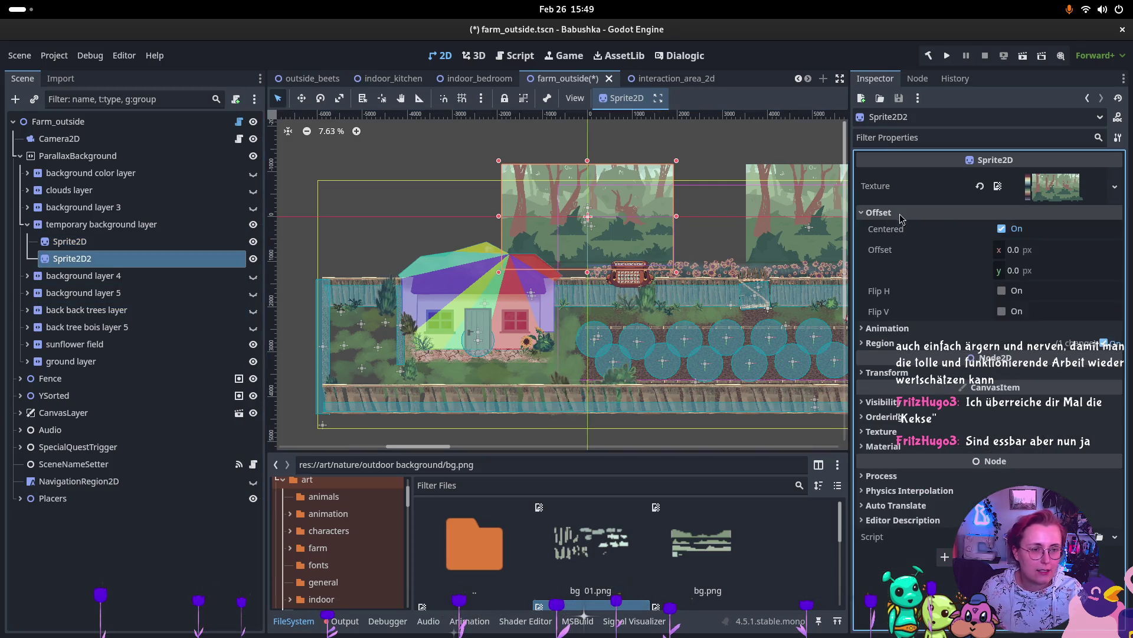
{"action": "left_click", "coordinate": [1016, 251]}
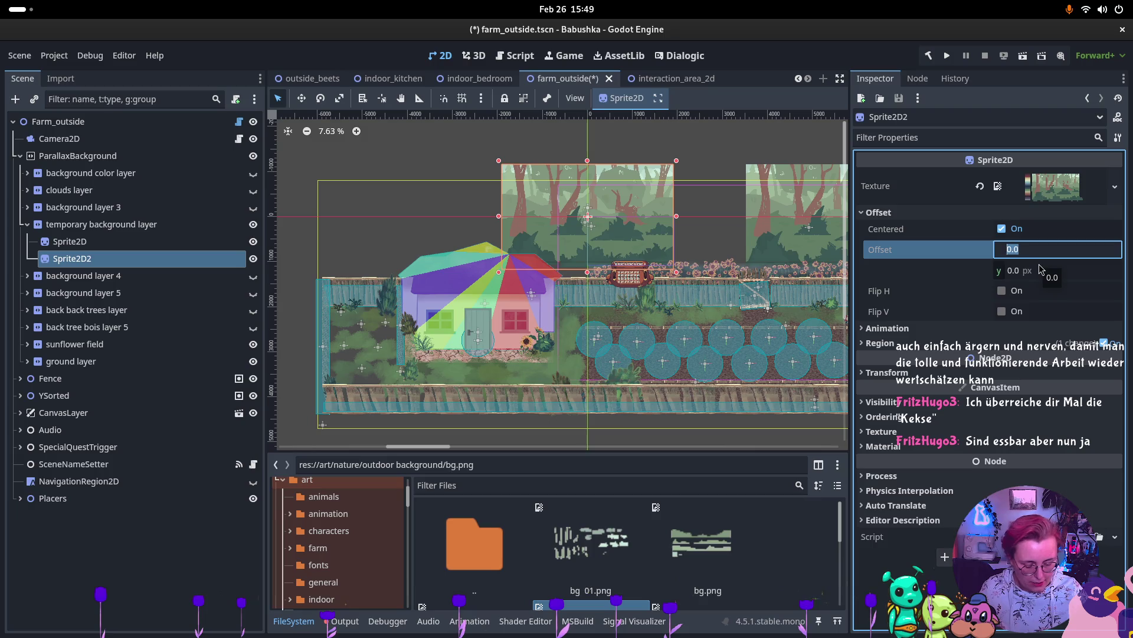
{"action": "type", "text": "3800"}
{"action": "key", "text": "Return"}
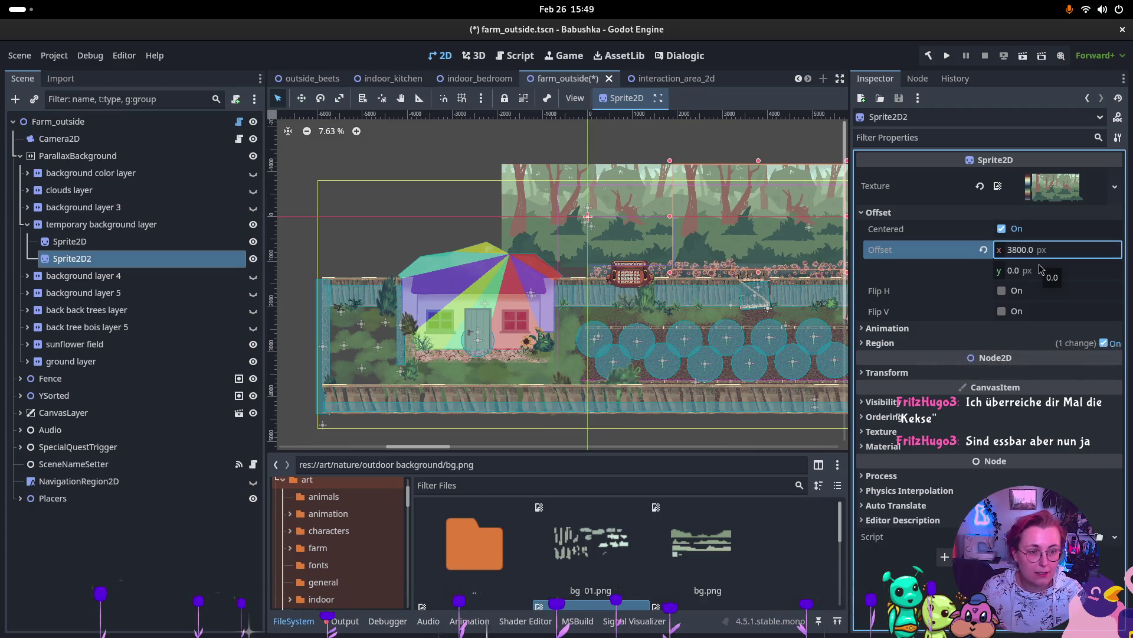
{"action": "left_click", "coordinate": [1002, 290]}
Step: Try a 3810 px offset, undo back to 3800, and reselect the background layer
{"action": "scroll", "coordinate": [634, 260], "scroll_direction": "right", "scroll_amount": 1}
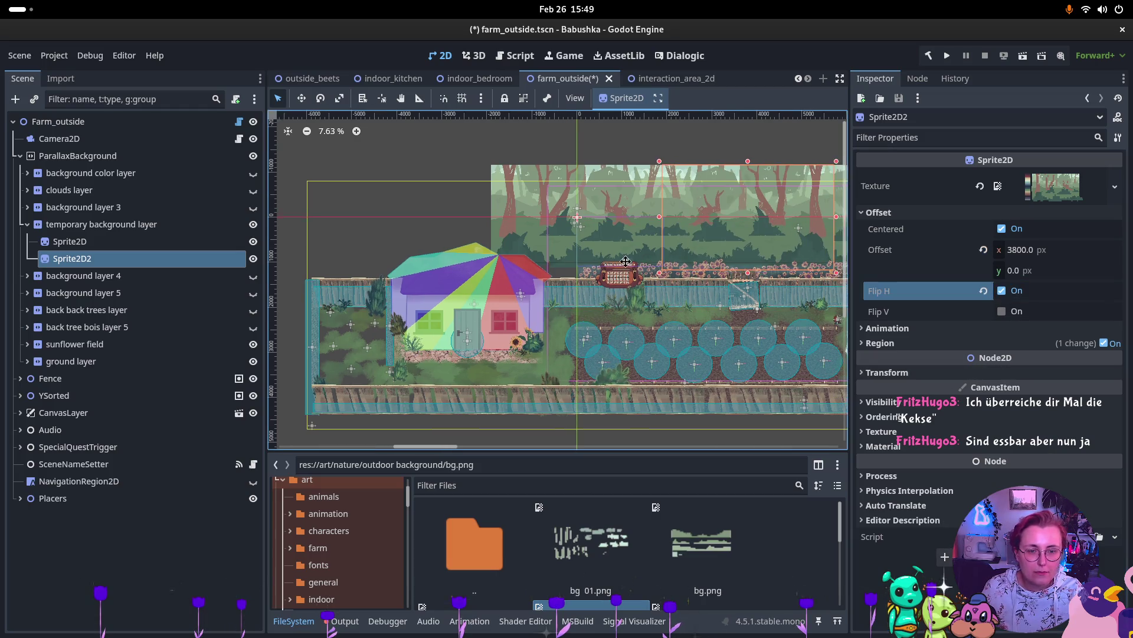
{"action": "scroll", "coordinate": [634, 260], "scroll_direction": "right", "scroll_amount": 3}
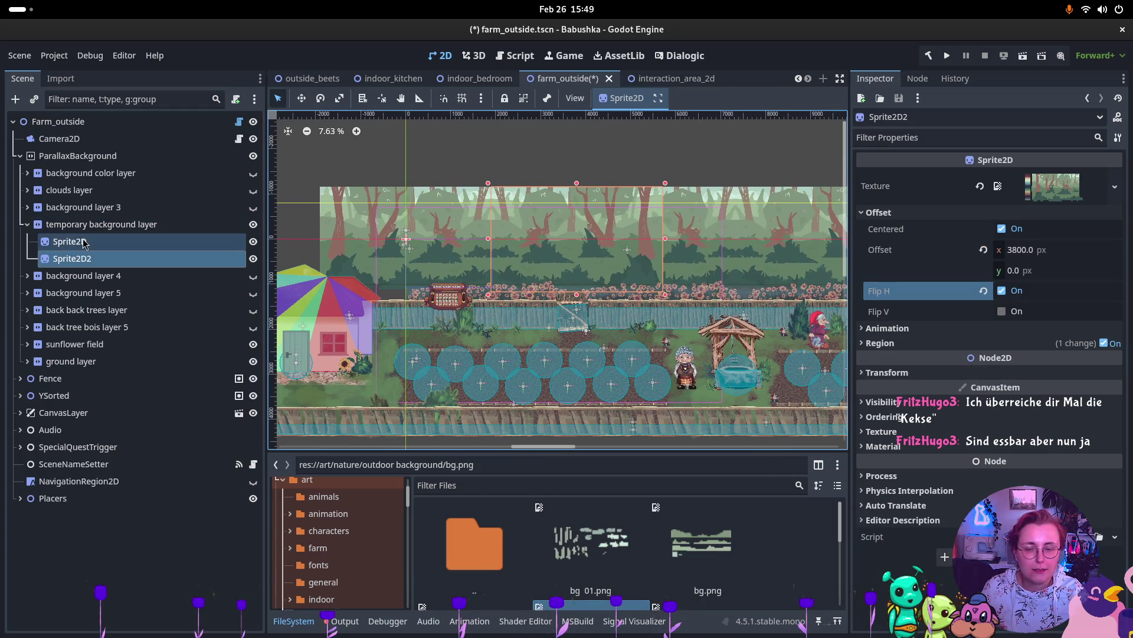
{"action": "left_click", "coordinate": [1024, 250]}
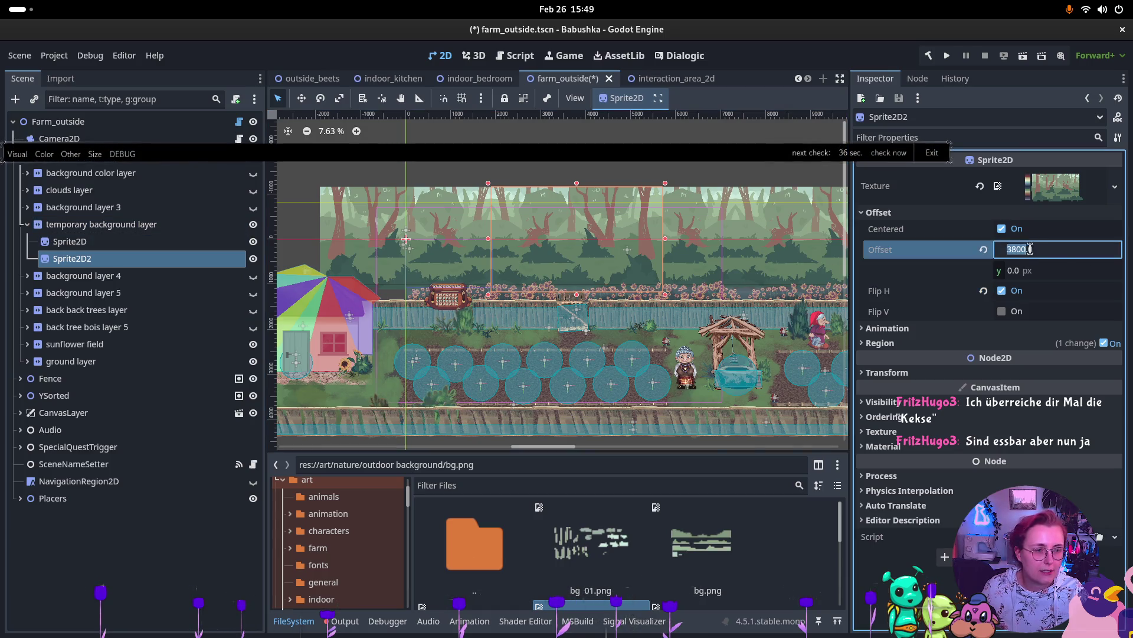
{"action": "type", "text": "381"}
{"action": "key", "text": "Return"}
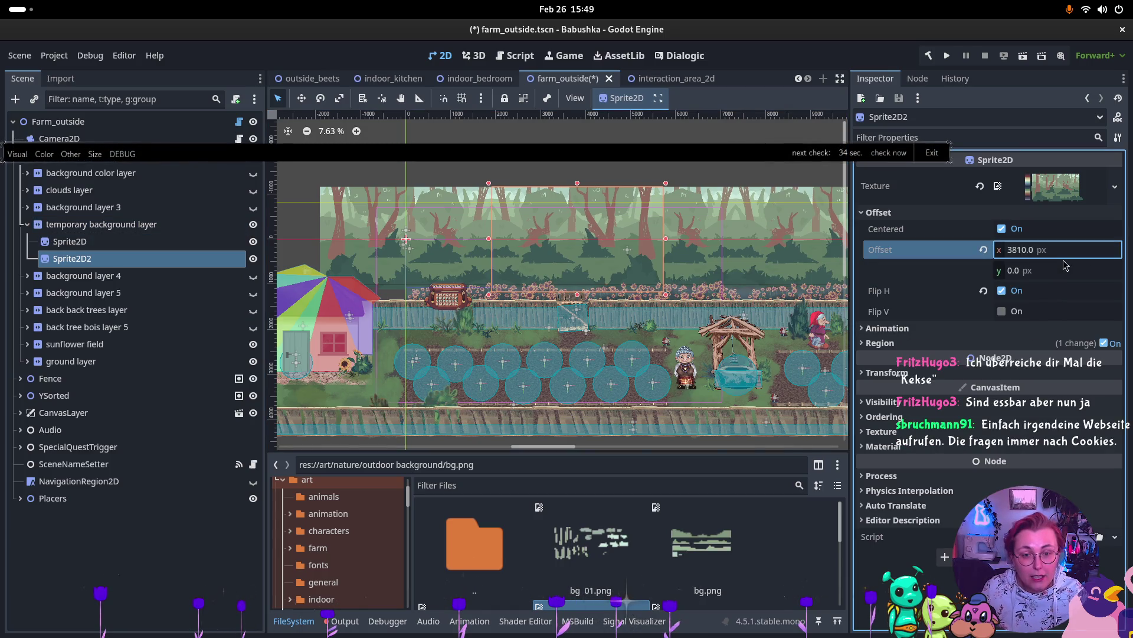
{"action": "scroll", "coordinate": [533, 222], "scroll_direction": "up", "scroll_amount": 5}
{"action": "scroll", "coordinate": [533, 221], "scroll_direction": "down", "scroll_amount": 3}
{"action": "key", "text": "ctrl+z"}
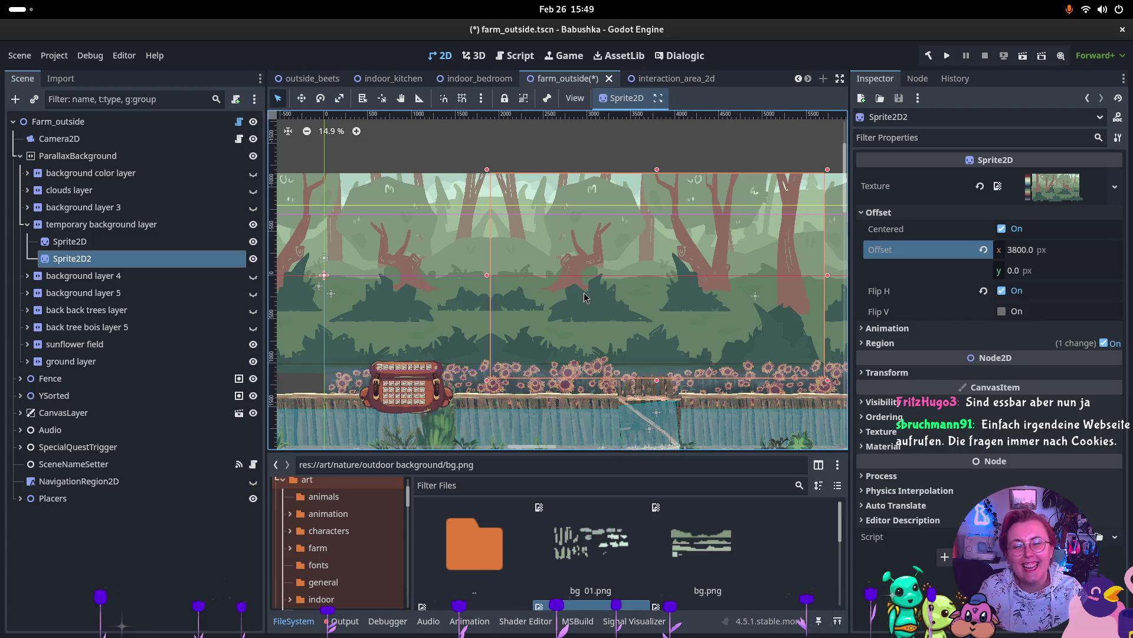
{"action": "scroll", "coordinate": [584, 298], "scroll_direction": "down", "scroll_amount": 3}
{"action": "scroll", "coordinate": [583, 293], "scroll_direction": "down", "scroll_amount": 1}
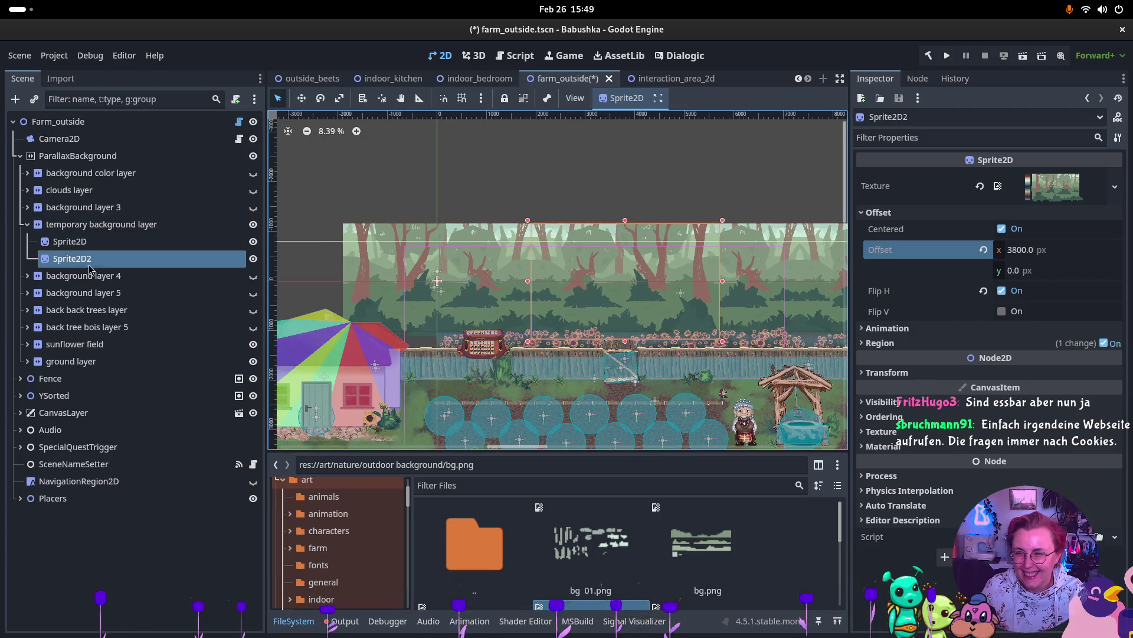
{"action": "left_click", "coordinate": [88, 226]}
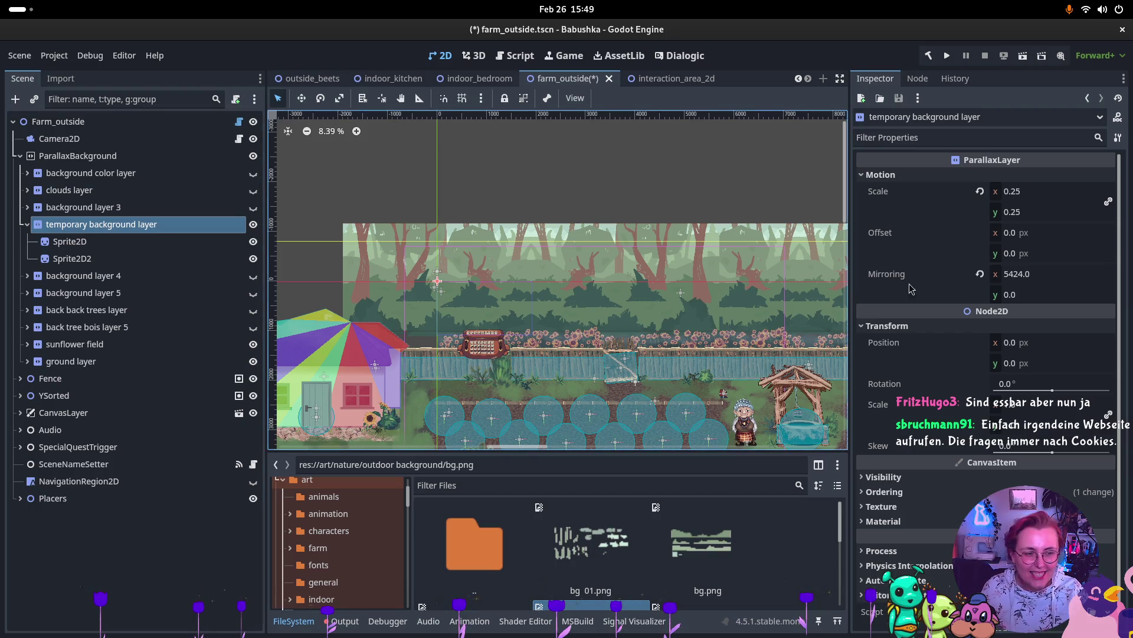
Step: Set the layer's Motion Mirroring x to 3800*2, giving 7600 px
{"action": "left_click", "coordinate": [1045, 280]}
{"action": "type", "text": "3800"}
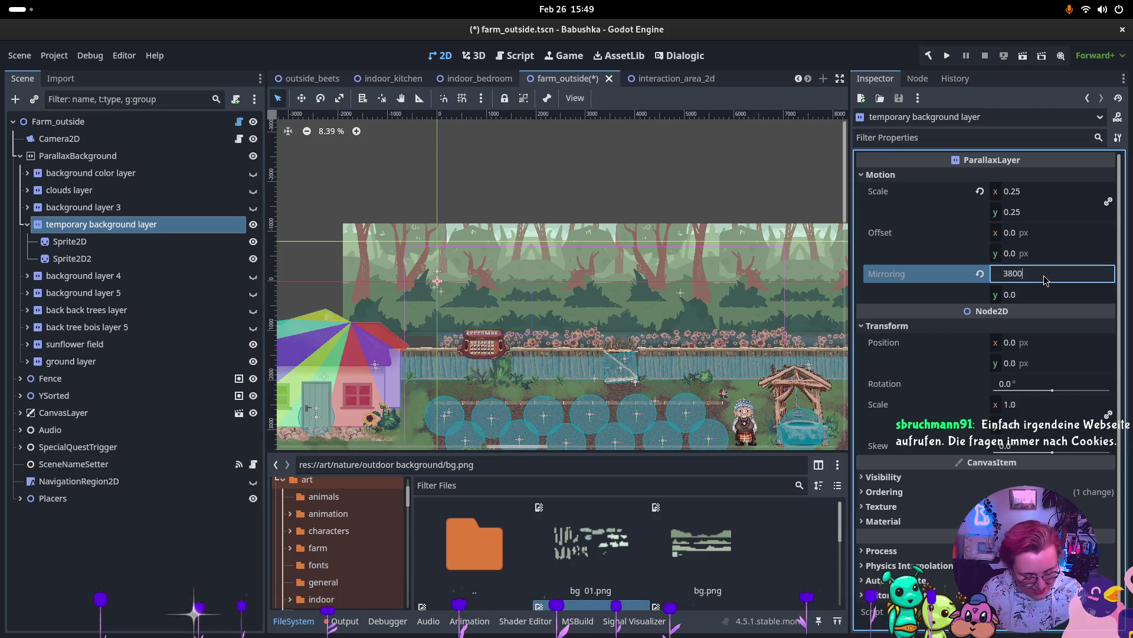
{"action": "type", "text": "2"}
{"action": "key", "text": "Return"}
{"action": "scroll", "coordinate": [375, 221], "scroll_direction": "down", "scroll_amount": 3}
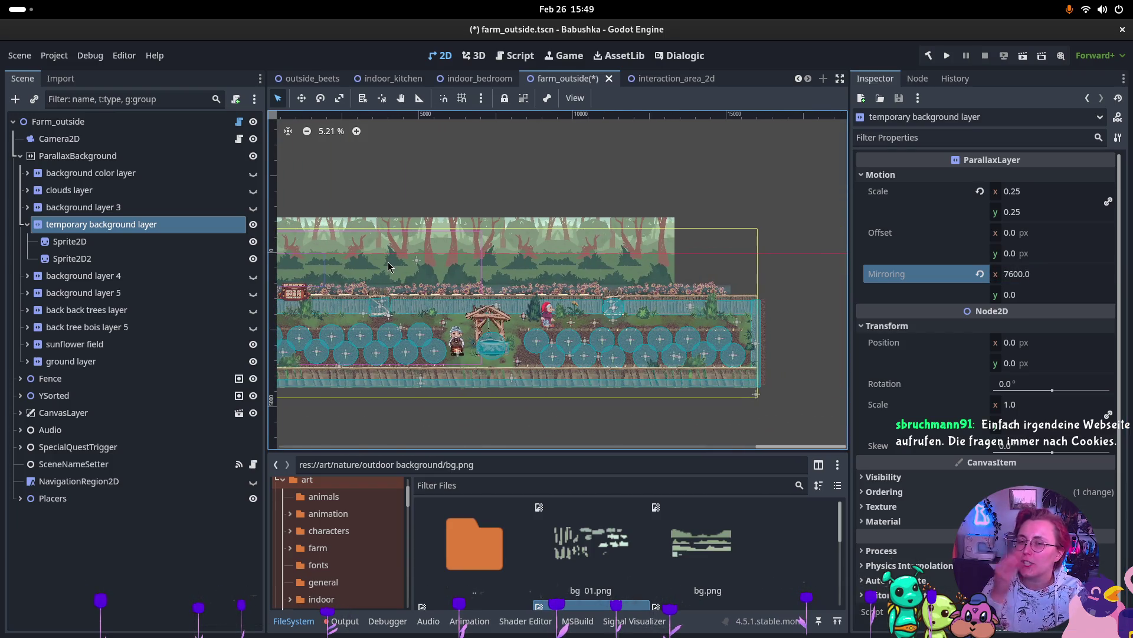
Step: Pan over to the house and select both forest Sprite2D nodes
{"action": "left_click_drag", "start_coordinate": [387, 264], "coordinate": [599, 260]}
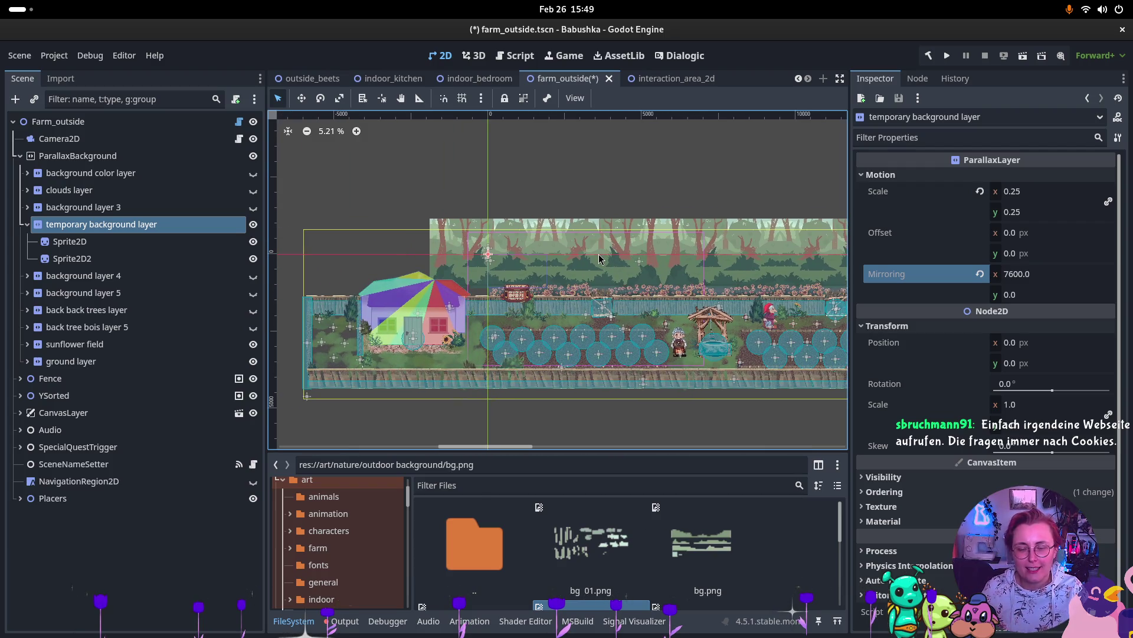
{"action": "scroll", "coordinate": [590, 254], "scroll_direction": "up", "scroll_amount": 2}
{"action": "scroll", "coordinate": [497, 231], "scroll_direction": "up", "scroll_amount": 5}
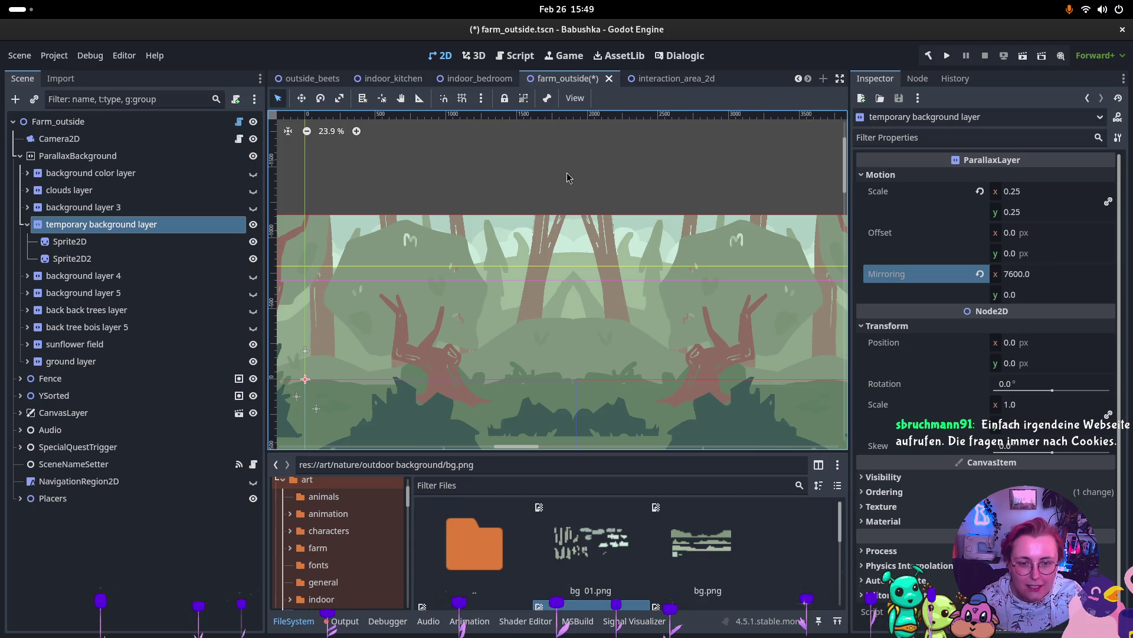
{"action": "scroll", "coordinate": [658, 293], "scroll_direction": "down", "scroll_amount": 5}
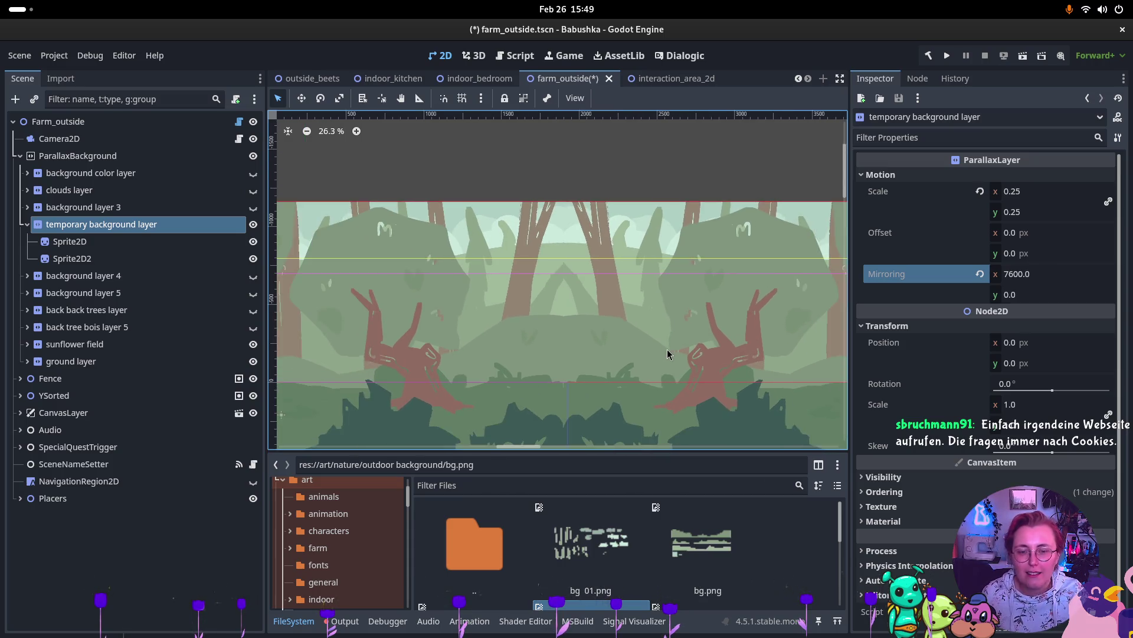
{"action": "scroll", "coordinate": [626, 360], "scroll_direction": "down", "scroll_amount": 2}
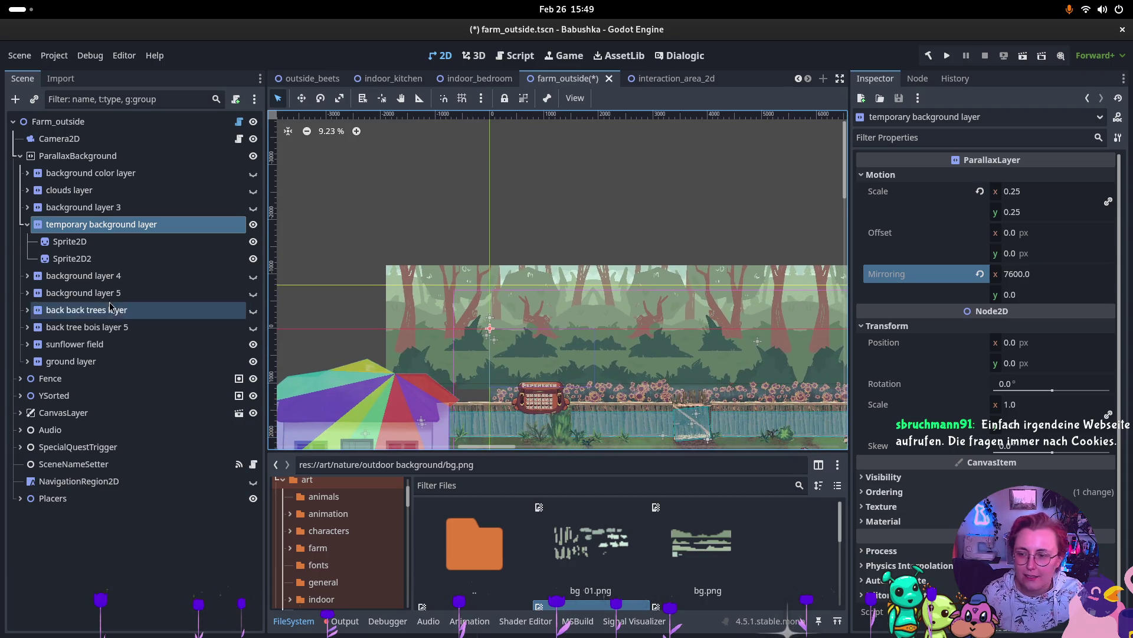
{"action": "left_click", "coordinate": [124, 248]}
{"action": "left_click", "coordinate": [124, 258], "text": "shift"}
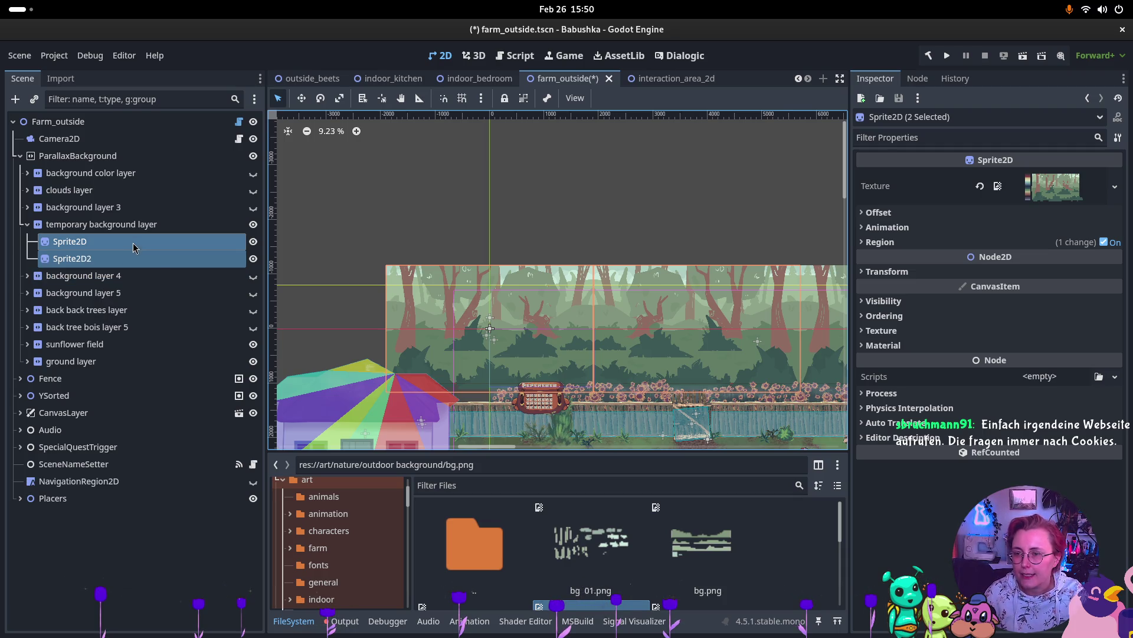
Step: Survey the forest backdrop and select the temporary background layer
{"action": "left_click_drag", "start_coordinate": [653, 296], "coordinate": [478, 252]}
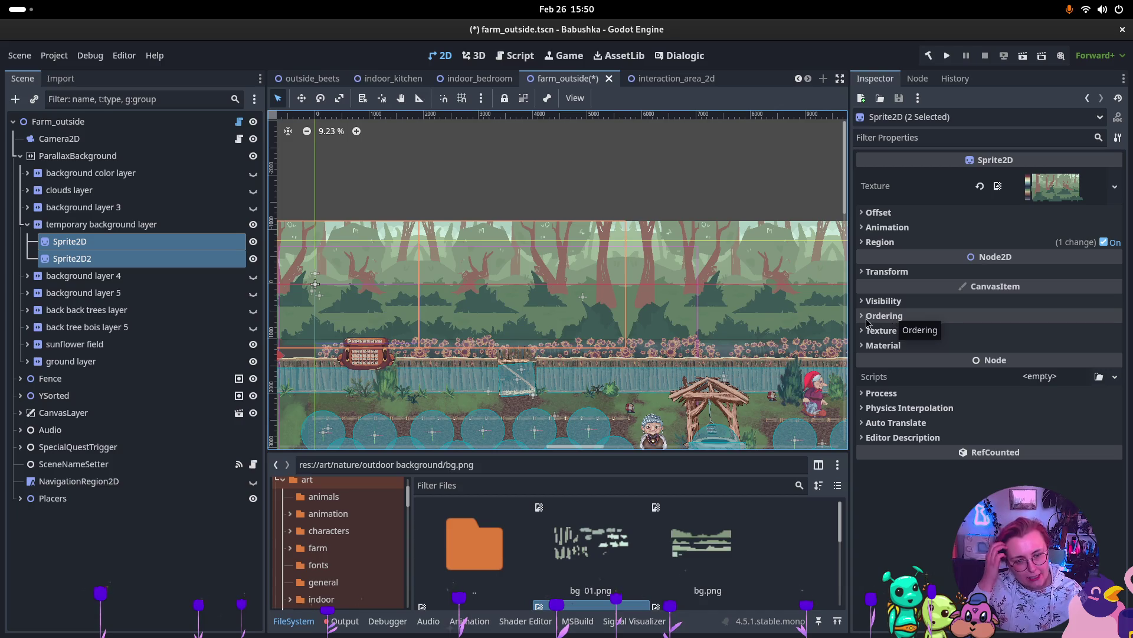
{"action": "scroll", "coordinate": [757, 419], "scroll_direction": "right", "scroll_amount": 5}
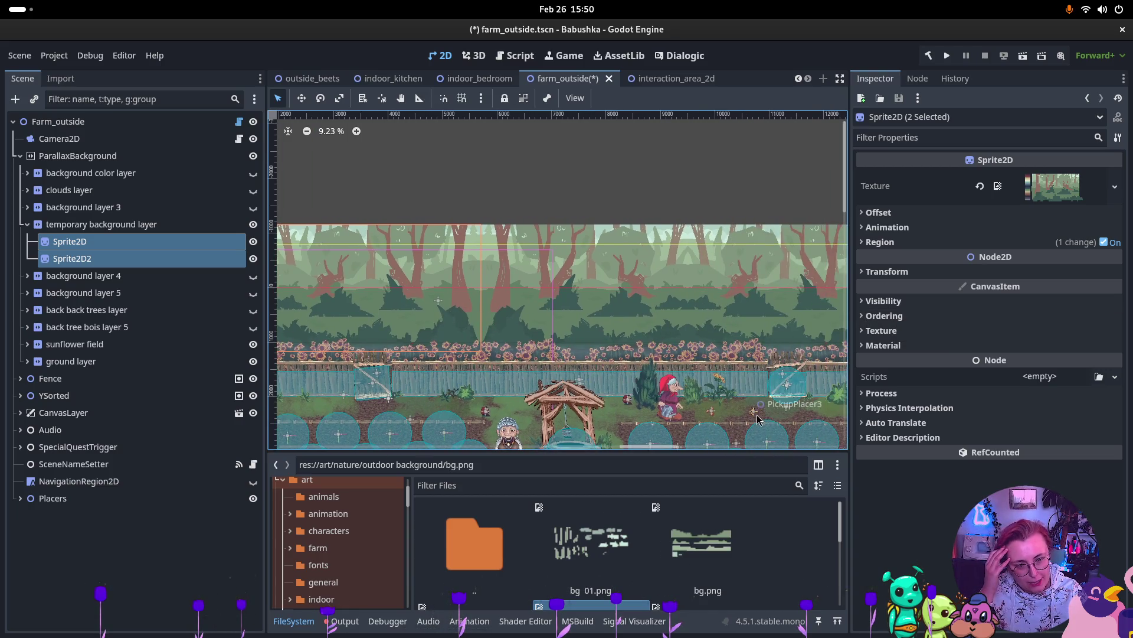
{"action": "scroll", "coordinate": [690, 339], "scroll_direction": "up", "scroll_amount": 4}
{"action": "scroll", "coordinate": [689, 339], "scroll_direction": "up", "scroll_amount": 2}
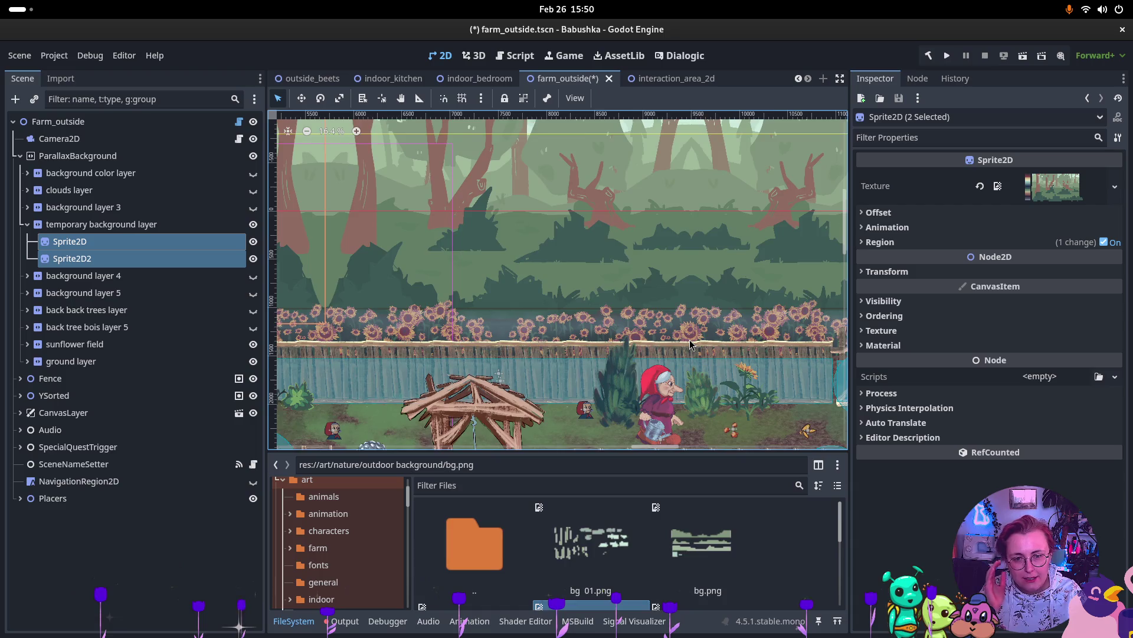
{"action": "scroll", "coordinate": [689, 339], "scroll_direction": "down", "scroll_amount": 1}
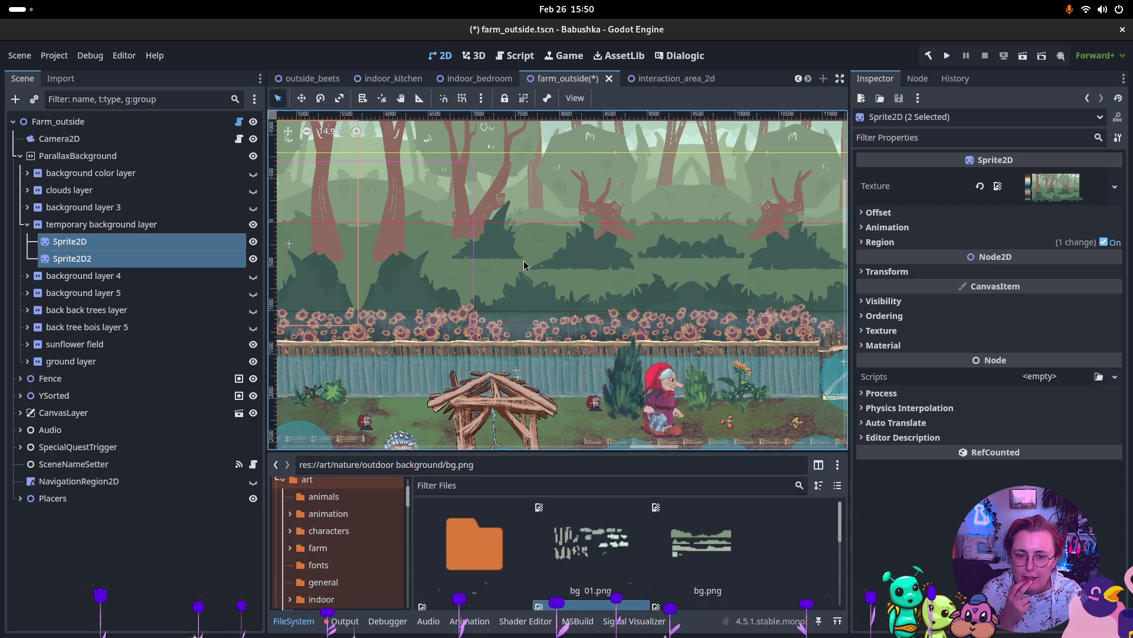
{"action": "left_click", "coordinate": [88, 224]}
{"action": "scroll", "coordinate": [457, 229], "scroll_direction": "down", "scroll_amount": 8}
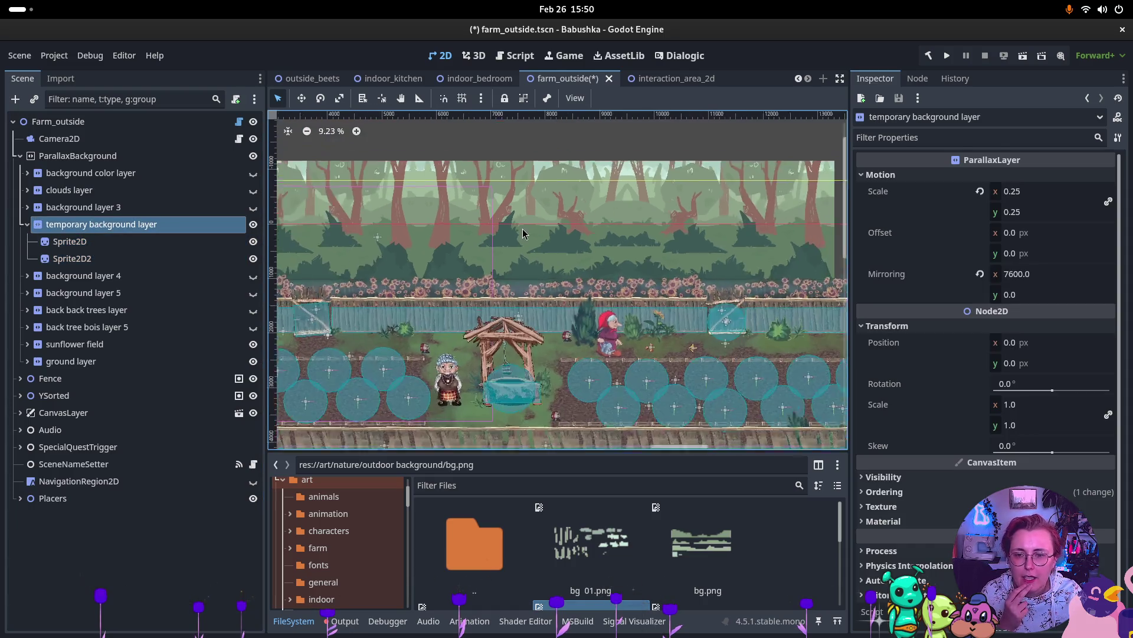
{"action": "scroll", "coordinate": [458, 228], "scroll_direction": "left", "scroll_amount": 5}
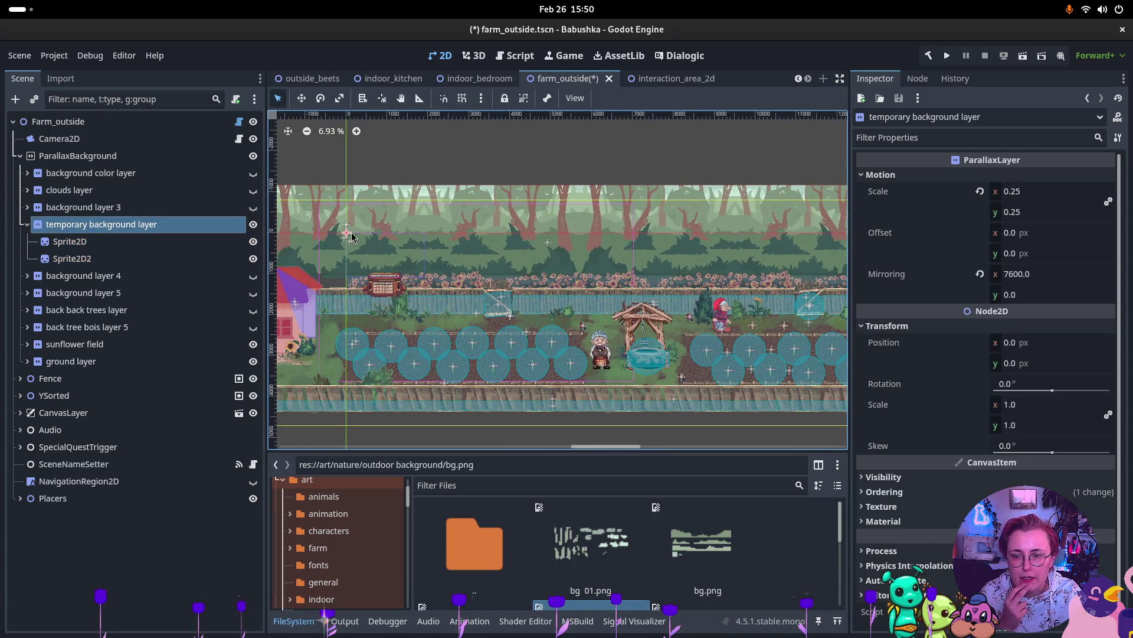
Step: Drag the layer down with the Move tool to Position y 245
{"action": "left_click", "coordinate": [300, 99]}
{"action": "left_click_drag", "start_coordinate": [345, 251], "coordinate": [345, 258]}
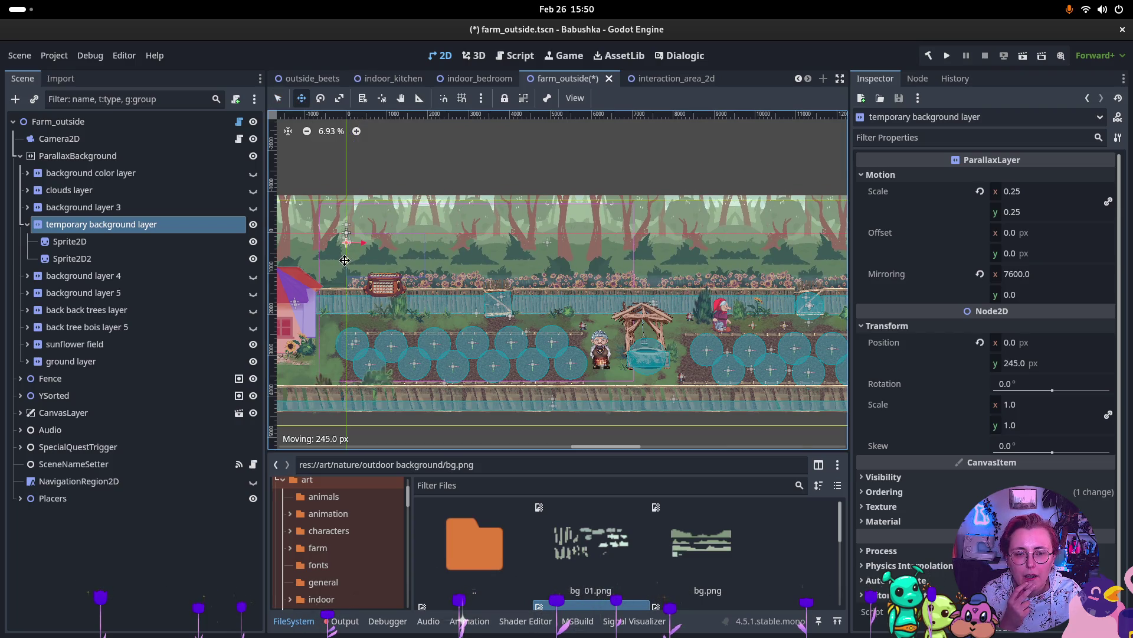
{"action": "scroll", "coordinate": [655, 197], "scroll_direction": "up", "scroll_amount": 6}
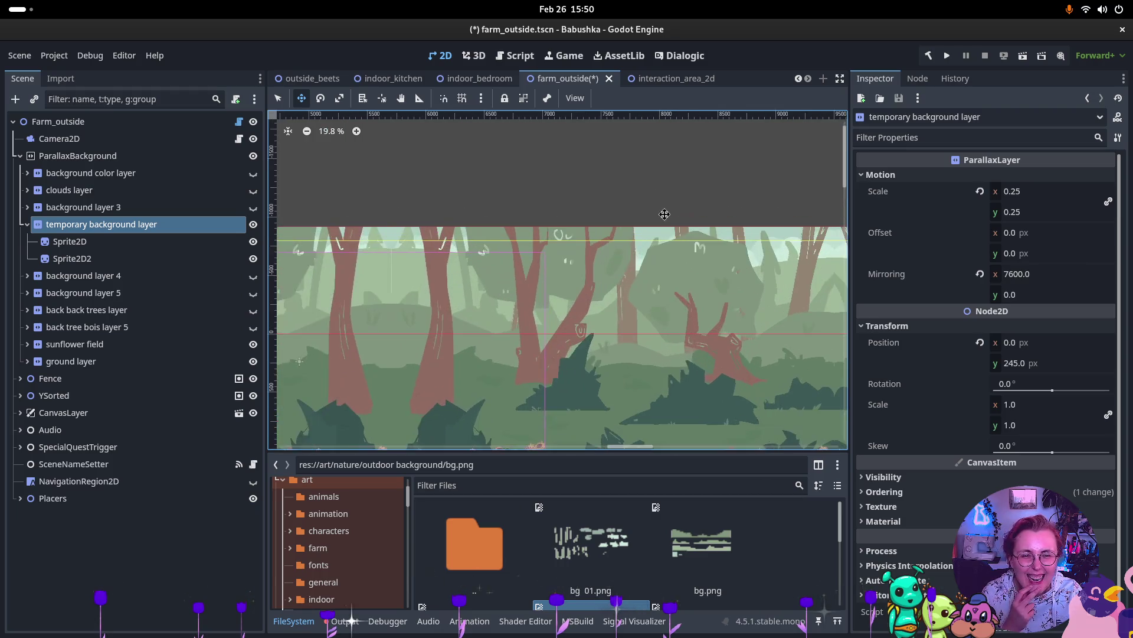
{"action": "scroll", "coordinate": [619, 305], "scroll_direction": "down", "scroll_amount": 3}
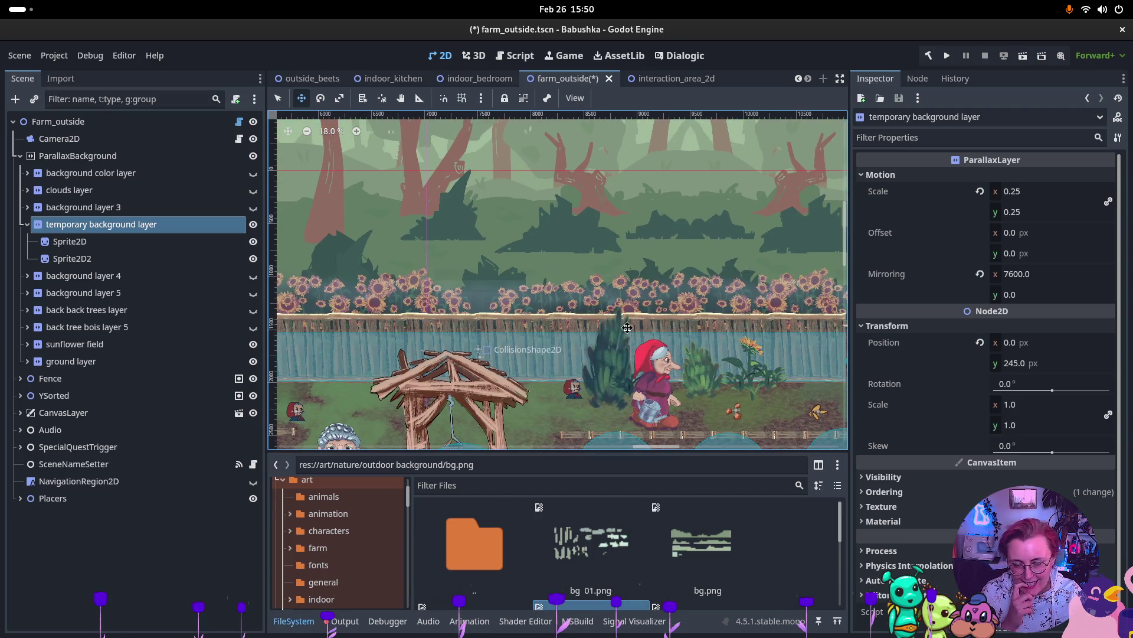
{"action": "scroll", "coordinate": [626, 327], "scroll_direction": "down", "scroll_amount": 1}
{"action": "scroll", "coordinate": [610, 310], "scroll_direction": "down", "scroll_amount": 2}
{"action": "mouse_move", "coordinate": [604, 287]}
{"action": "left_mouse_down"}
{"action": "mouse_move", "coordinate": [488, 283]}
{"action": "mouse_move", "coordinate": [662, 277]}
{"action": "left_mouse_up"}
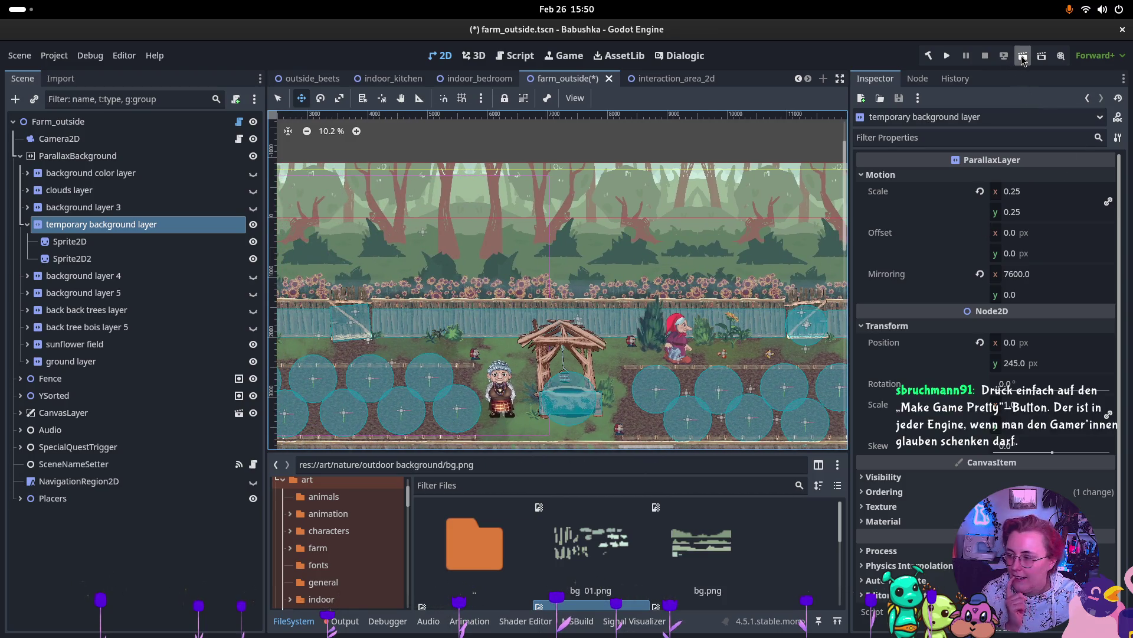
Step: Save and run the game, walking Babushka from the bedroom through the kitchen to the farm
{"action": "left_click", "coordinate": [947, 57]}
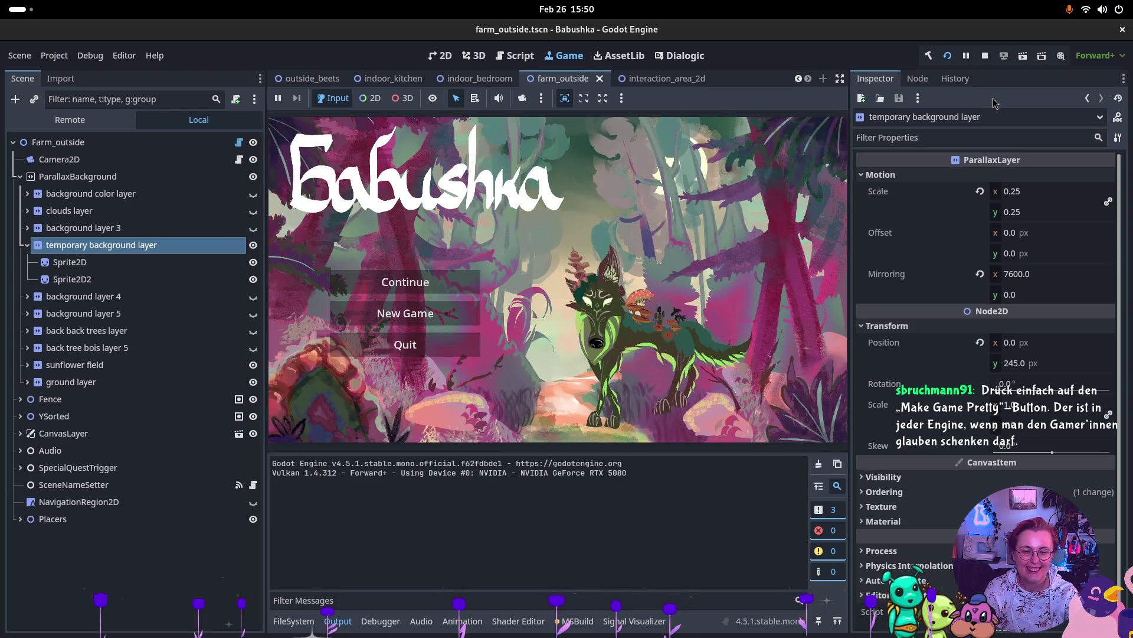
{"action": "left_click", "coordinate": [731, 345]}
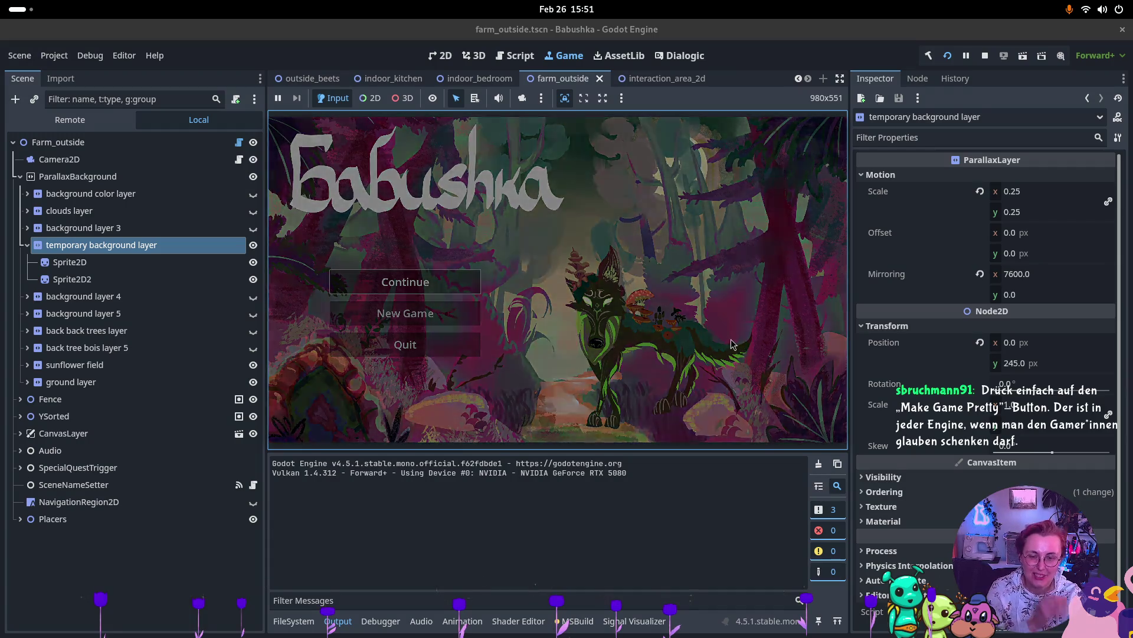
{"action": "key", "text": "d"}
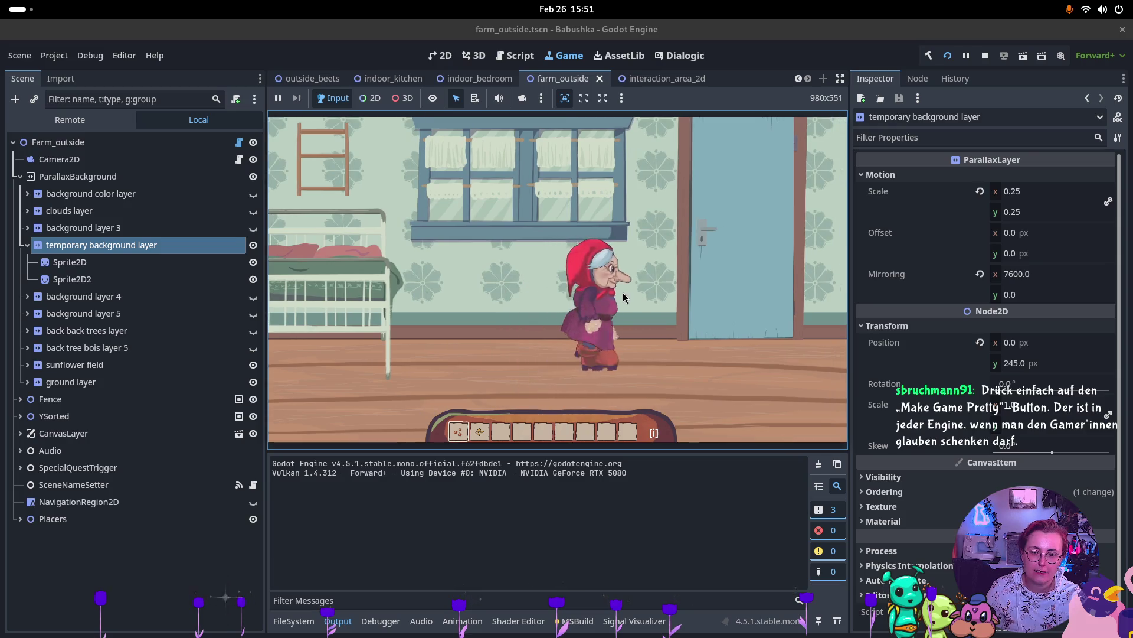
{"action": "key", "text": "e"}
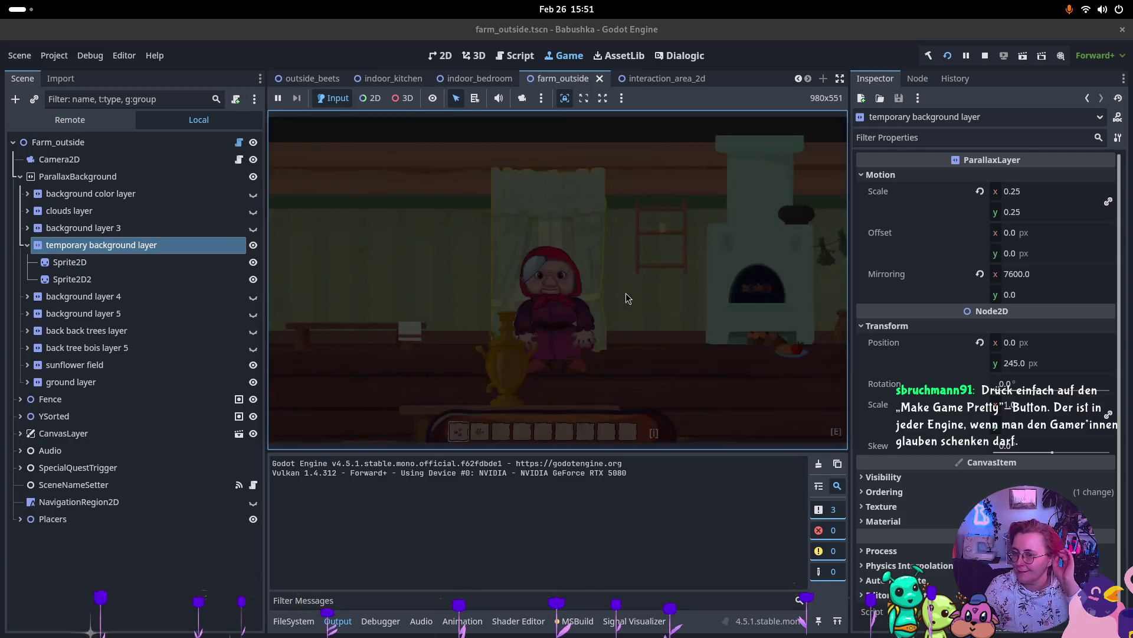
{"action": "key", "text": "a"}
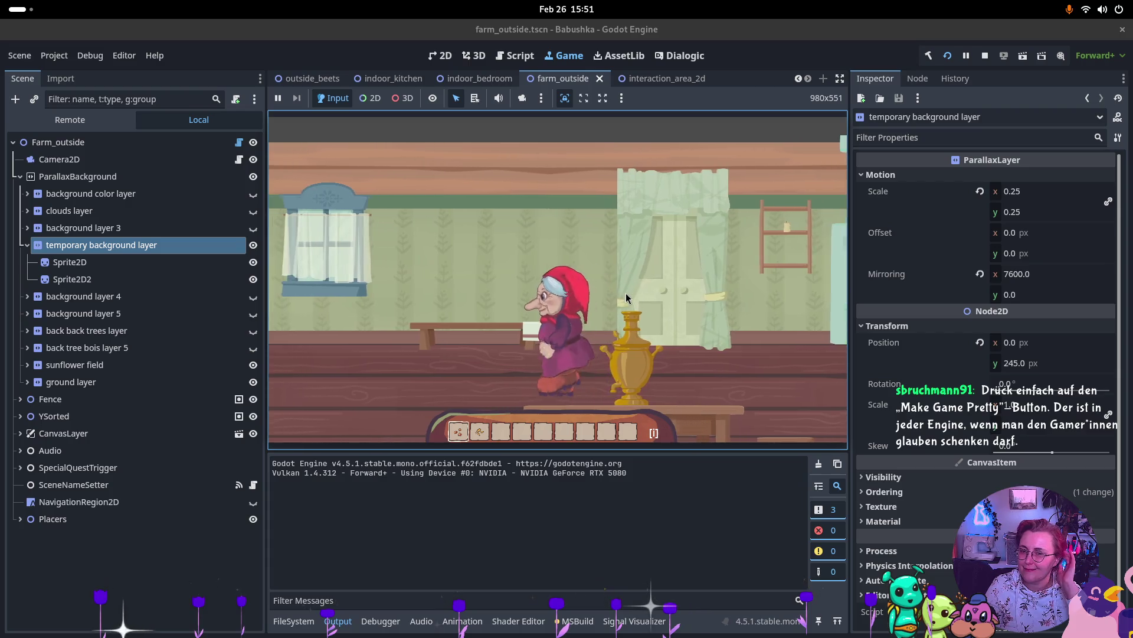
{"action": "key", "text": "e"}
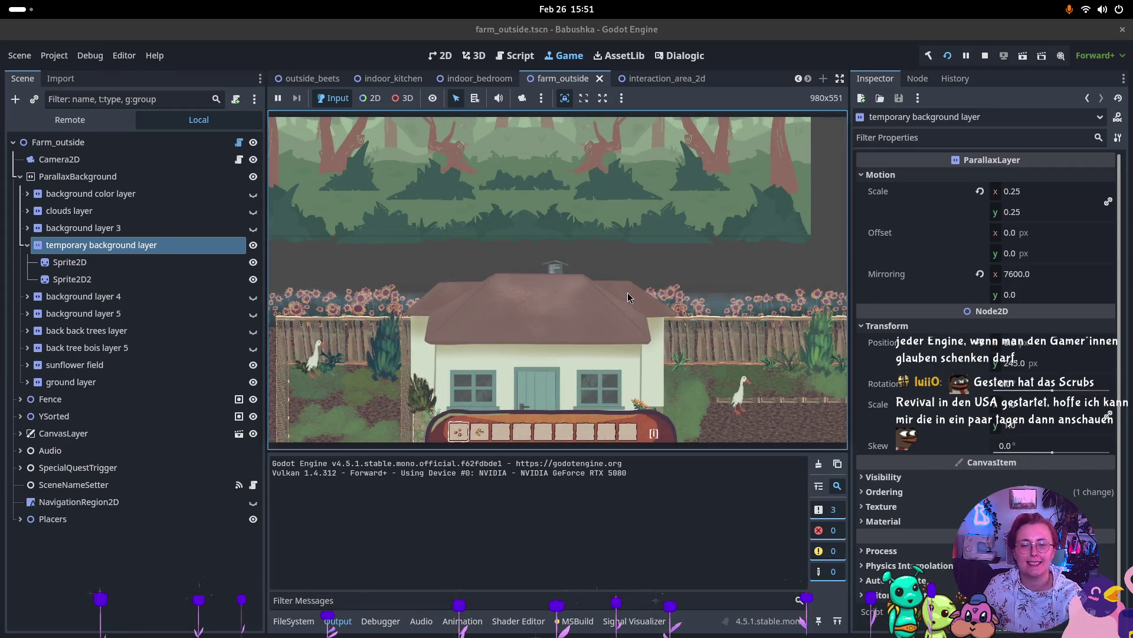
Step: Restart the game, browse the YSorted and House Mockup nodes, then return to 2D
{"action": "left_click", "coordinate": [1018, 62]}
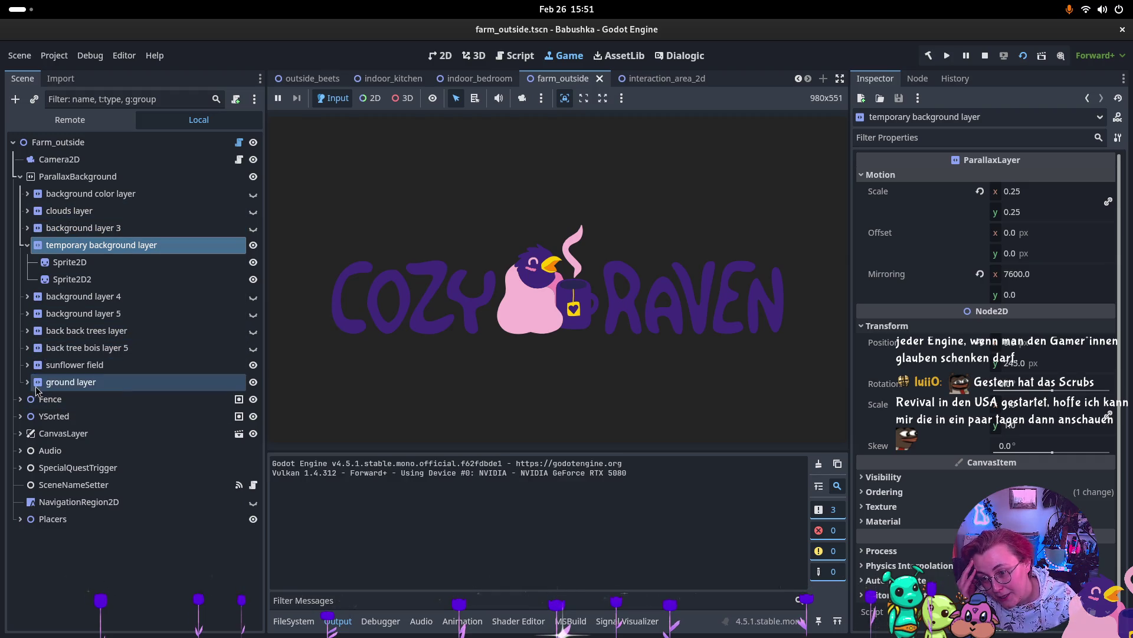
{"action": "left_click", "coordinate": [20, 417]}
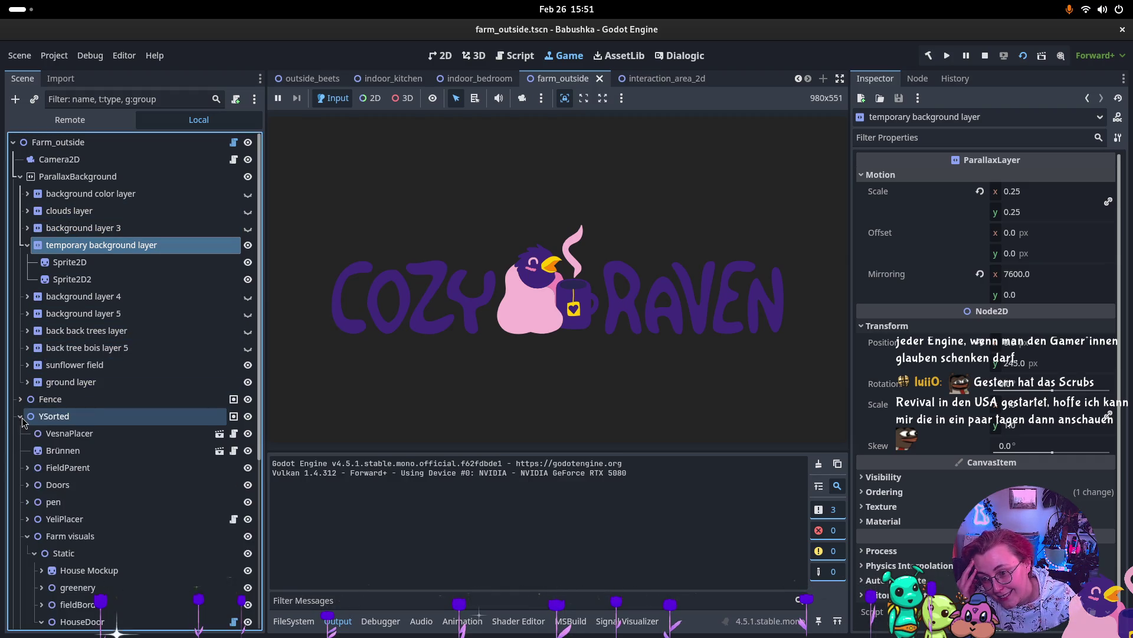
{"action": "left_click", "coordinate": [27, 485]}
{"action": "left_click", "coordinate": [27, 487]}
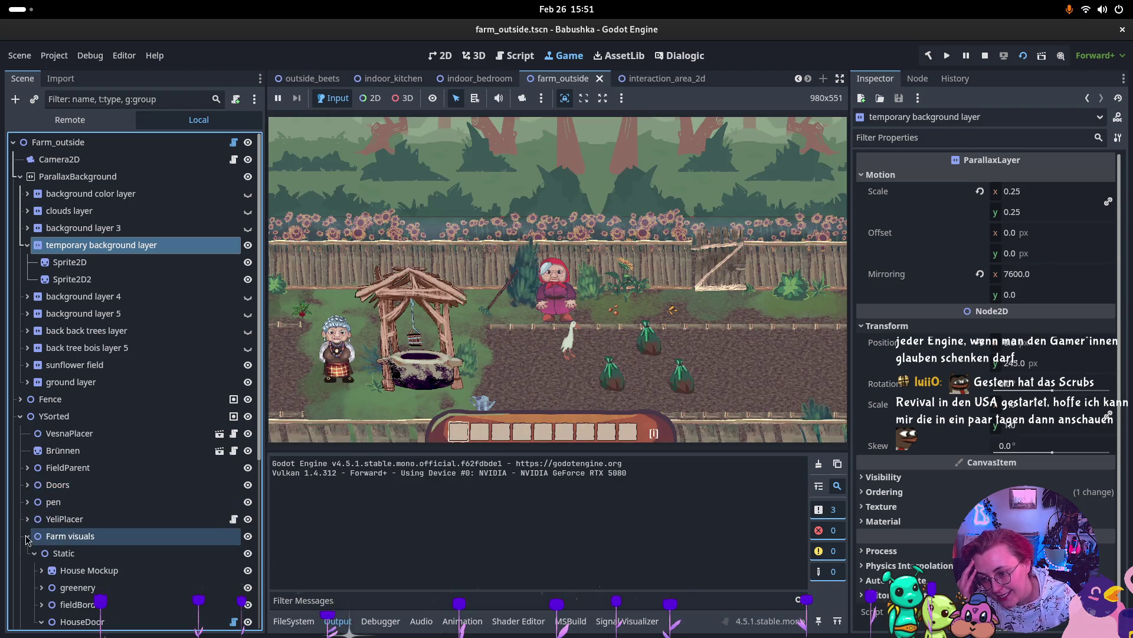
{"action": "scroll", "coordinate": [47, 564], "scroll_direction": "down", "scroll_amount": 2}
{"action": "left_click", "coordinate": [41, 509]}
{"action": "left_click", "coordinate": [89, 508]}
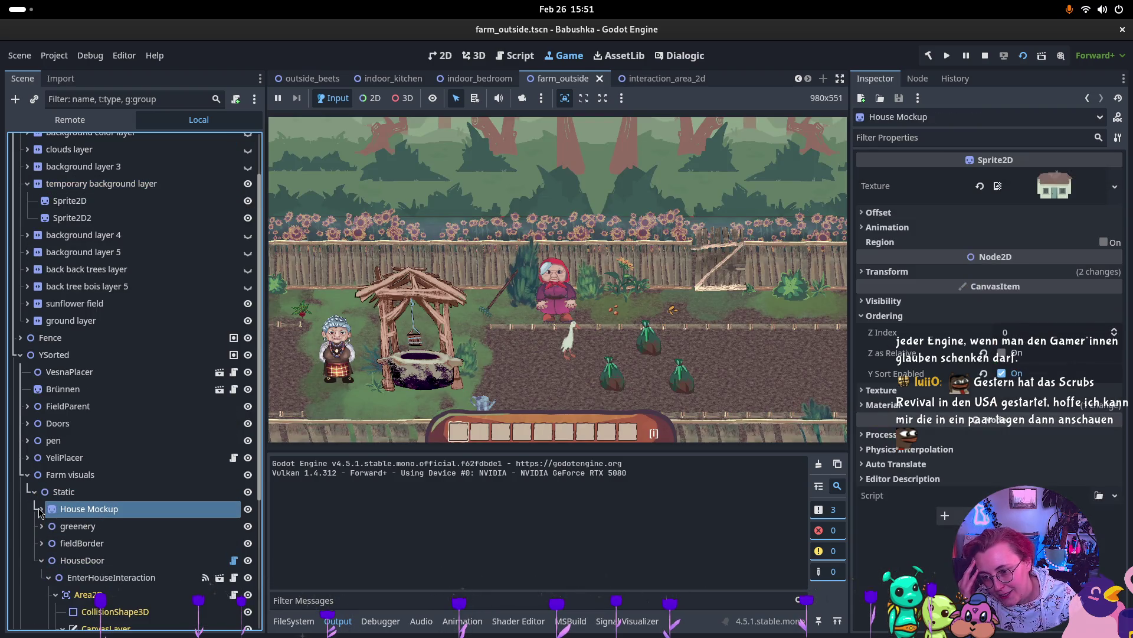
{"action": "left_click", "coordinate": [735, 305]}
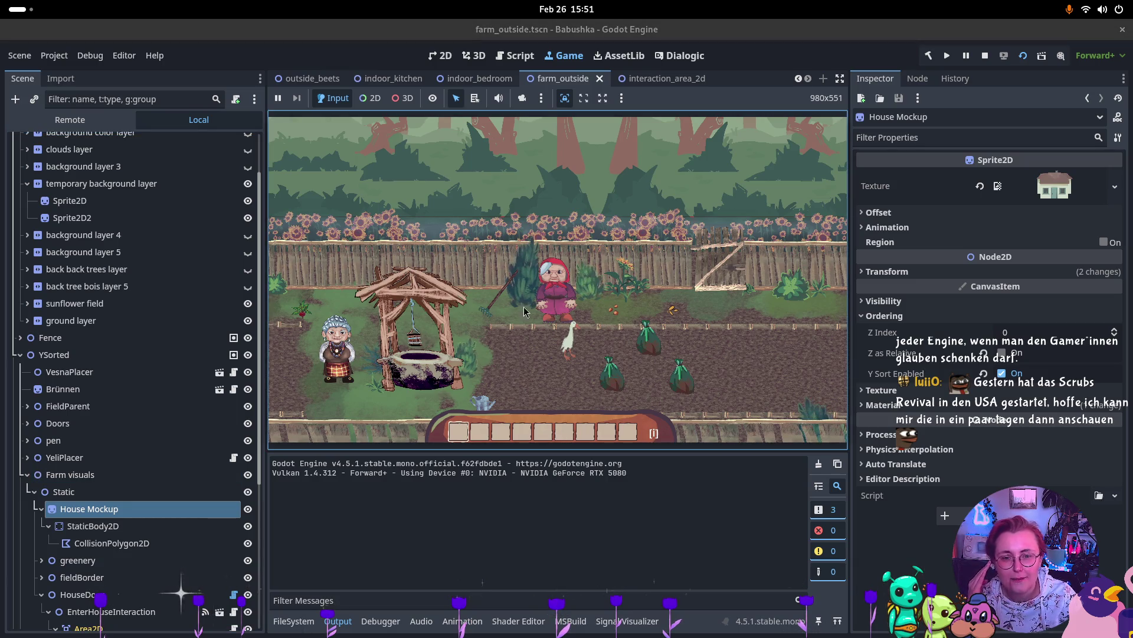
{"action": "left_click", "coordinate": [442, 55]}
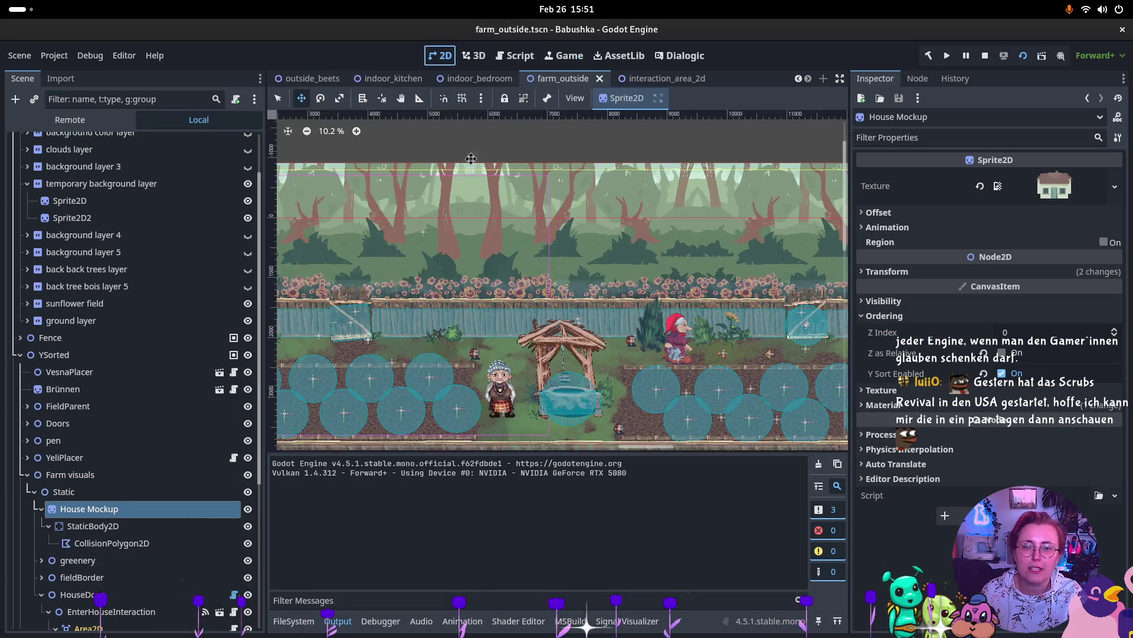
Step: Stop the game and look through the Farm visuals and House Mockup nodes to reach HouseDoor
{"action": "left_click", "coordinate": [987, 56]}
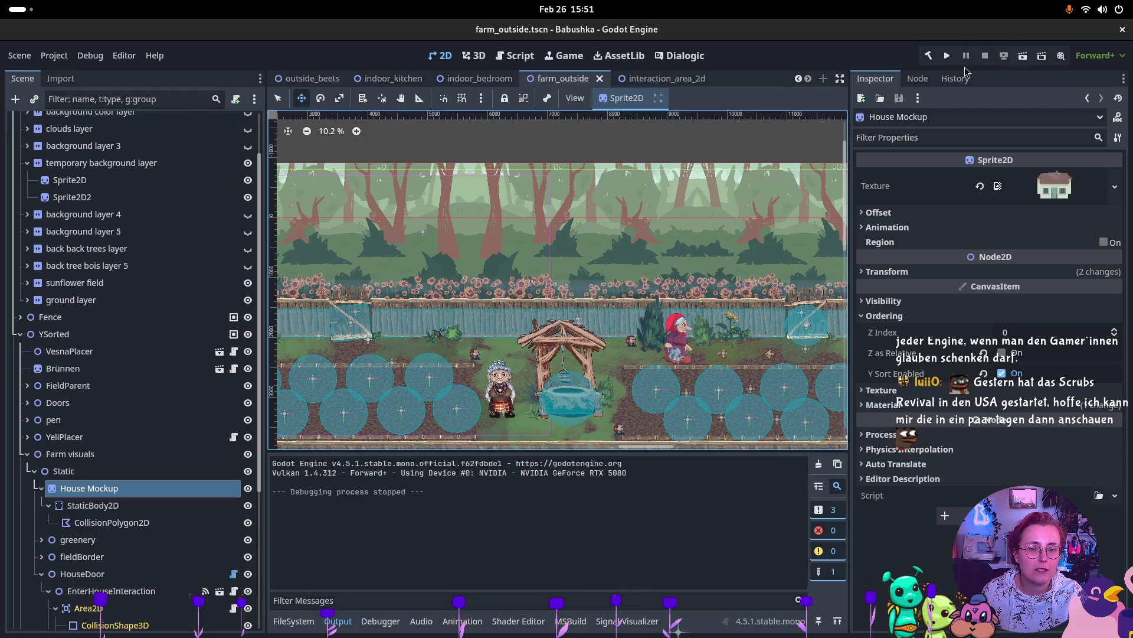
{"action": "scroll", "coordinate": [530, 317], "scroll_direction": "left", "scroll_amount": 5}
{"action": "scroll", "coordinate": [344, 391], "scroll_direction": "up", "scroll_amount": 4}
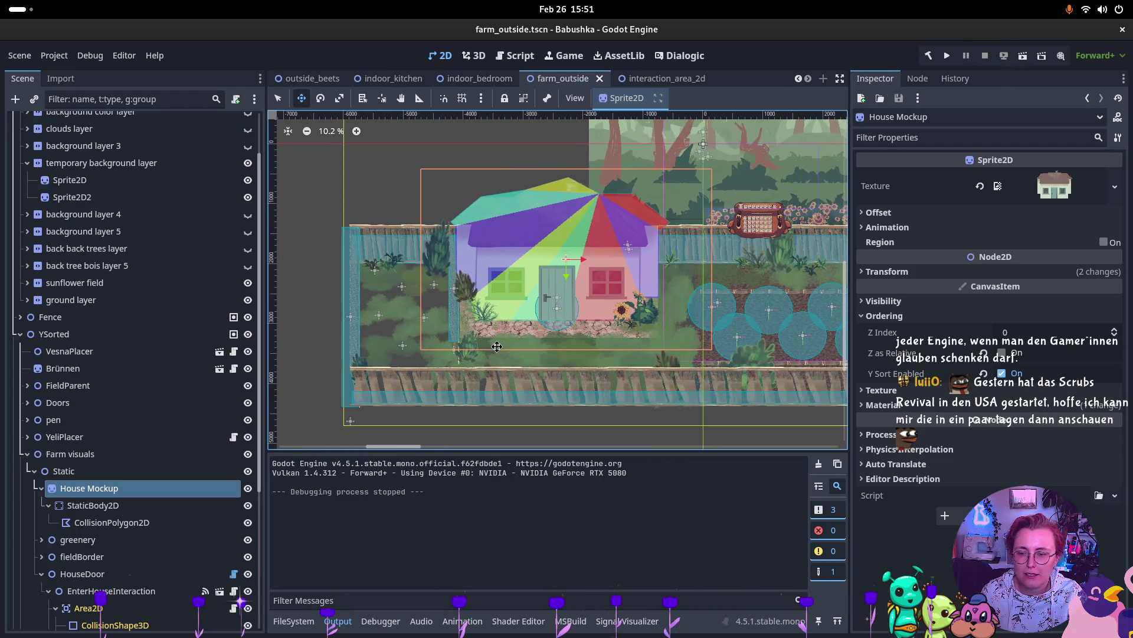
{"action": "scroll", "coordinate": [344, 391], "scroll_direction": "up", "scroll_amount": 2}
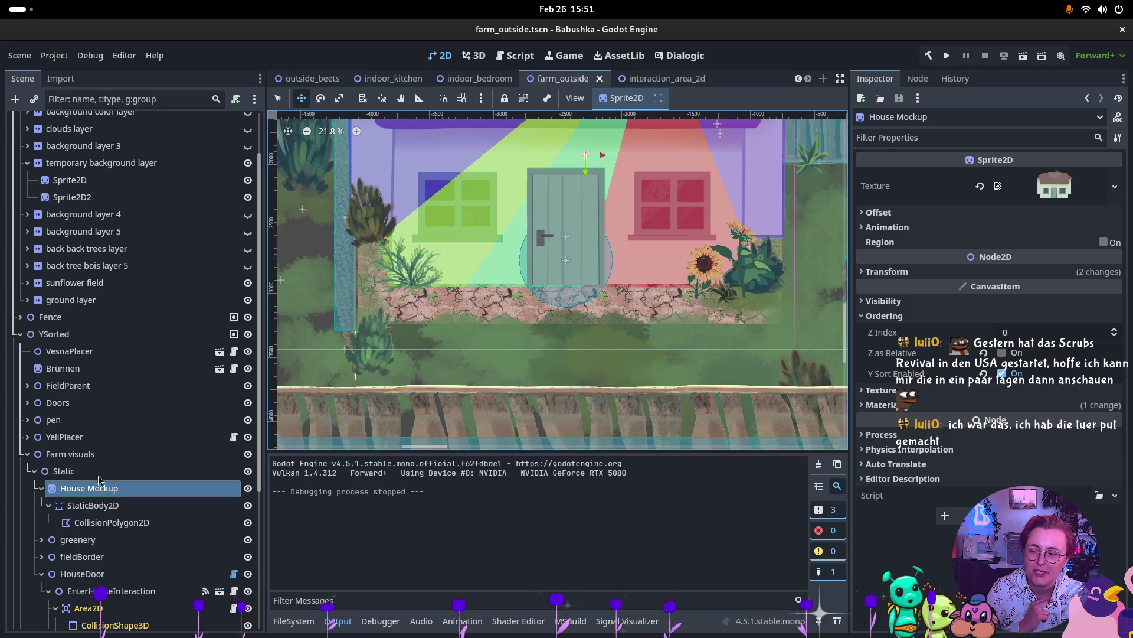
{"action": "left_click", "coordinate": [88, 454]}
{"action": "left_click", "coordinate": [88, 488]}
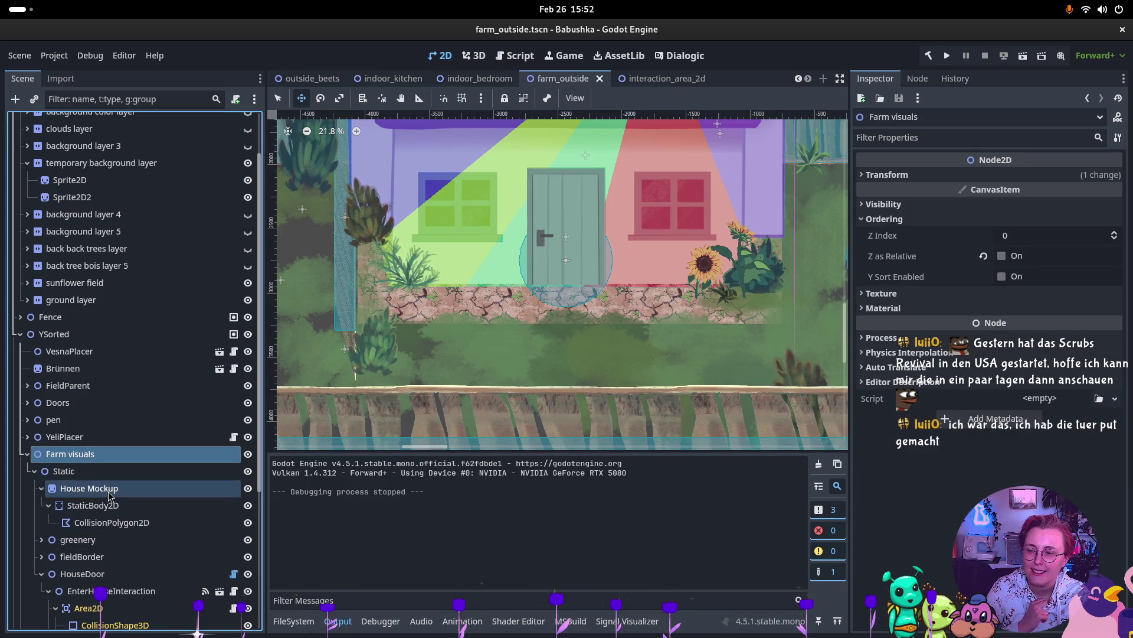
{"action": "left_click", "coordinate": [94, 505]}
{"action": "left_click", "coordinate": [112, 521]}
{"action": "left_click", "coordinate": [117, 489]}
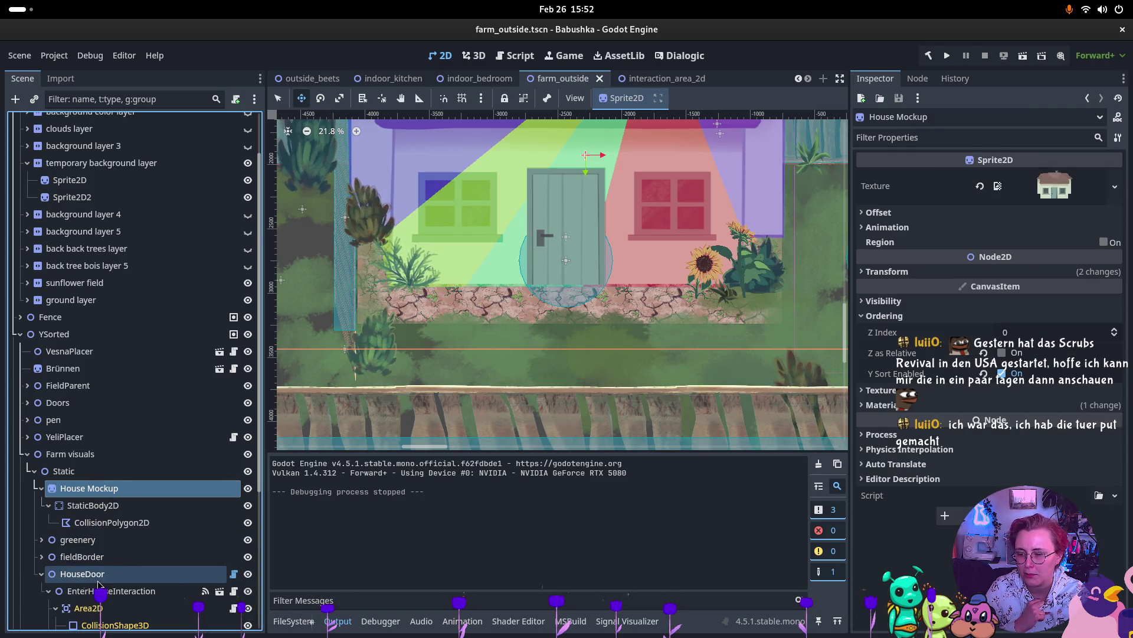
{"action": "scroll", "coordinate": [83, 531], "scroll_direction": "down", "scroll_amount": 5}
{"action": "left_click", "coordinate": [87, 452]}
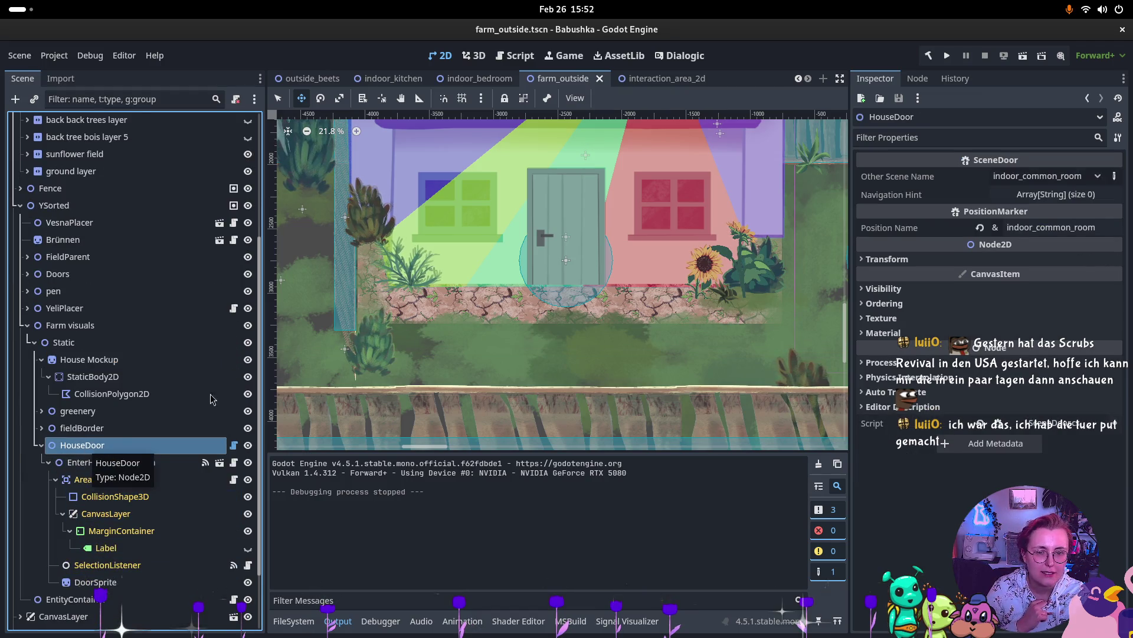
Step: Try the Change Pivot tool on HouseDoor, then return to Move and bring the house into view
{"action": "left_click", "coordinate": [382, 98]}
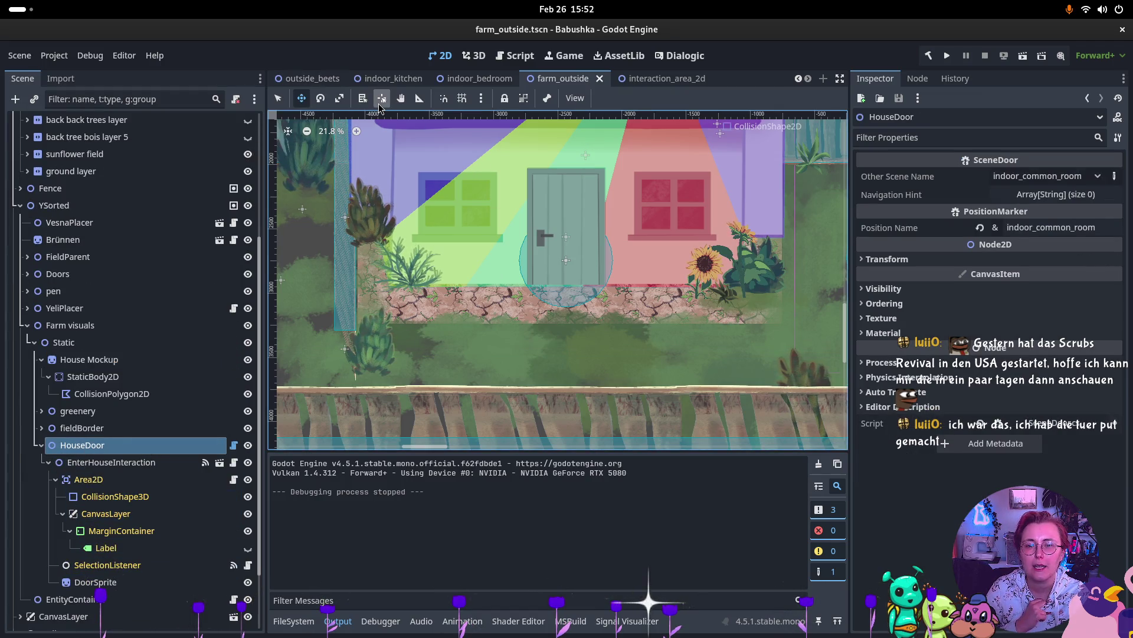
{"action": "scroll", "coordinate": [572, 312], "scroll_direction": "down", "scroll_amount": 4}
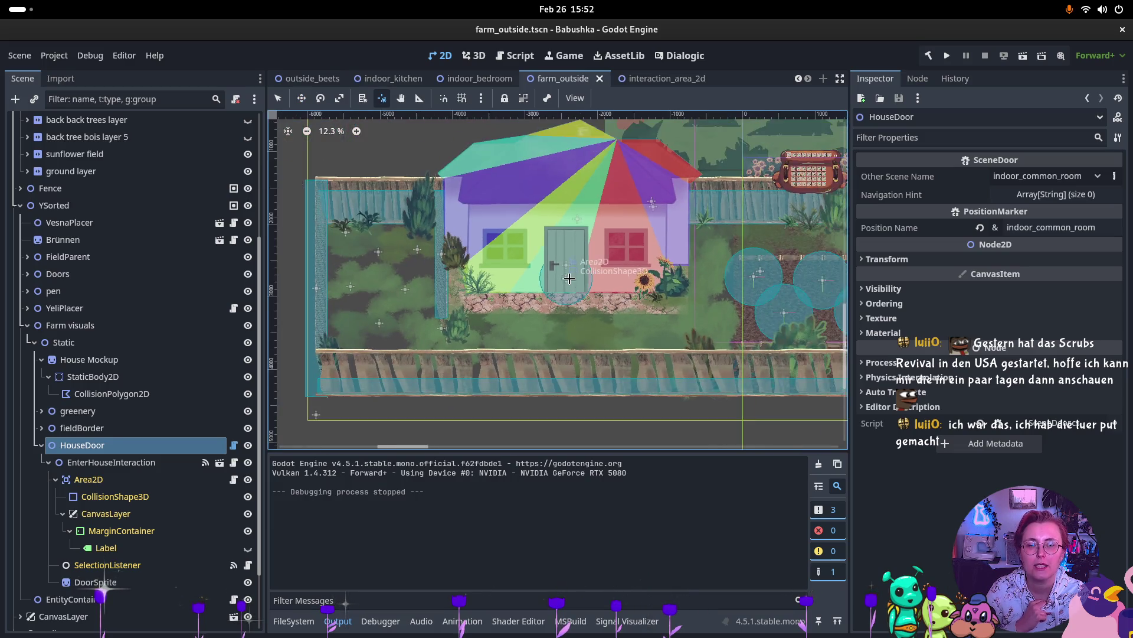
{"action": "scroll", "coordinate": [551, 390], "scroll_direction": "up", "scroll_amount": 3}
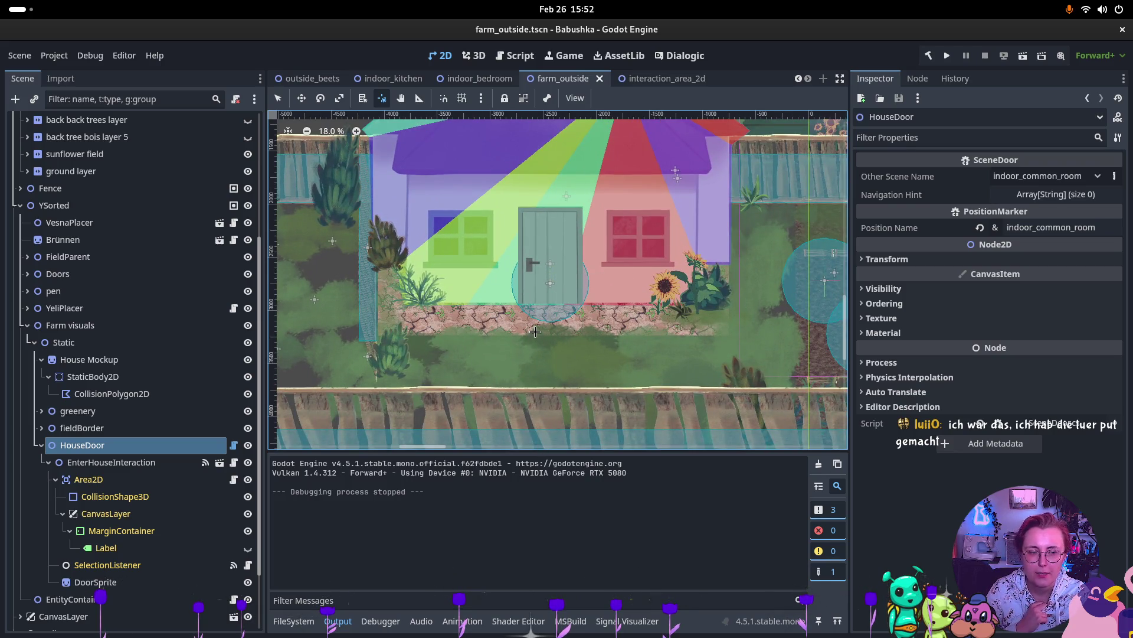
{"action": "scroll", "coordinate": [534, 332], "scroll_direction": "up", "scroll_amount": 3}
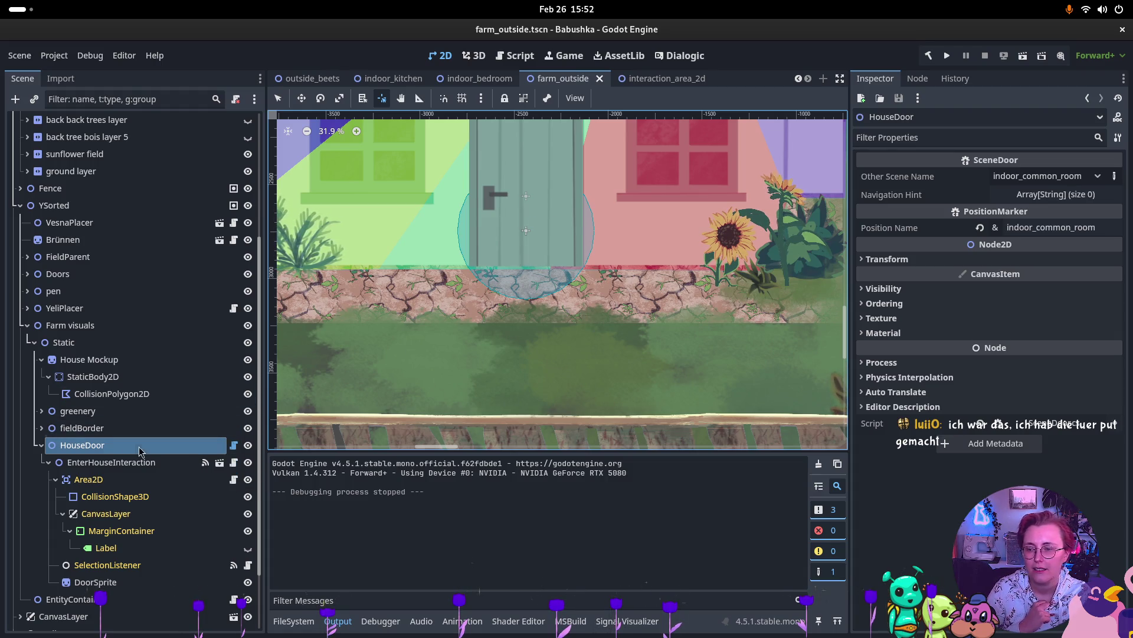
{"action": "left_click", "coordinate": [302, 98]}
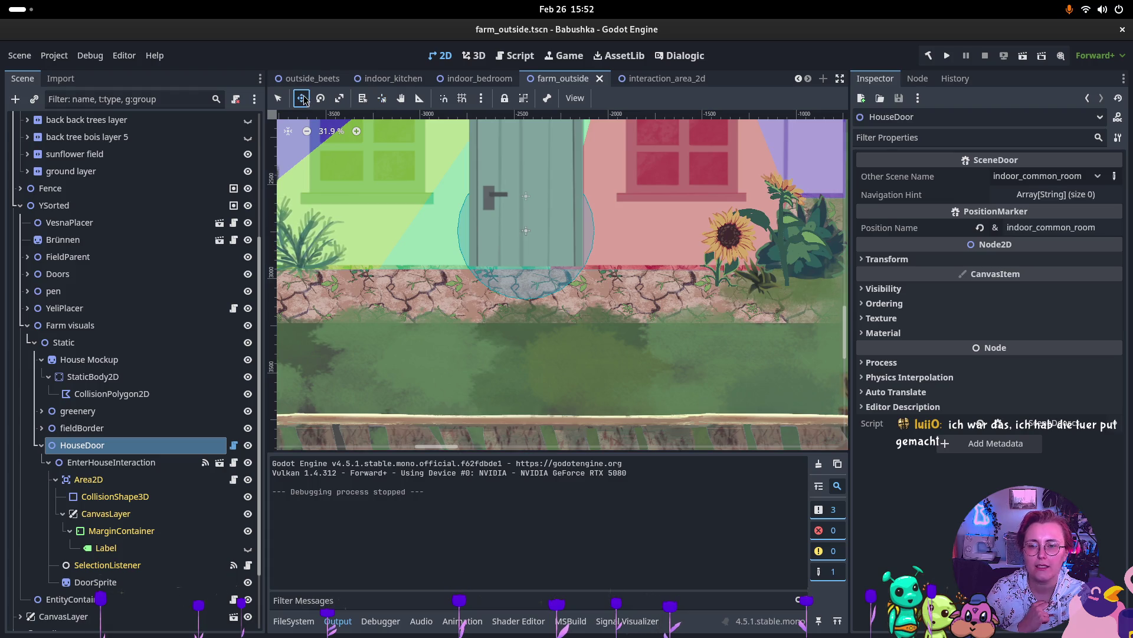
{"action": "scroll", "coordinate": [447, 278], "scroll_direction": "down", "scroll_amount": 5}
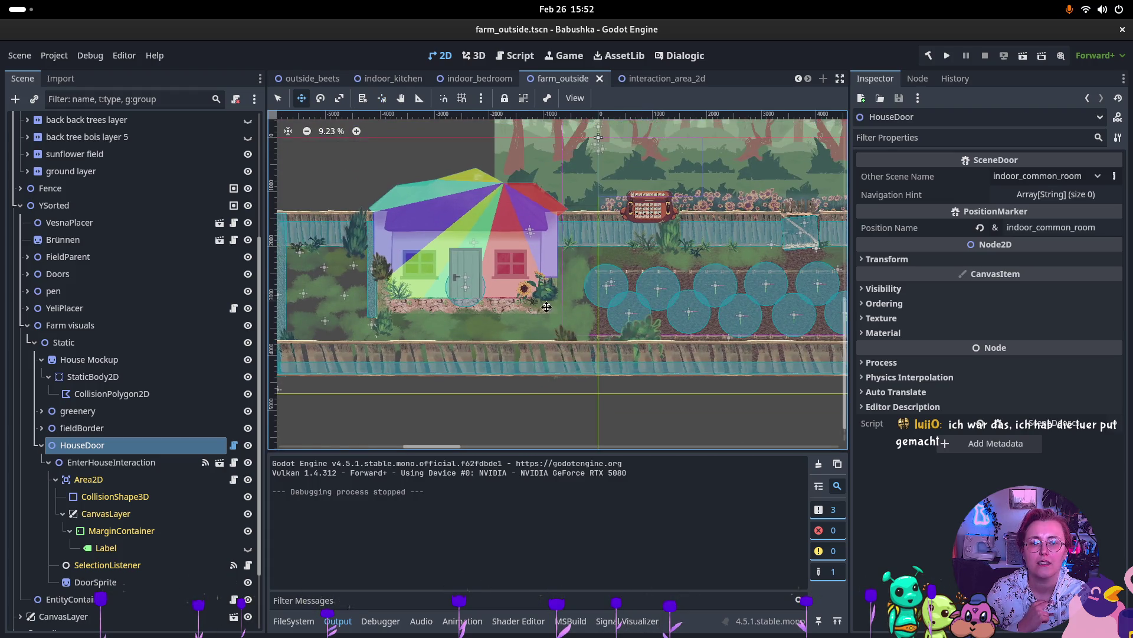
{"action": "scroll", "coordinate": [569, 248], "scroll_direction": "up", "scroll_amount": 4}
{"action": "scroll", "coordinate": [577, 235], "scroll_direction": "down", "scroll_amount": 3}
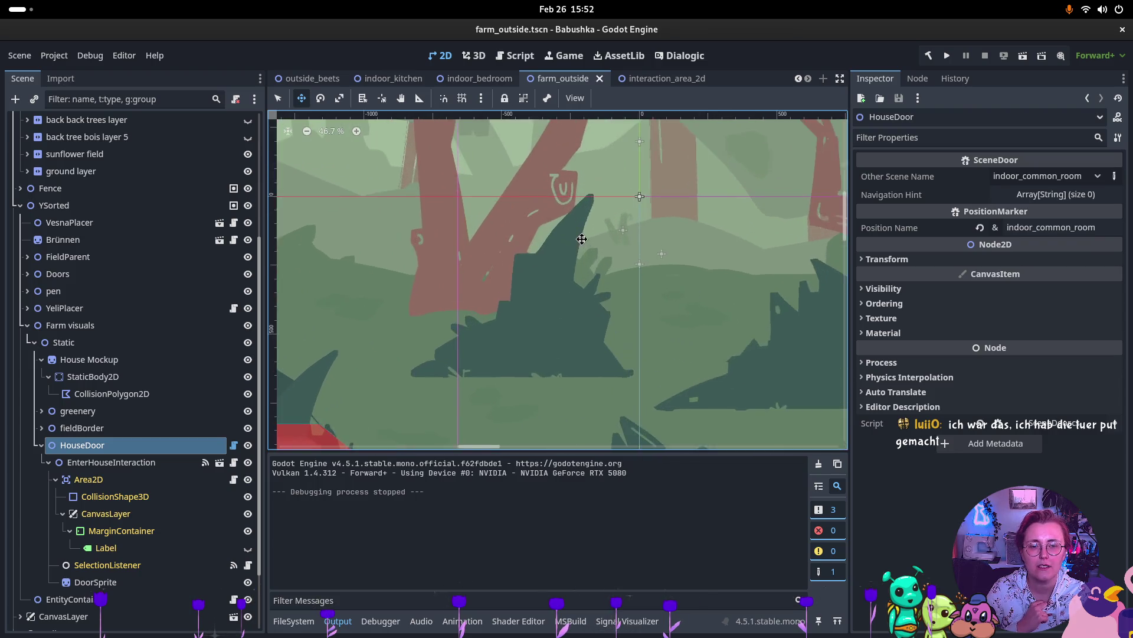
{"action": "left_click_drag", "start_coordinate": [536, 290], "coordinate": [577, 233]}
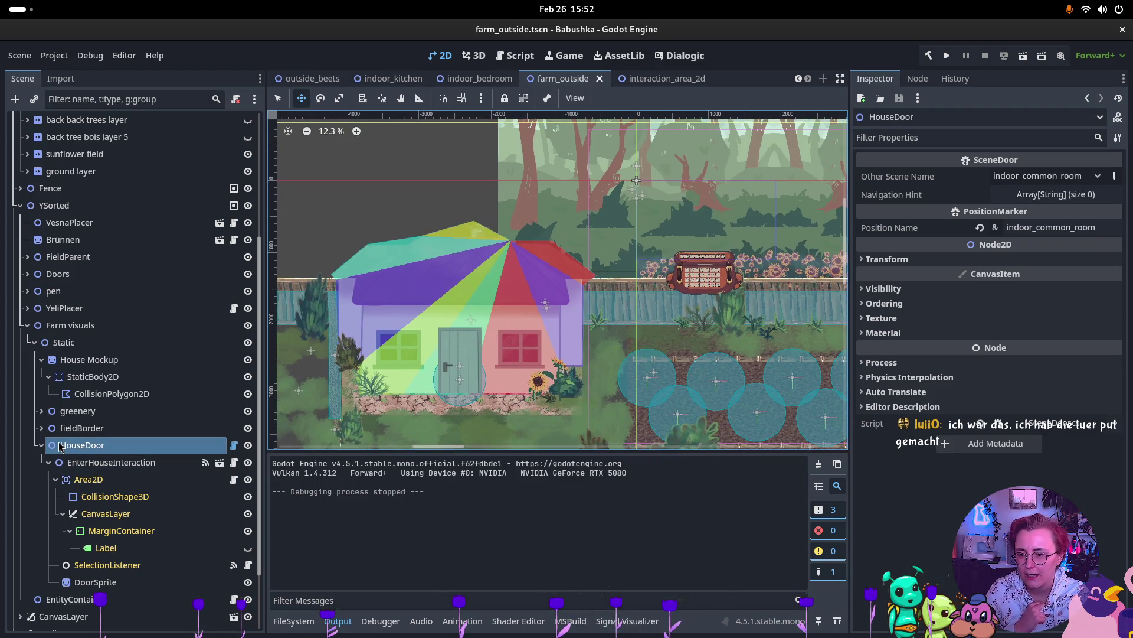
Step: Centre the viewport on HouseDoor, zoom in and enable the Change Pivot tool
{"action": "double_click", "coordinate": [53, 448]}
{"action": "scroll", "coordinate": [685, 296], "scroll_direction": "down", "scroll_amount": 3}
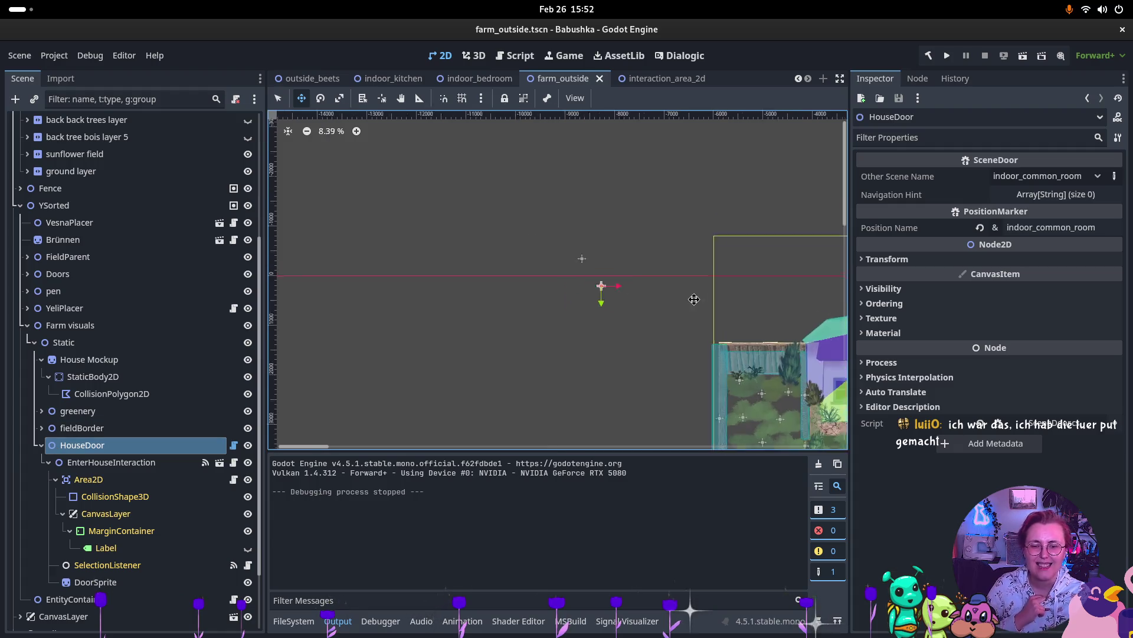
{"action": "scroll", "coordinate": [689, 297], "scroll_direction": "right", "scroll_amount": 5}
{"action": "scroll", "coordinate": [689, 297], "scroll_direction": "down", "scroll_amount": 2}
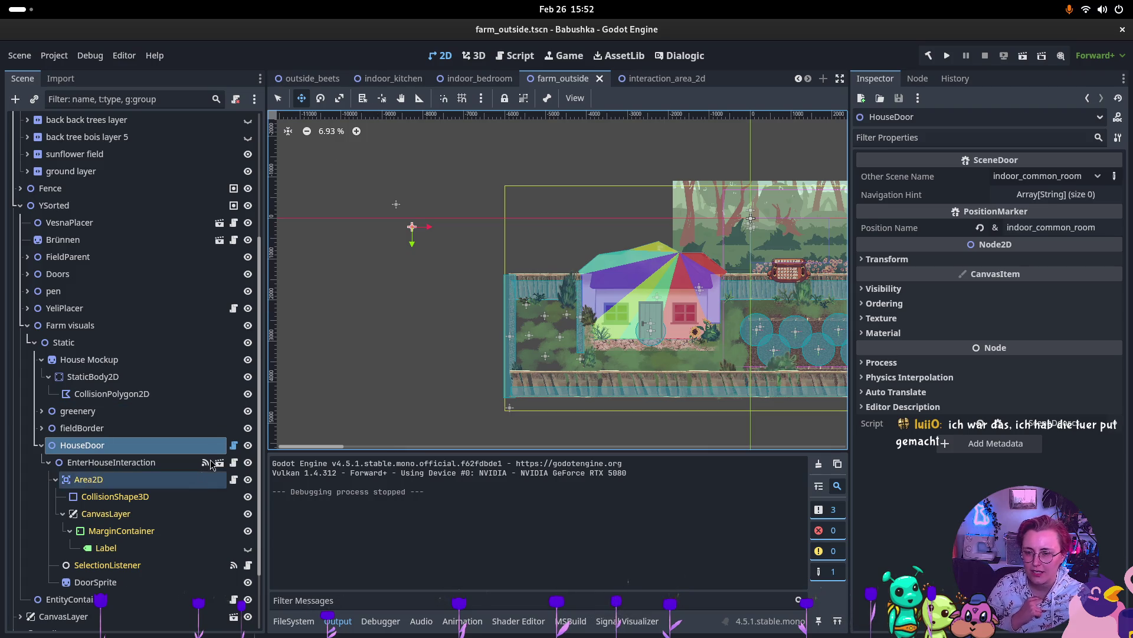
{"action": "left_click", "coordinate": [382, 99]}
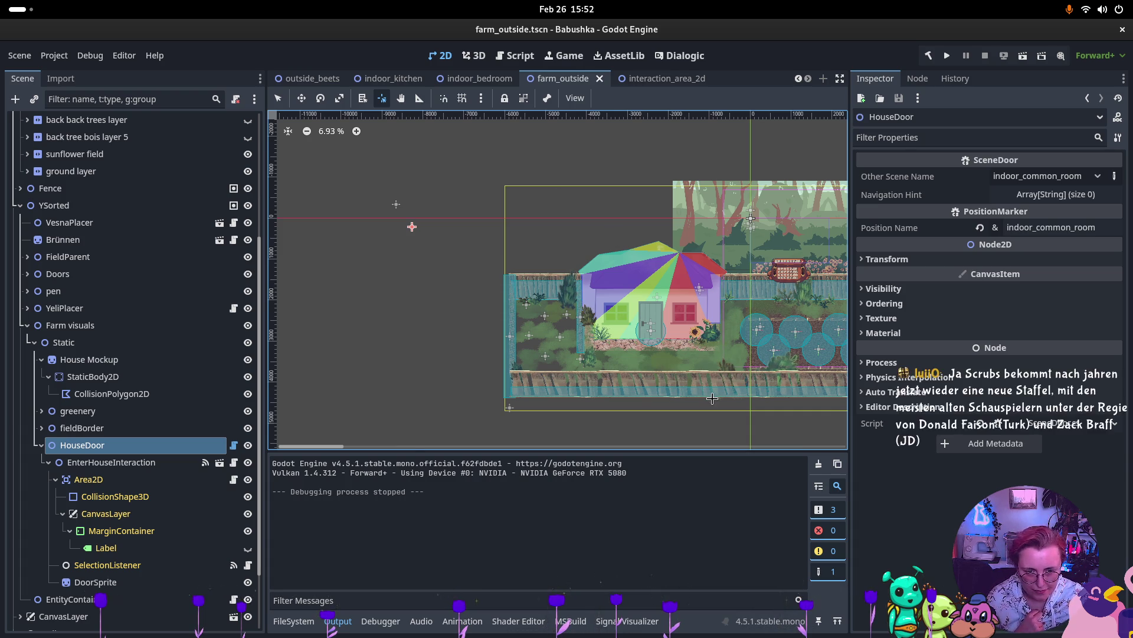
{"action": "scroll", "coordinate": [621, 276], "scroll_direction": "up", "scroll_amount": 5}
{"action": "scroll", "coordinate": [177, 502], "scroll_direction": "up", "scroll_amount": 5}
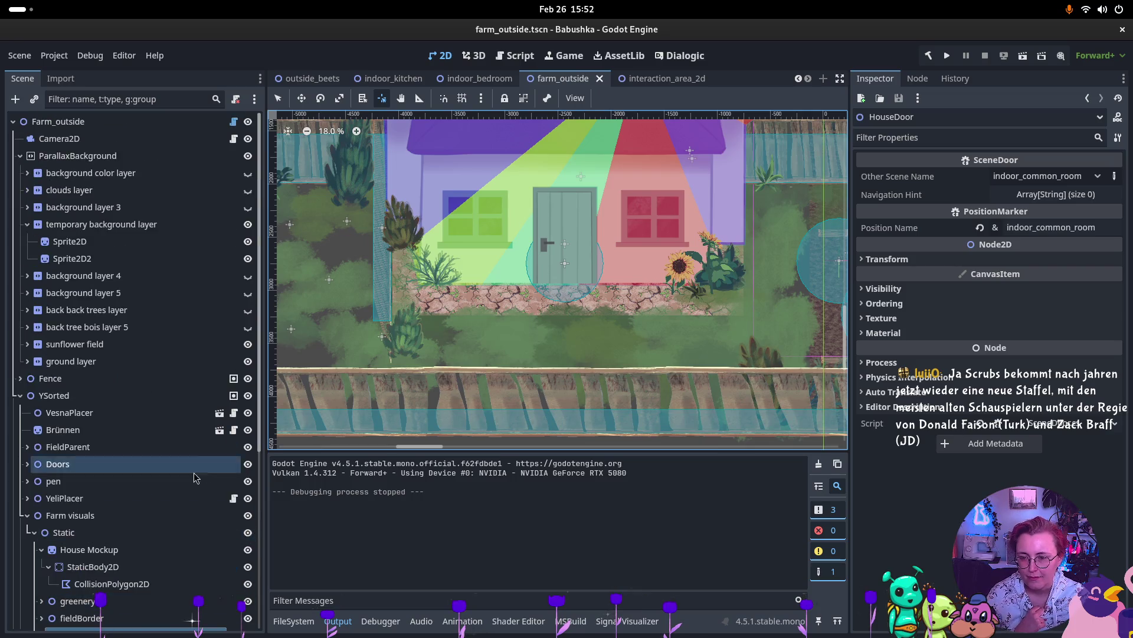
{"action": "scroll", "coordinate": [190, 499], "scroll_direction": "down", "scroll_amount": 6}
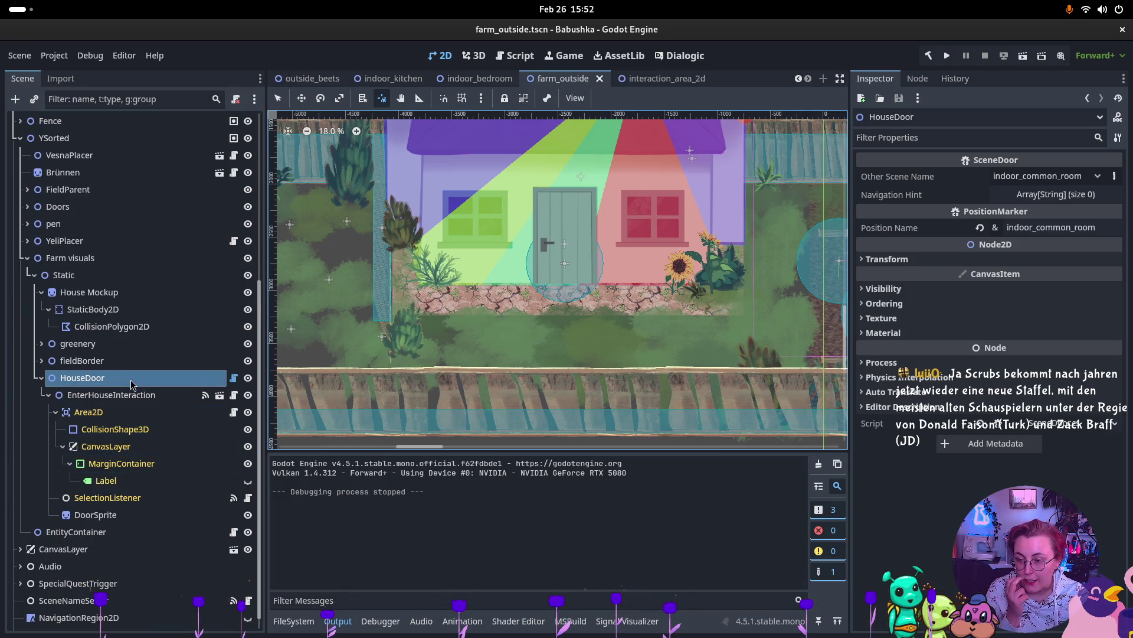
Step: Move the SceneDoor script from HouseDoor to DoorSprite, targeting indoor_common_room
{"action": "right_click", "coordinate": [132, 383]}
{"action": "left_click", "coordinate": [110, 522]}
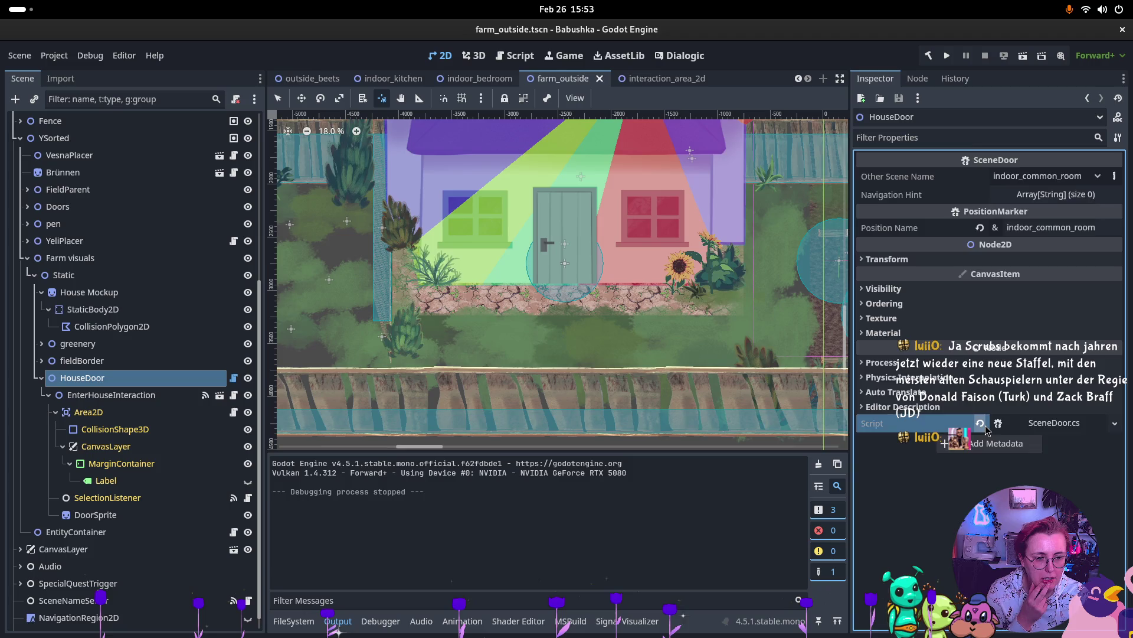
{"action": "left_click", "coordinate": [980, 423]}
{"action": "left_click", "coordinate": [97, 514]}
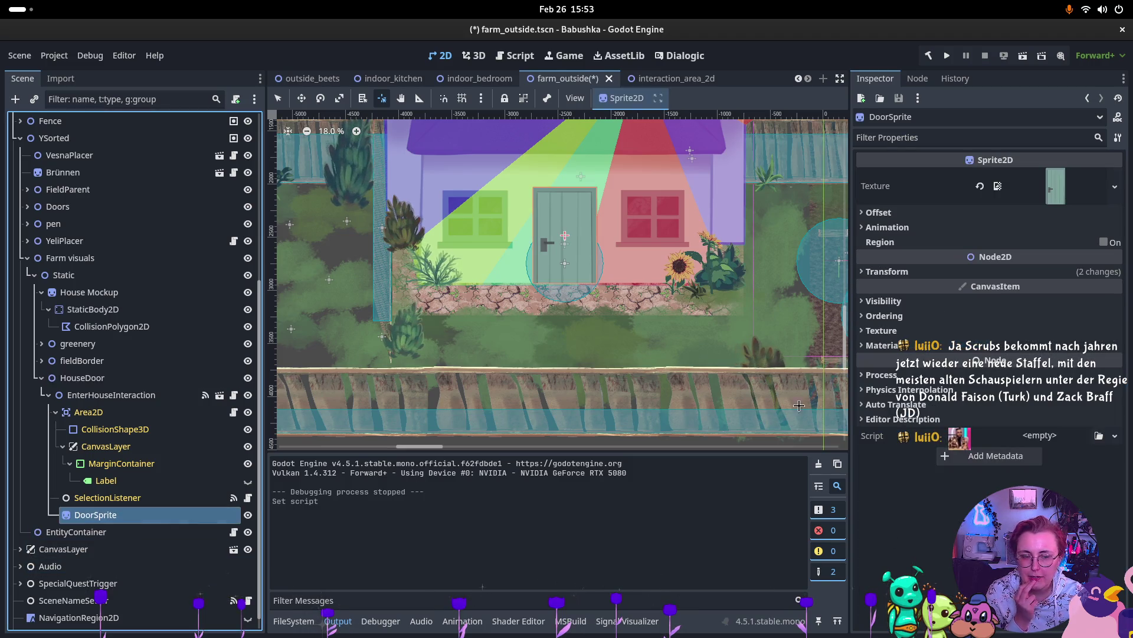
{"action": "left_click", "coordinate": [1040, 442]}
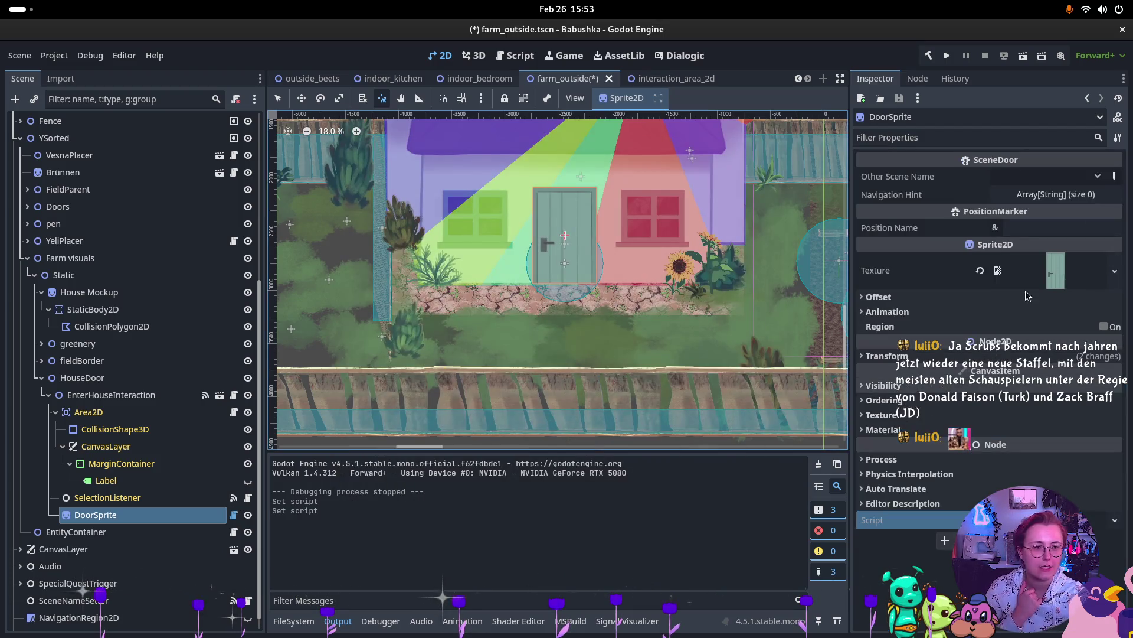
{"action": "left_click", "coordinate": [1095, 178]}
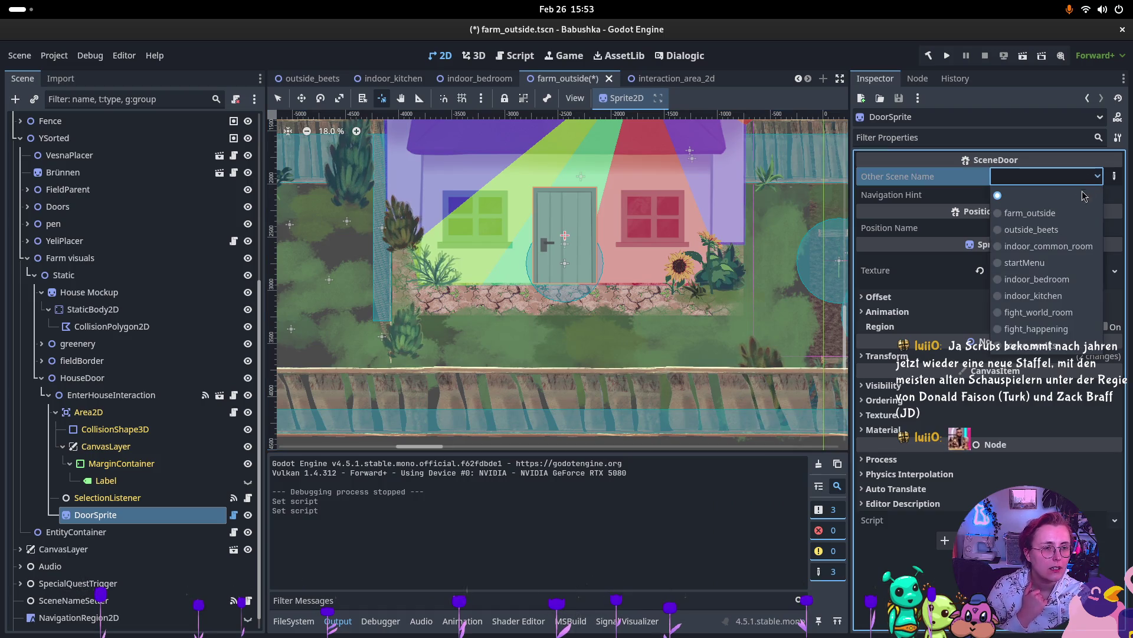
{"action": "left_click", "coordinate": [1062, 245]}
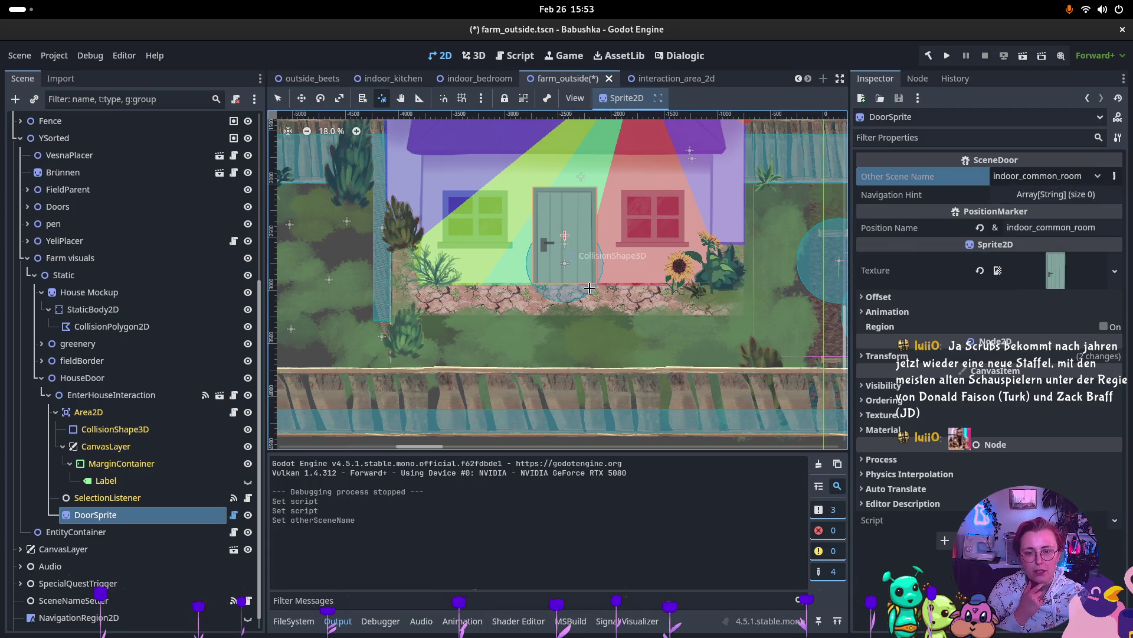
Step: Reset DoorSprite's pivot, save farm_outside, and run the current scene
{"action": "key", "text": "v"}
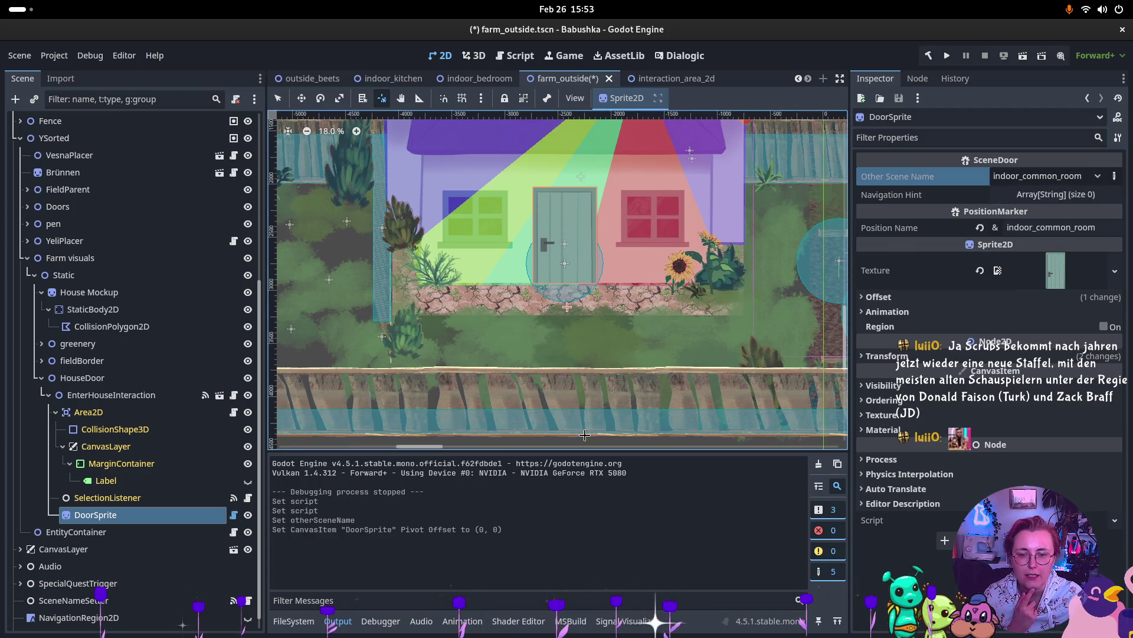
{"action": "key", "text": "ctrl+s"}
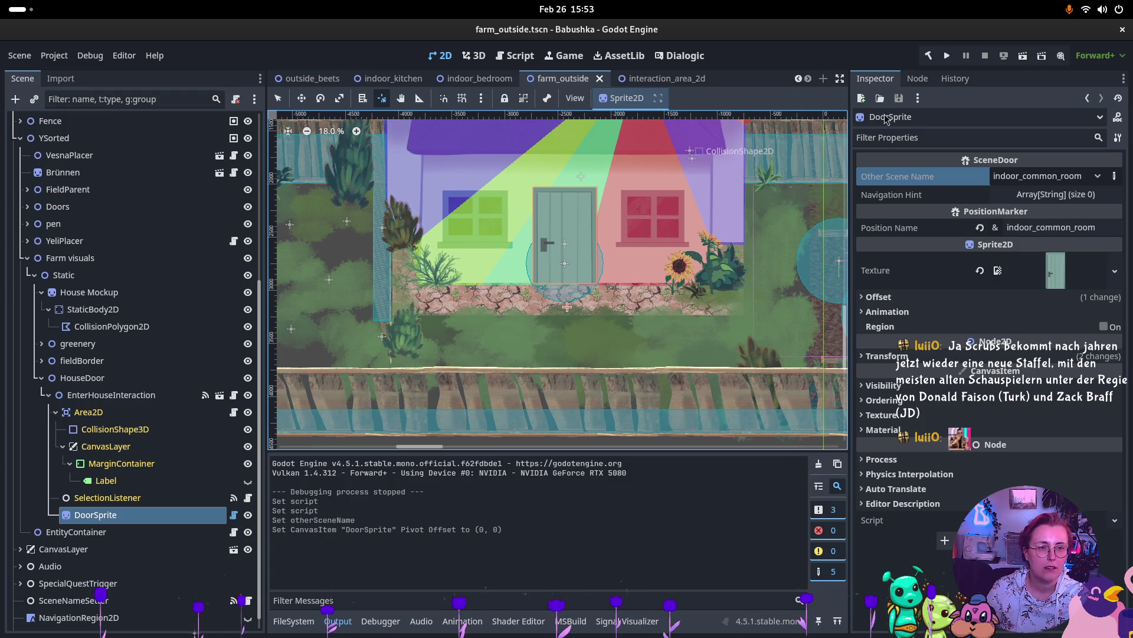
{"action": "left_click", "coordinate": [1018, 57]}
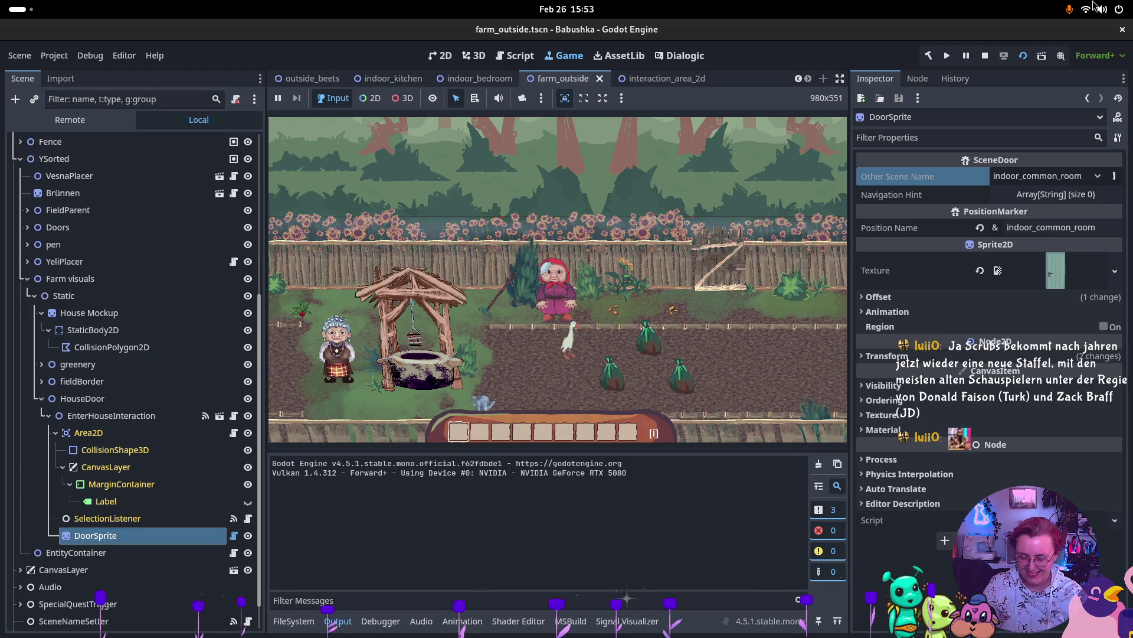
Step: Walk the player up and left past the well toward the fence, then stop the game
{"action": "left_click", "coordinate": [544, 343]}
{"action": "key", "text": "Left"}
{"action": "key", "text": "Up"}
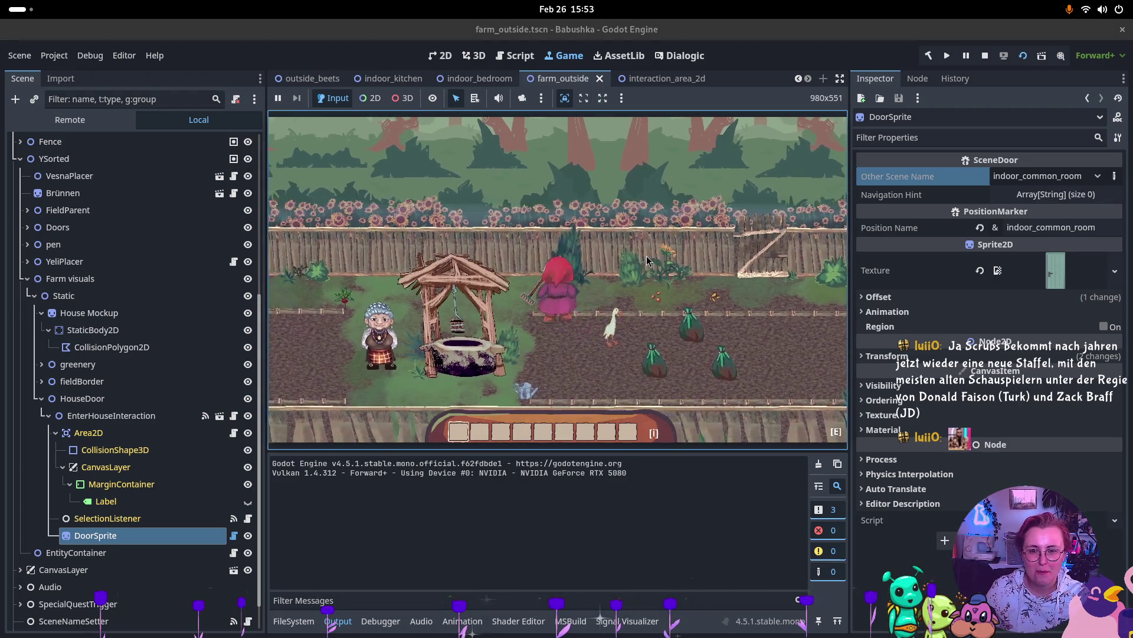
{"action": "key", "text": "Left"}
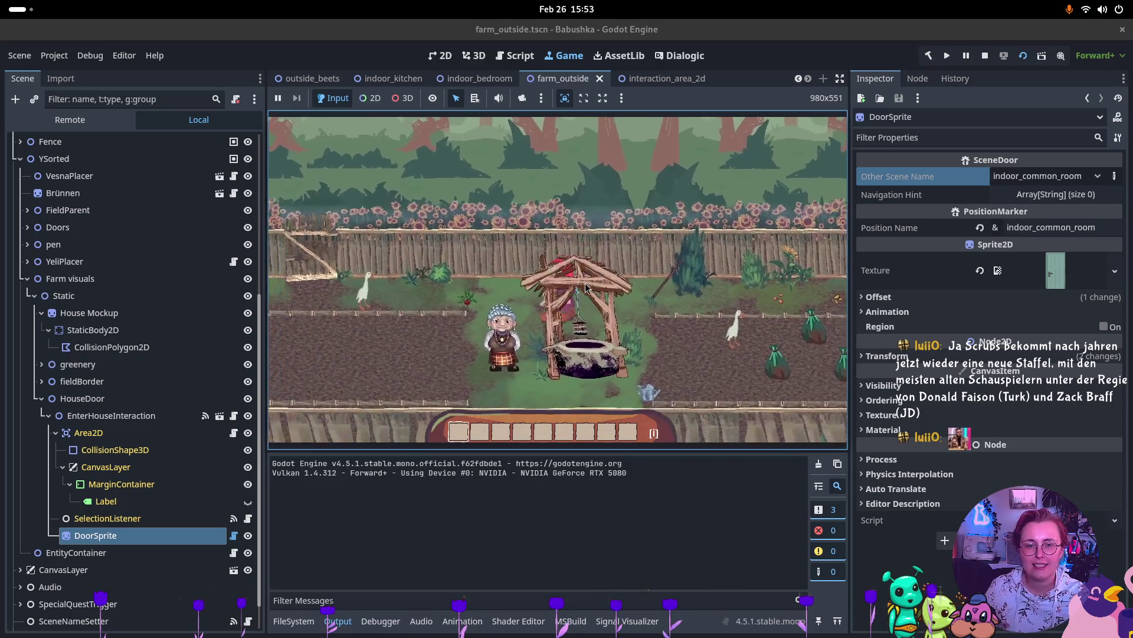
{"action": "key", "text": "Up"}
{"action": "key", "text": "Left"}
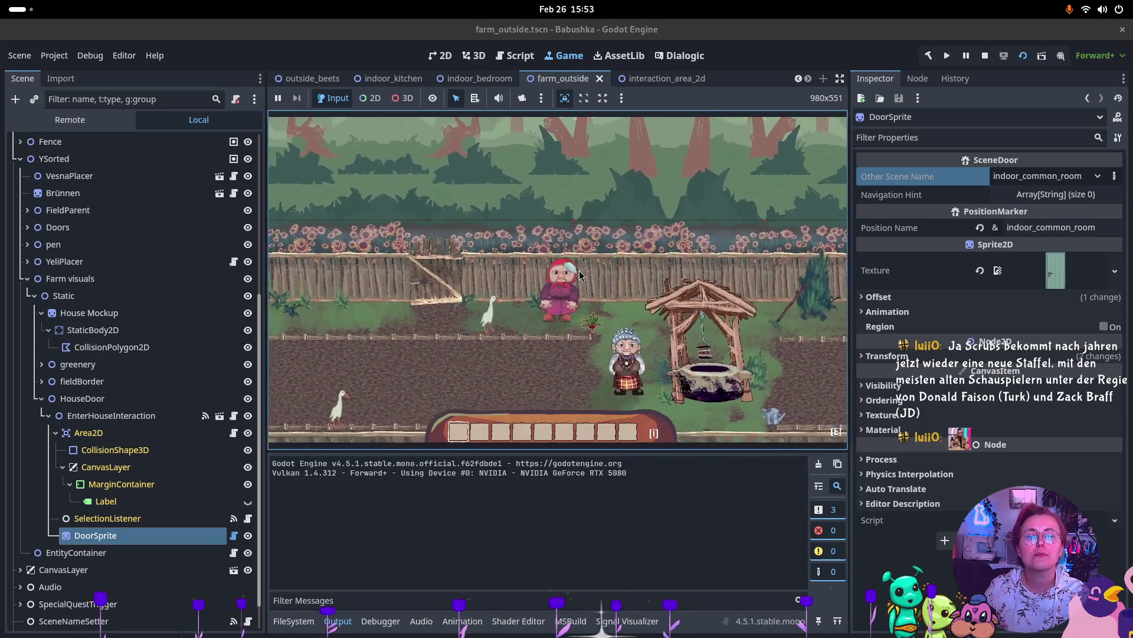
{"action": "key", "text": "Left"}
{"action": "key", "text": "Up"}
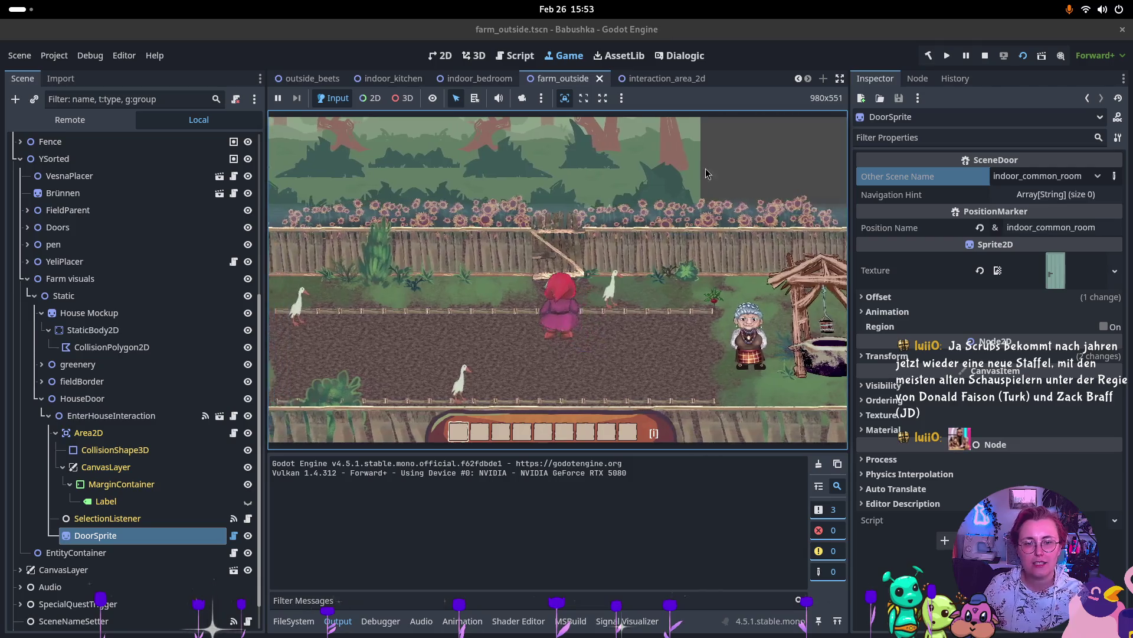
{"action": "left_click", "coordinate": [987, 57]}
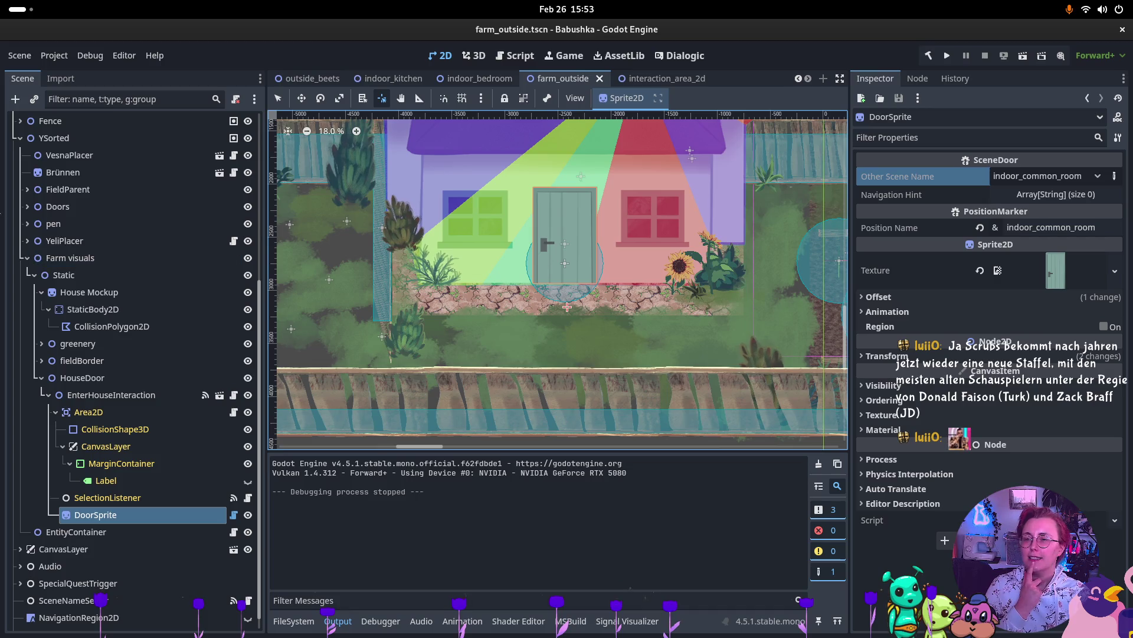
Step: Drag the temporary background layer lower in the viewport, settling at y 342
{"action": "scroll", "coordinate": [118, 189], "scroll_direction": "up", "scroll_amount": 5}
{"action": "left_click", "coordinate": [120, 227]}
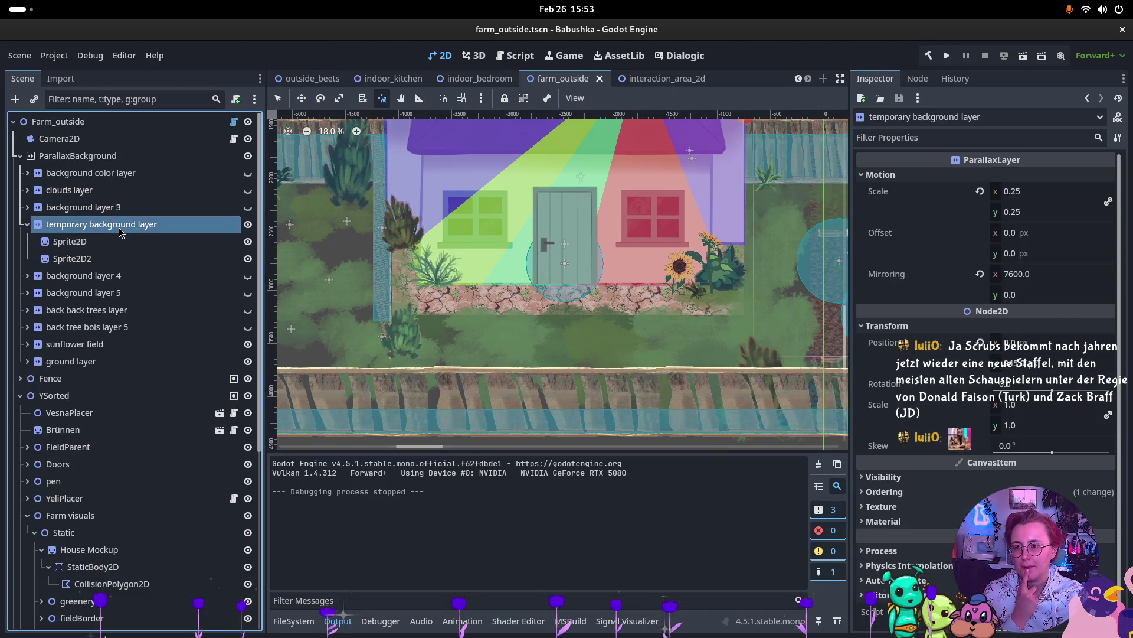
{"action": "scroll", "coordinate": [482, 298], "scroll_direction": "down", "scroll_amount": 7}
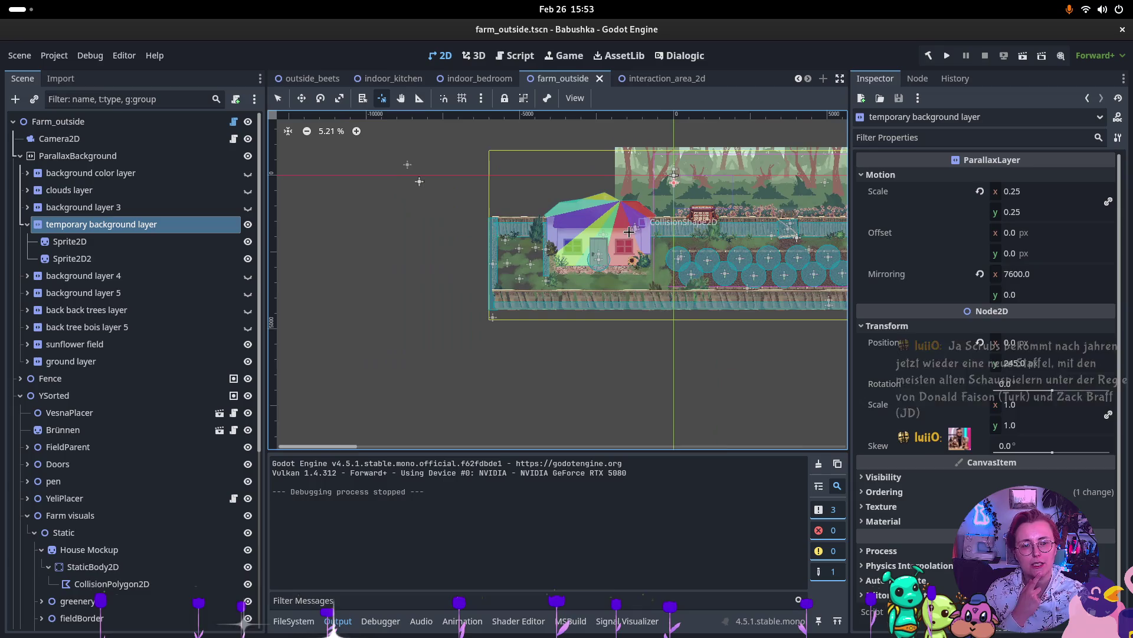
{"action": "left_click", "coordinate": [300, 98]}
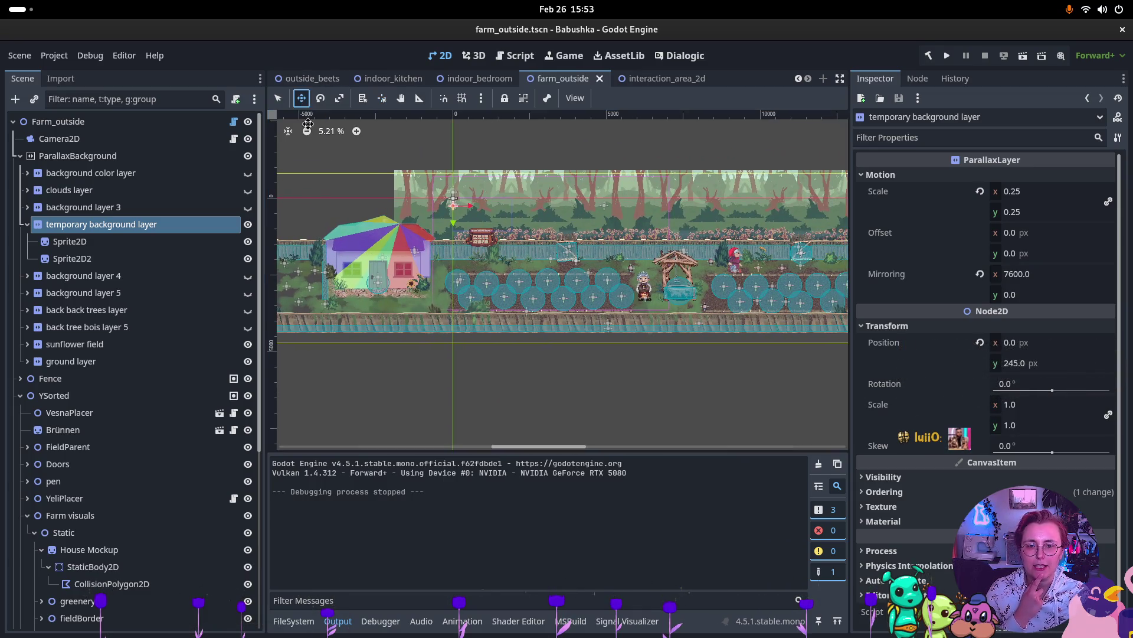
{"action": "left_click_drag", "start_coordinate": [453, 223], "coordinate": [457, 235]}
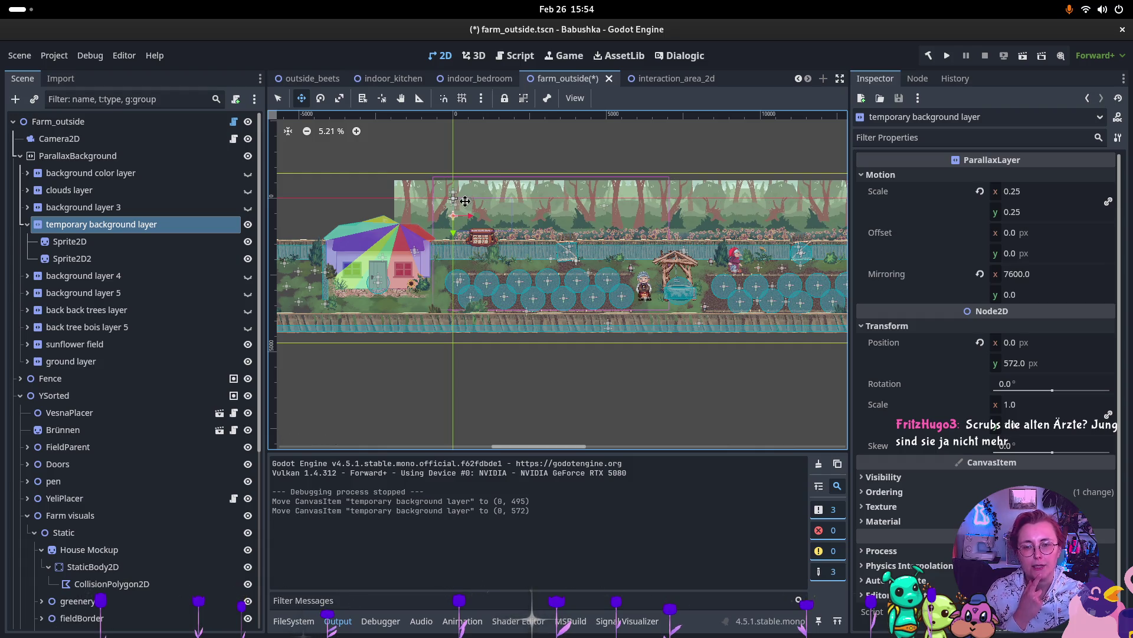
{"action": "scroll", "coordinate": [803, 169], "scroll_direction": "up", "scroll_amount": 6}
{"action": "scroll", "coordinate": [697, 142], "scroll_direction": "up", "scroll_amount": 6}
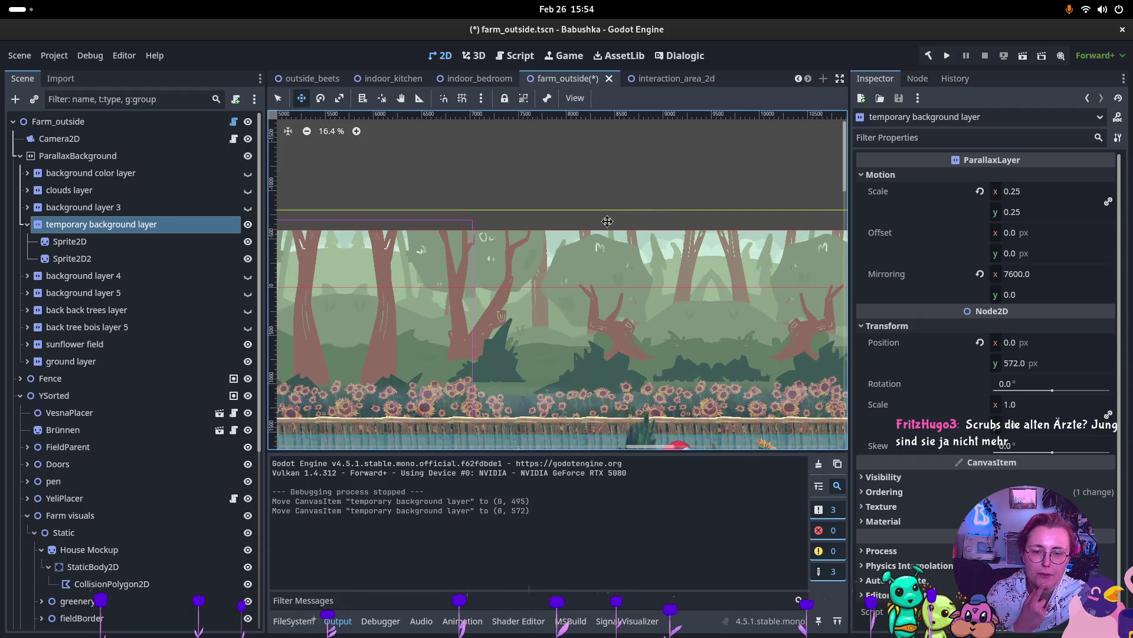
{"action": "scroll", "coordinate": [632, 218], "scroll_direction": "down", "scroll_amount": 12}
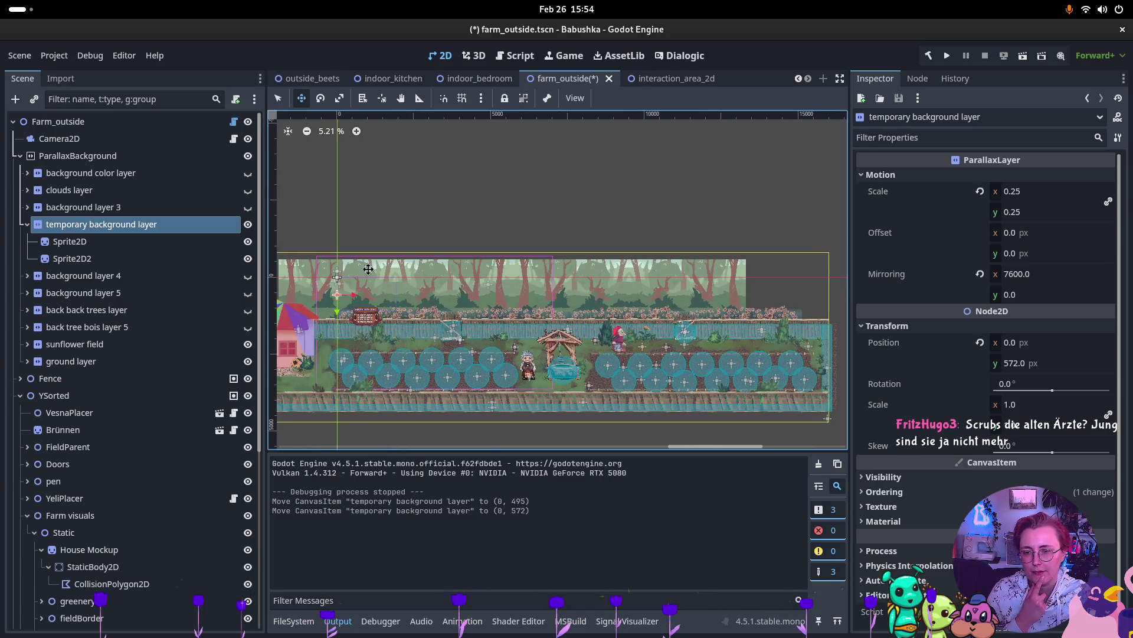
{"action": "scroll", "coordinate": [396, 266], "scroll_direction": "left", "scroll_amount": 2}
{"action": "left_click_drag", "start_coordinate": [396, 305], "coordinate": [396, 298]}
{"action": "scroll", "coordinate": [745, 196], "scroll_direction": "up", "scroll_amount": 12}
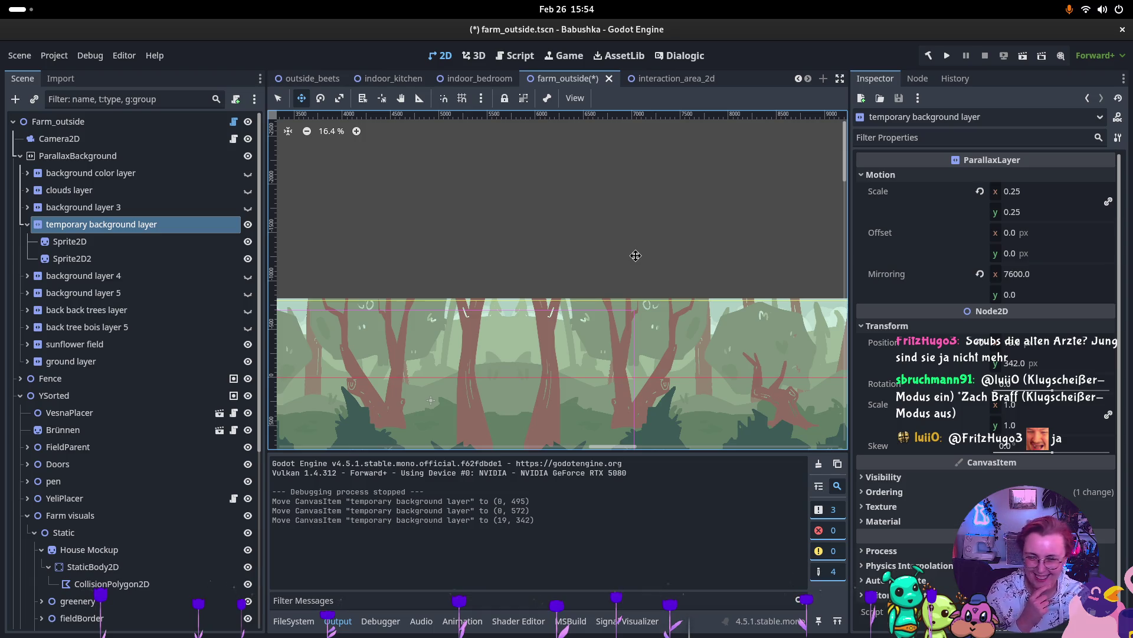
{"action": "scroll", "coordinate": [632, 300], "scroll_direction": "down", "scroll_amount": 2}
{"action": "scroll", "coordinate": [613, 349], "scroll_direction": "down", "scroll_amount": 3}
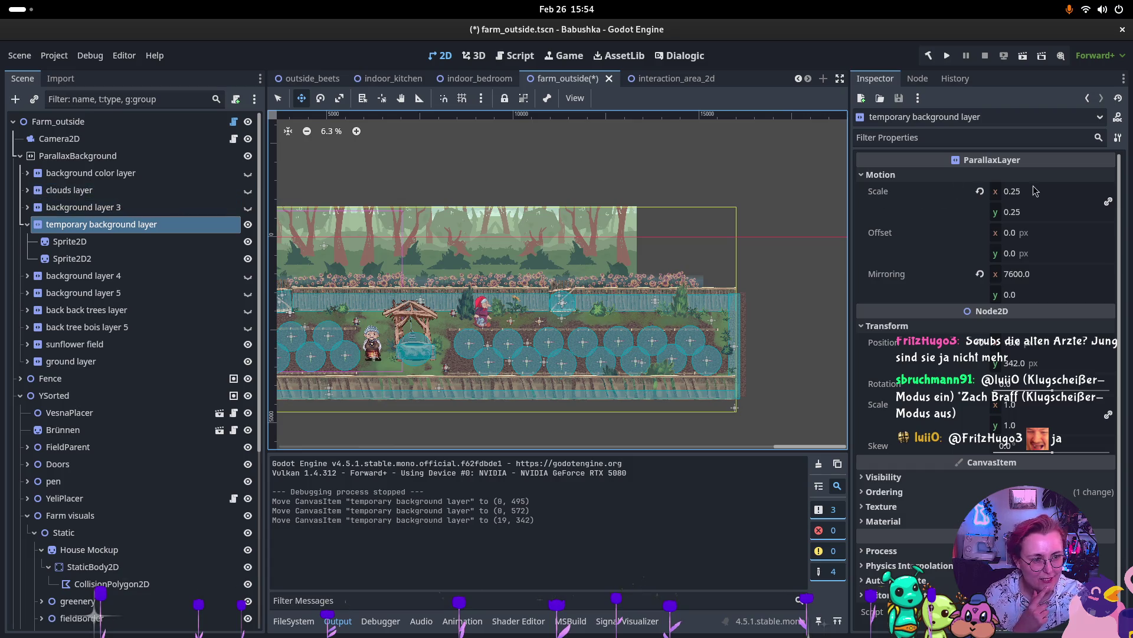
Step: Reset the layer's Position x to 0 and select its two forest sprites
{"action": "left_click", "coordinate": [1017, 338]}
{"action": "type", "text": "0"}
{"action": "key", "text": "Return"}
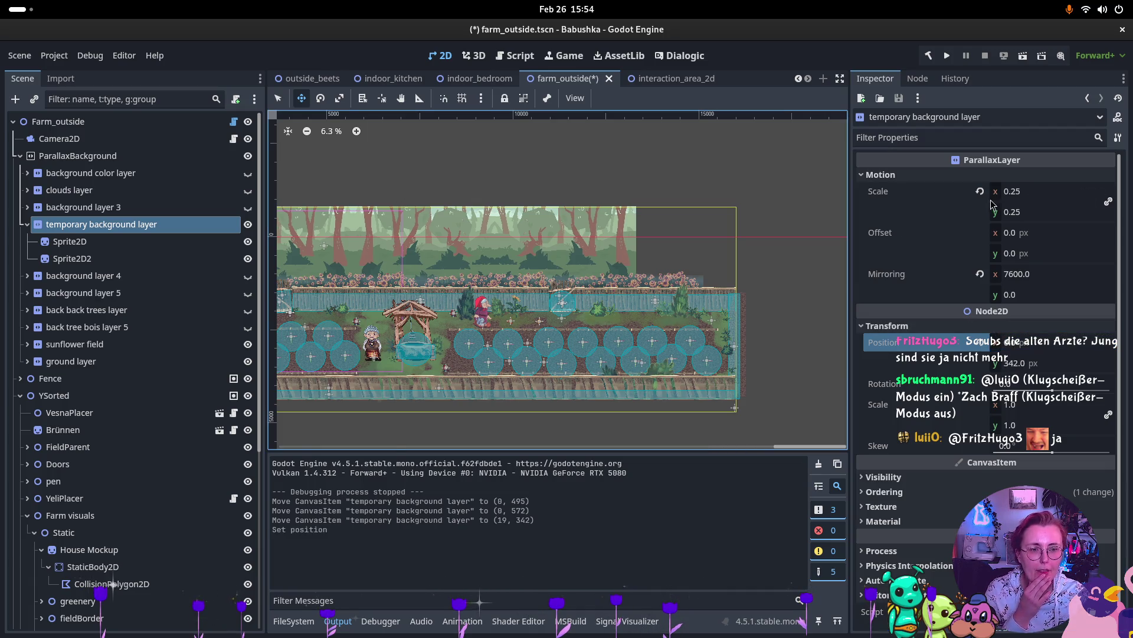
{"action": "scroll", "coordinate": [610, 300], "scroll_direction": "down", "scroll_amount": 3}
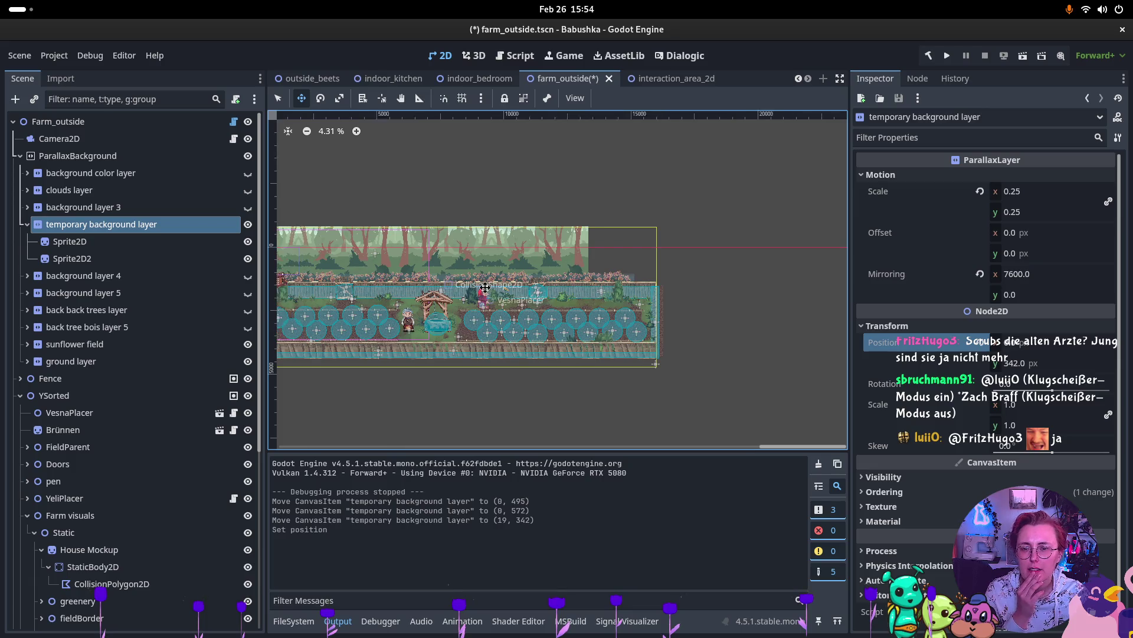
{"action": "scroll", "coordinate": [610, 300], "scroll_direction": "left", "scroll_amount": 5}
{"action": "scroll", "coordinate": [609, 300], "scroll_direction": "right", "scroll_amount": 3}
{"action": "scroll", "coordinate": [610, 300], "scroll_direction": "up", "scroll_amount": 1}
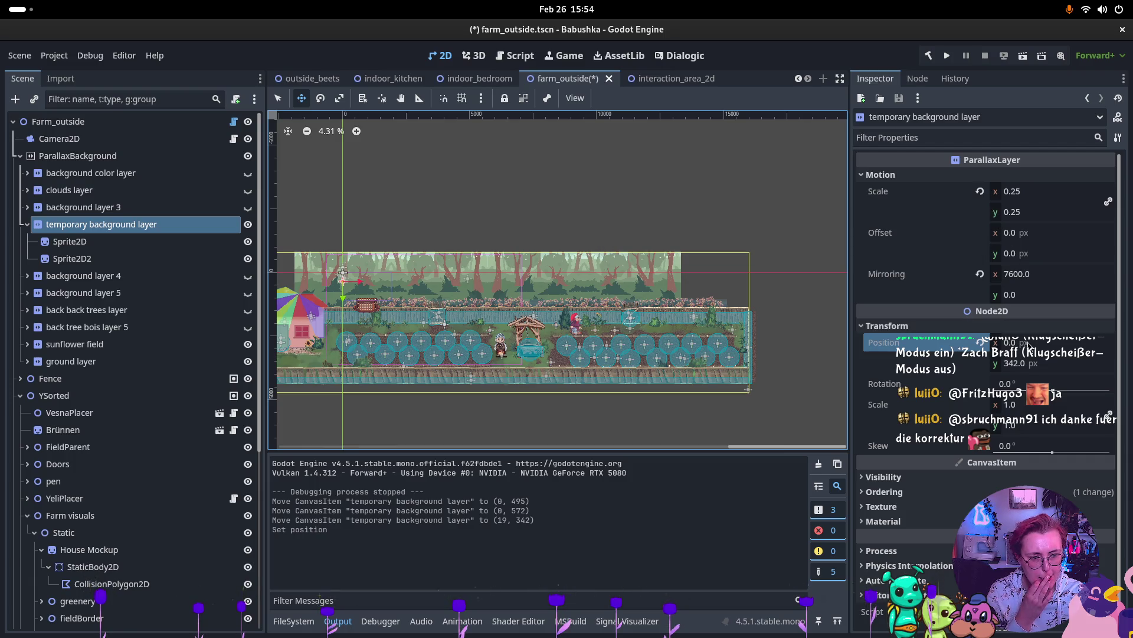
{"action": "left_click", "coordinate": [70, 242]}
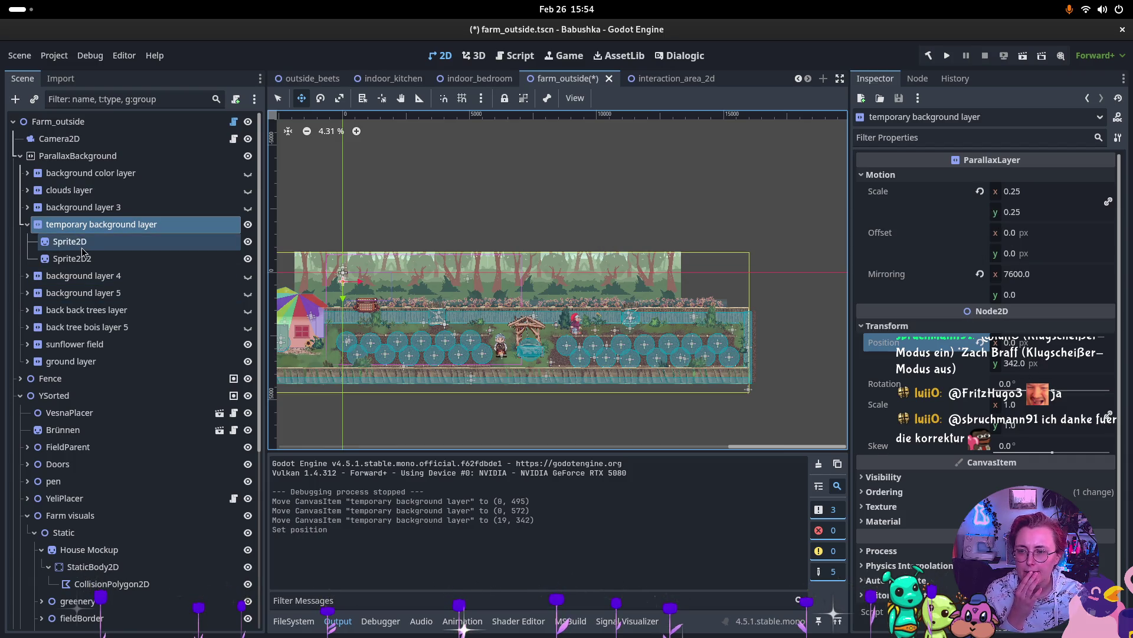
Step: Set the temporary background layer's horizontal mirroring width to 3800*2 (7600 px)
{"action": "left_click", "coordinate": [89, 261], "text": "shift"}
{"action": "left_click", "coordinate": [90, 260]}
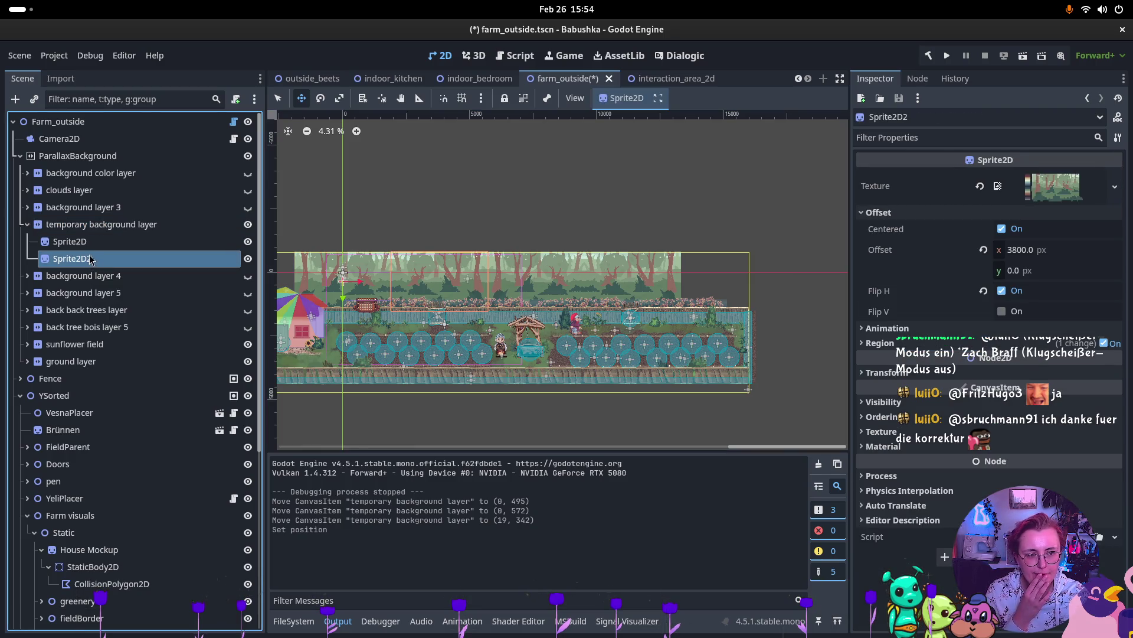
{"action": "left_click", "coordinate": [90, 247], "text": "shift"}
{"action": "left_click", "coordinate": [96, 243]}
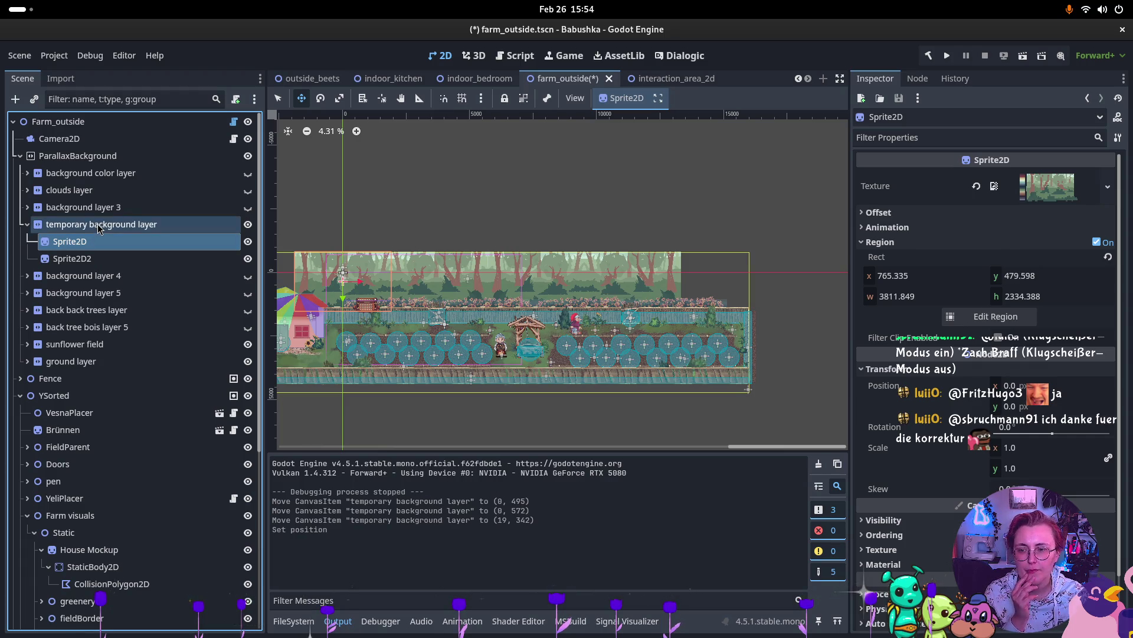
{"action": "left_click", "coordinate": [100, 227]}
{"action": "left_click", "coordinate": [1029, 273]}
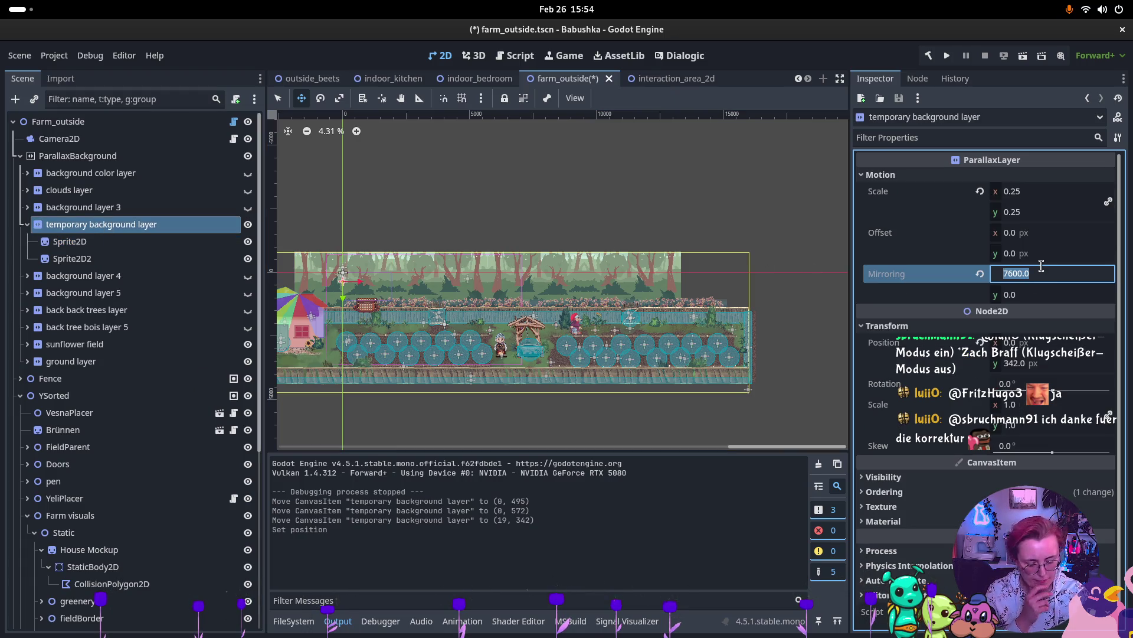
{"action": "type", "text": "*"}
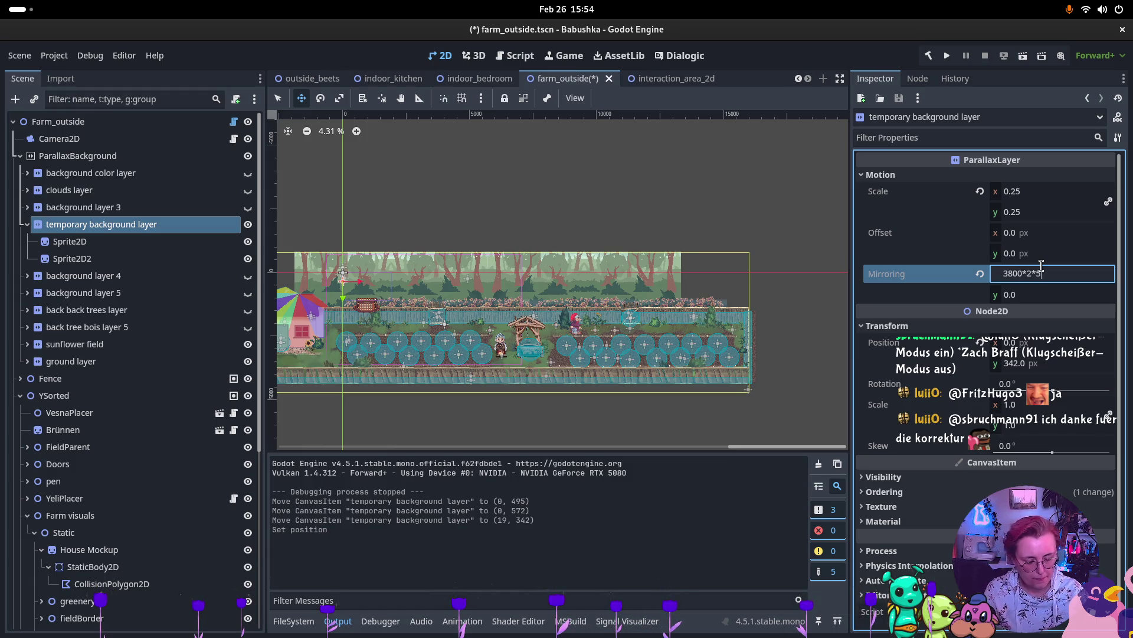
{"action": "key", "text": "Return"}
{"action": "left_click", "coordinate": [1040, 274]}
{"action": "type", "text": "38"}
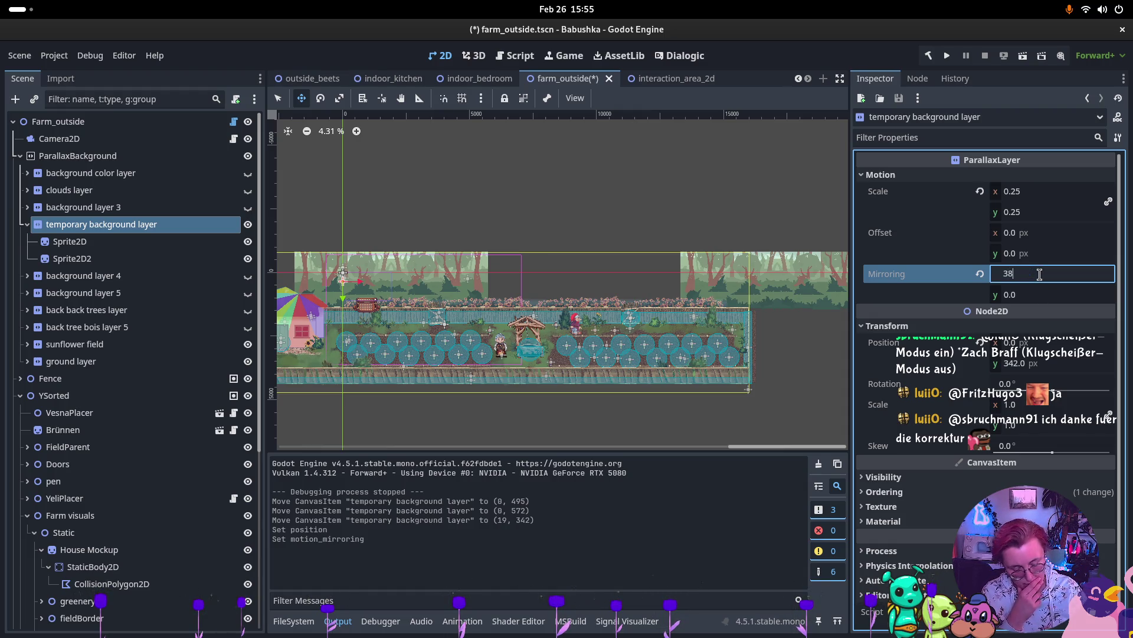
{"action": "type", "text": "00*2"}
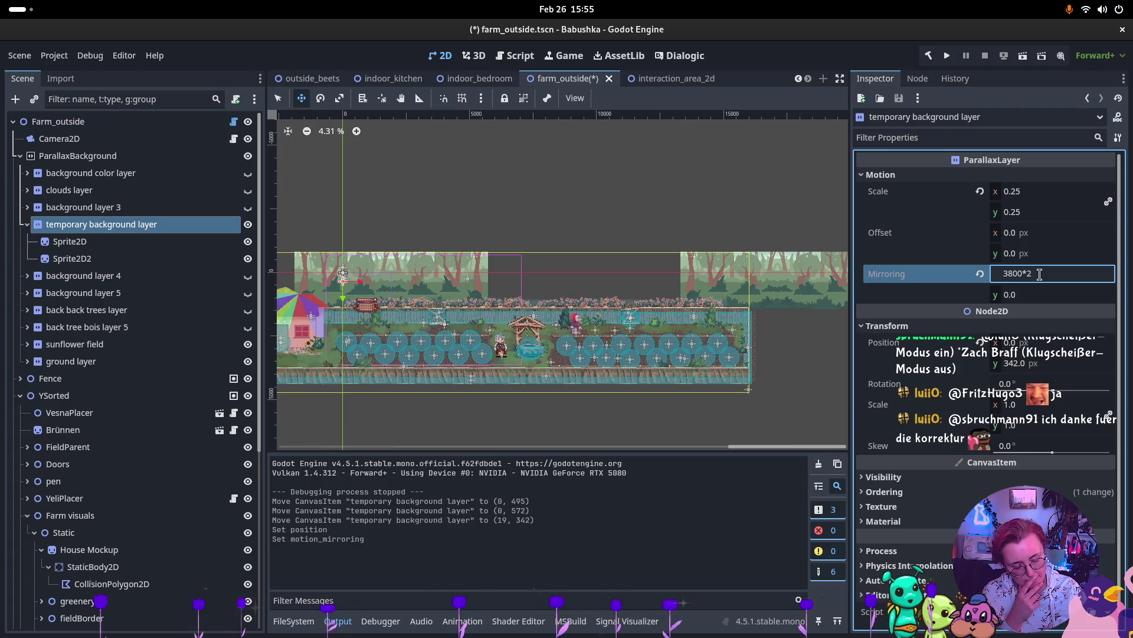
{"action": "key", "text": "Return"}
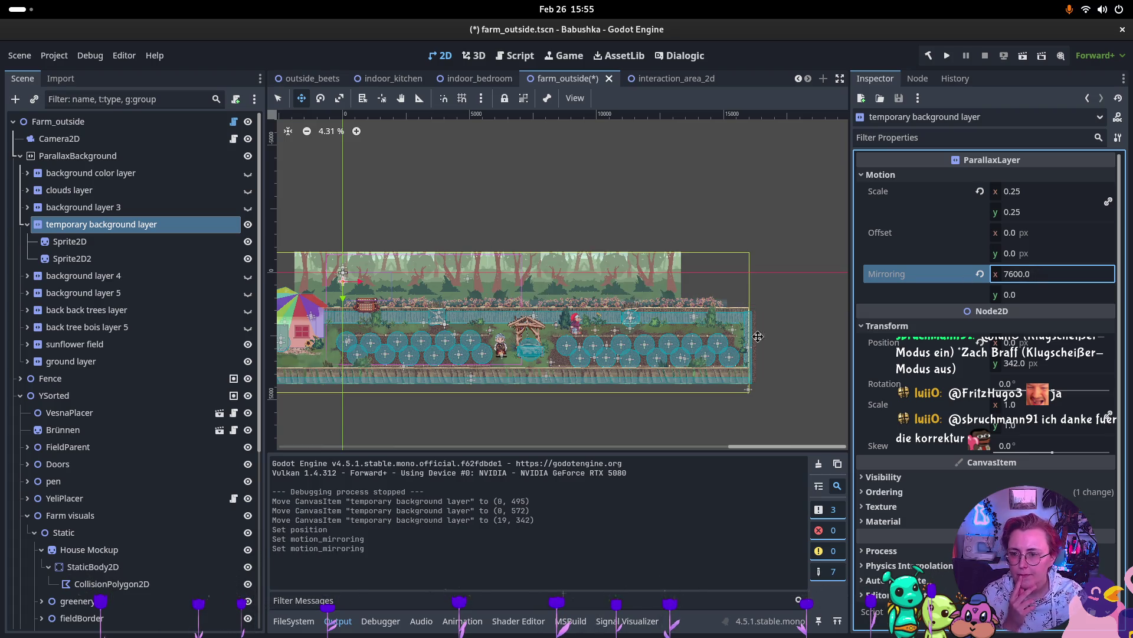
Step: Duplicate both forest sprites and shift the copies 7600 px to the right
{"action": "left_click", "coordinate": [66, 241]}
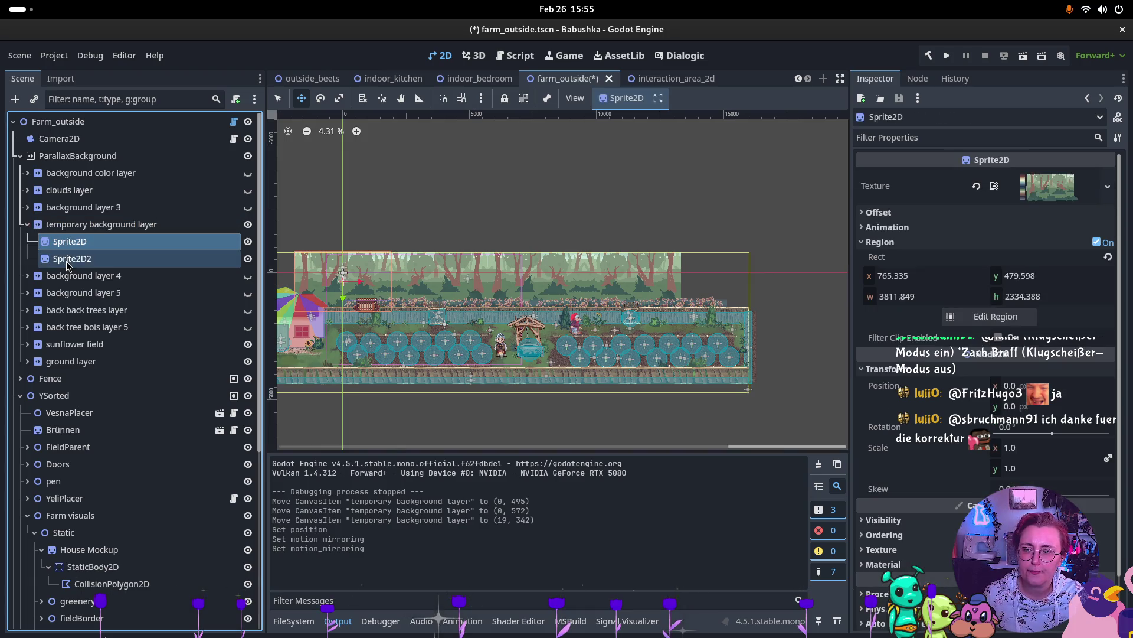
{"action": "key", "text": "ctrl+d"}
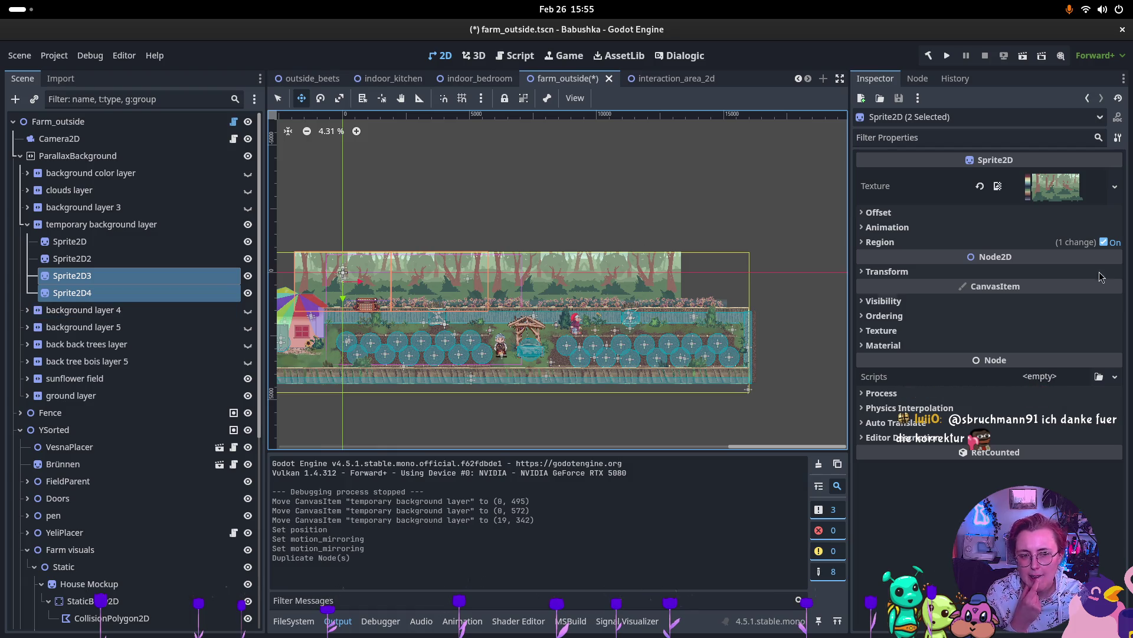
{"action": "left_click", "coordinate": [879, 213]}
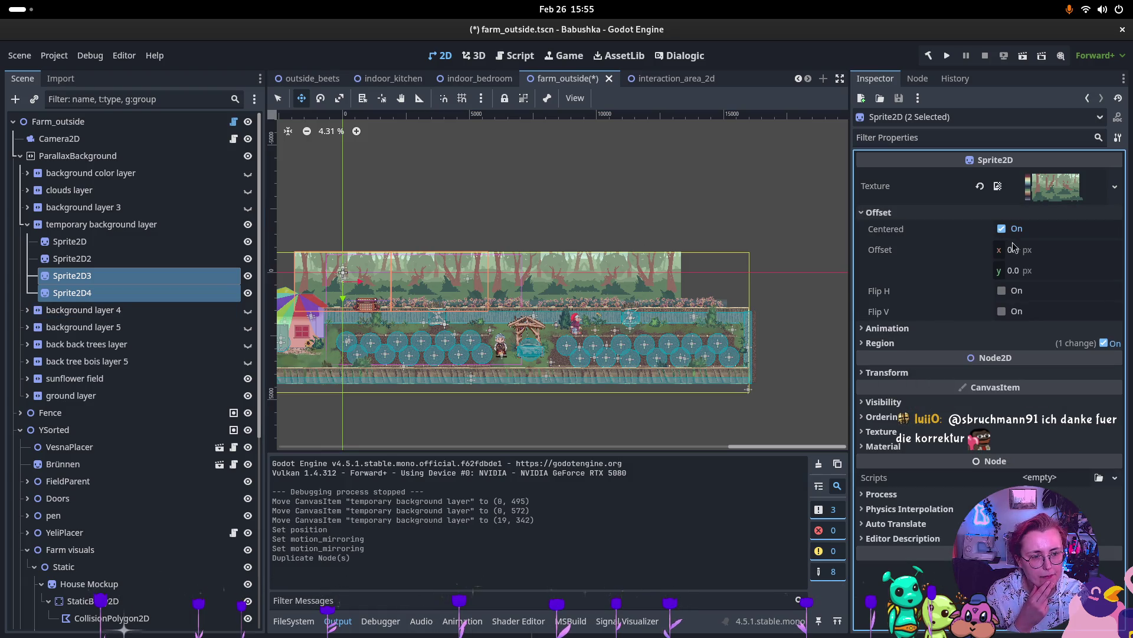
{"action": "left_click", "coordinate": [1037, 252]}
{"action": "type", "text": "3800*"}
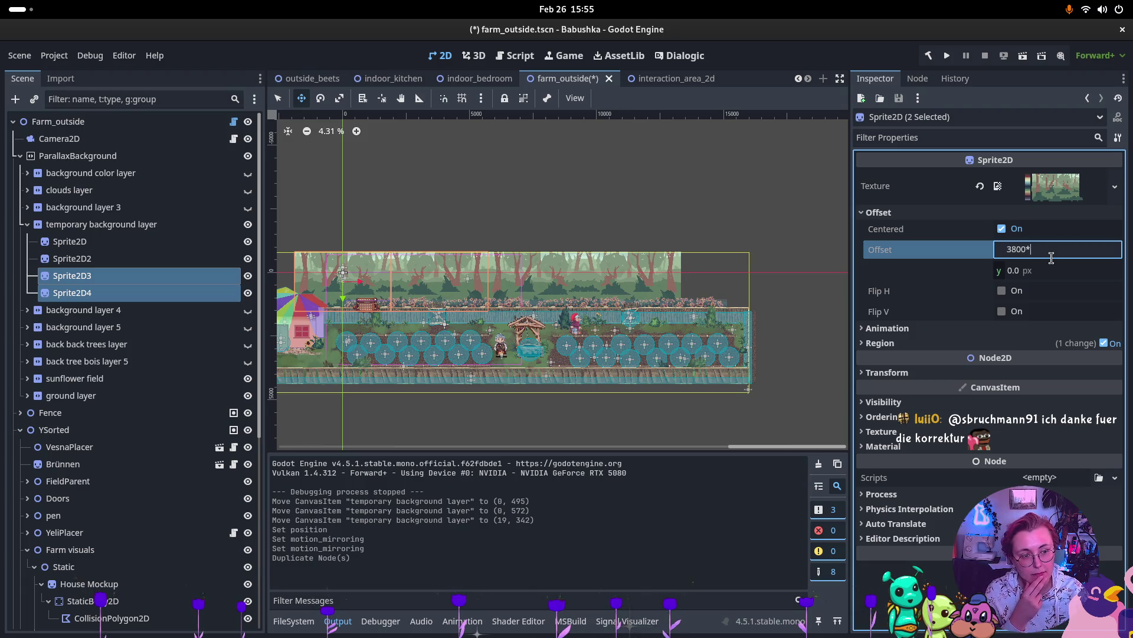
{"action": "type", "text": "2"}
{"action": "key", "text": "Return"}
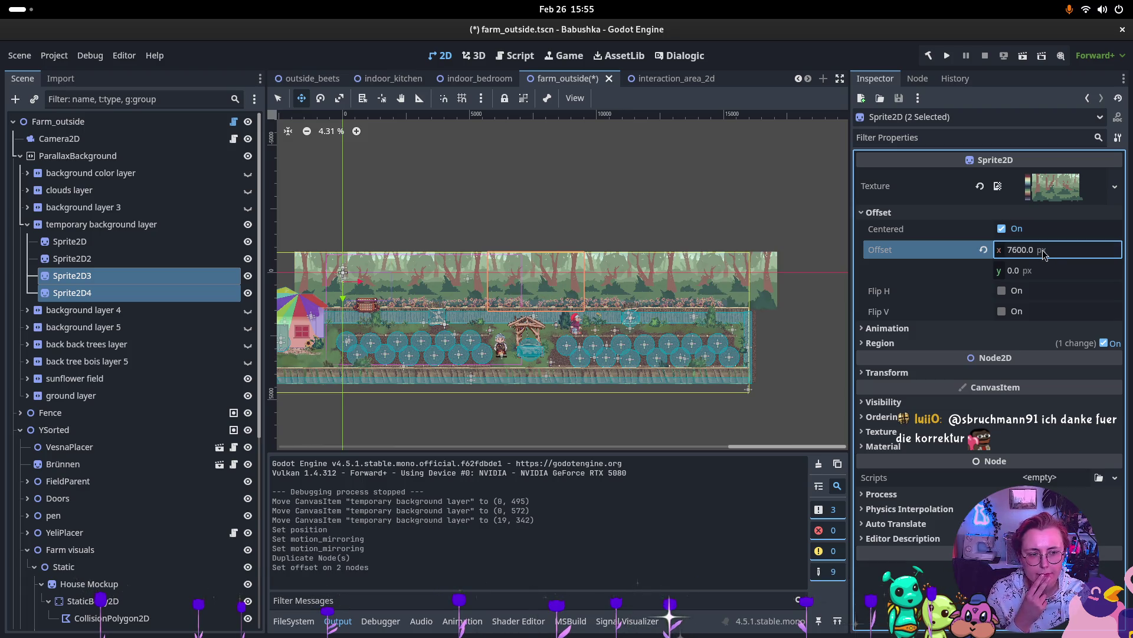
Step: Double the layer's mirroring width to 15200 px and clear the output log errors
{"action": "left_click", "coordinate": [101, 224]}
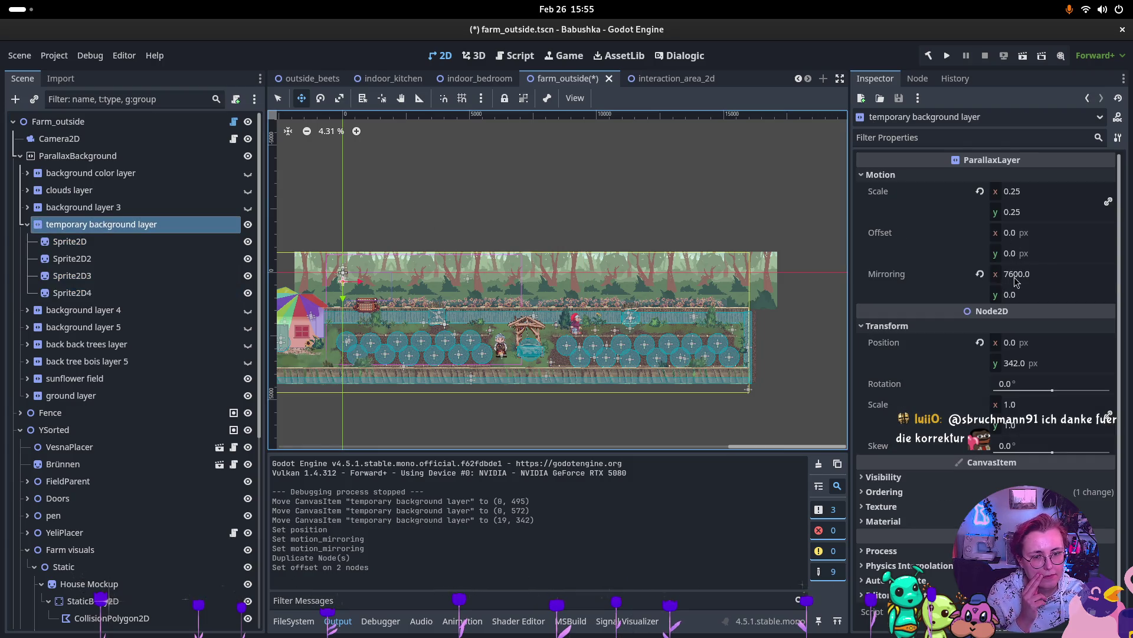
{"action": "left_click", "coordinate": [1016, 281]}
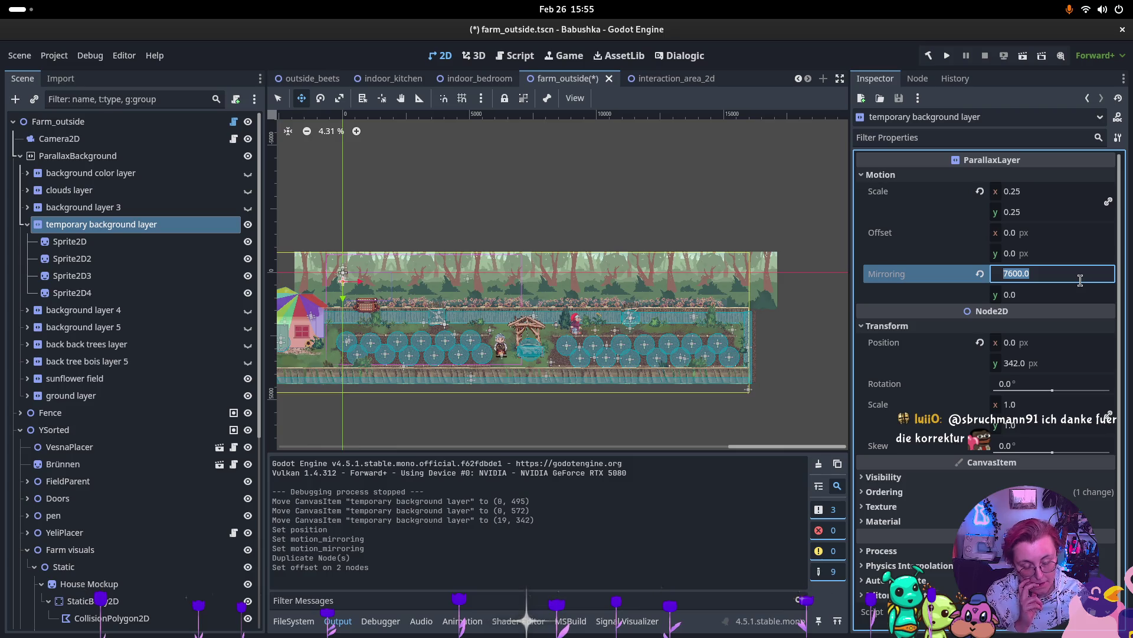
{"action": "left_click", "coordinate": [1080, 281]}
{"action": "type", "text": "15200"}
{"action": "key", "text": "Return"}
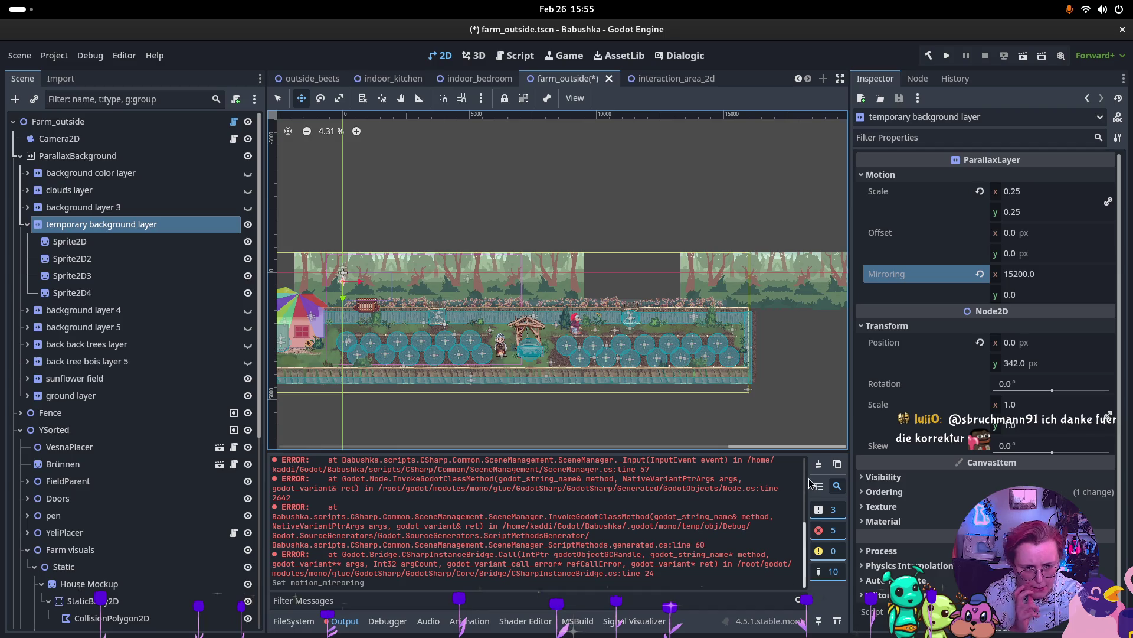
{"action": "left_click", "coordinate": [819, 463]}
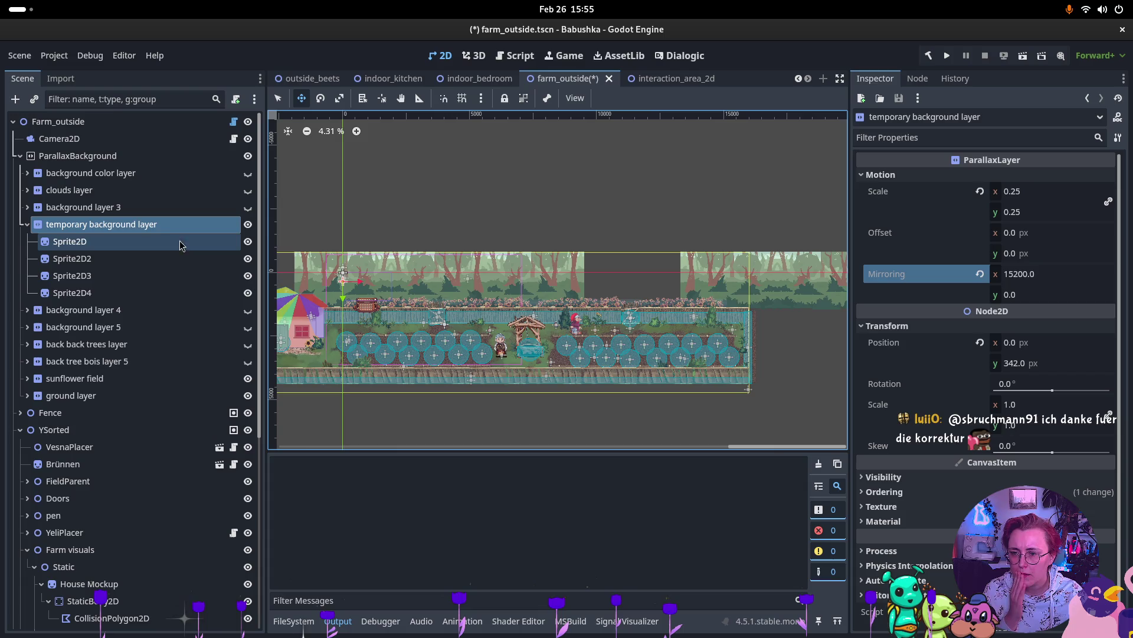
Step: Compare the offset and flip settings of Sprite2D2, Sprite2D3 and Sprite2D4
{"action": "left_click", "coordinate": [84, 243]}
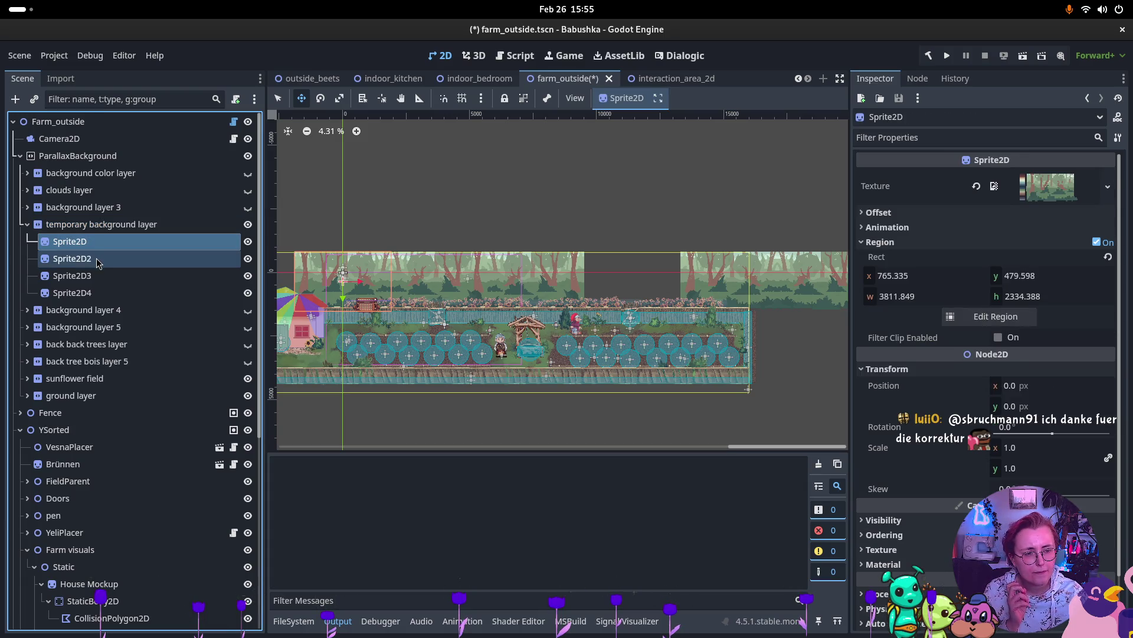
{"action": "left_click", "coordinate": [98, 262]}
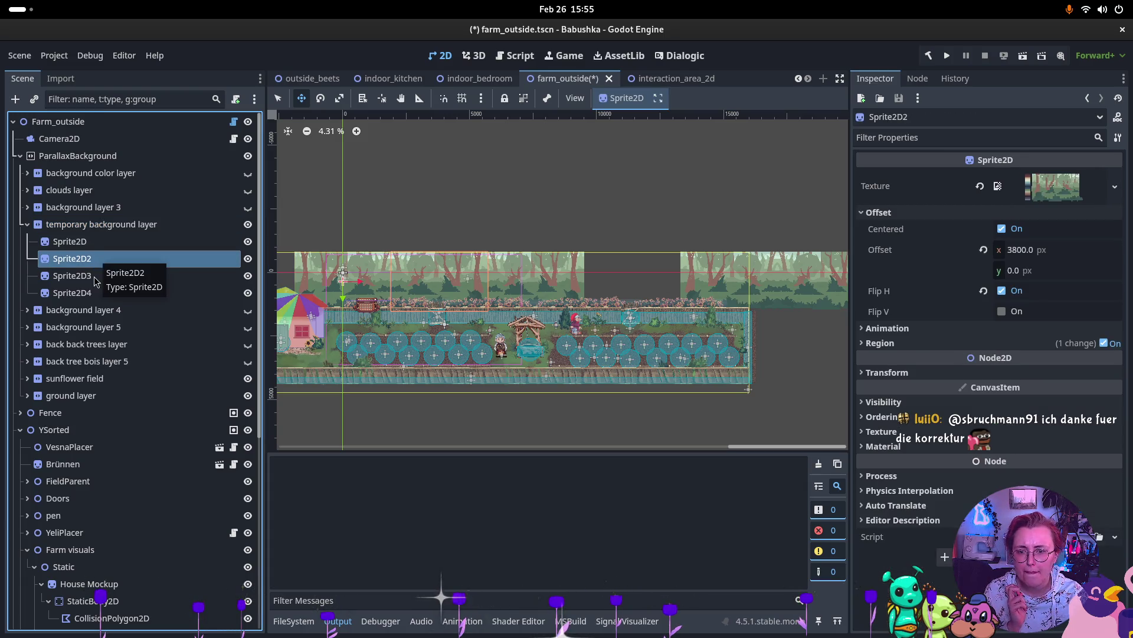
{"action": "left_click", "coordinate": [101, 279]}
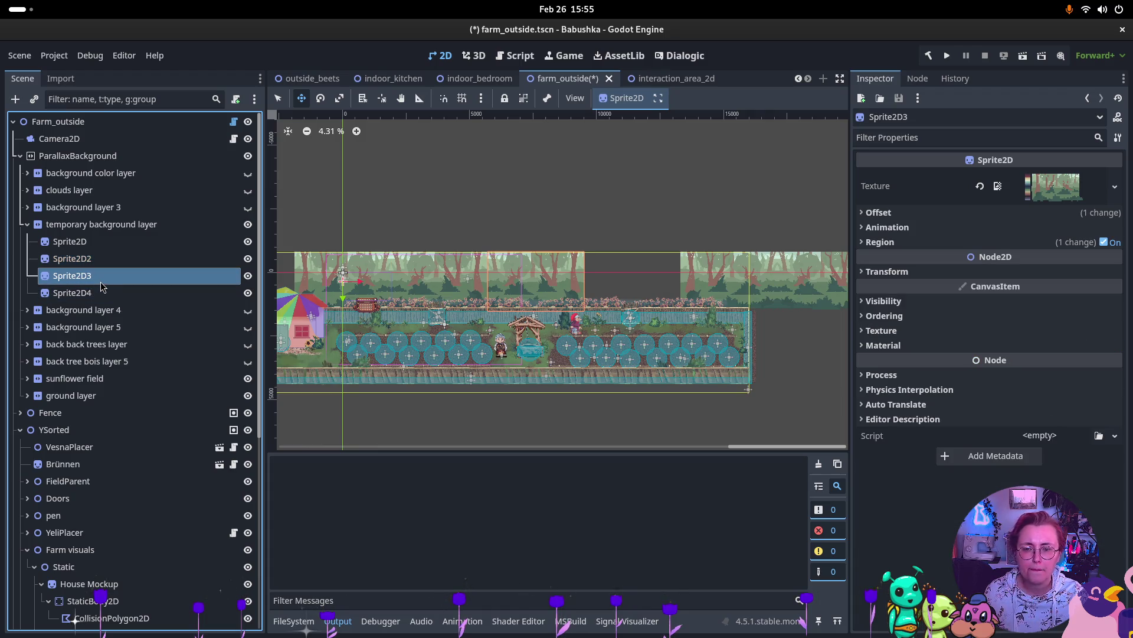
{"action": "left_click", "coordinate": [82, 293], "text": "shift"}
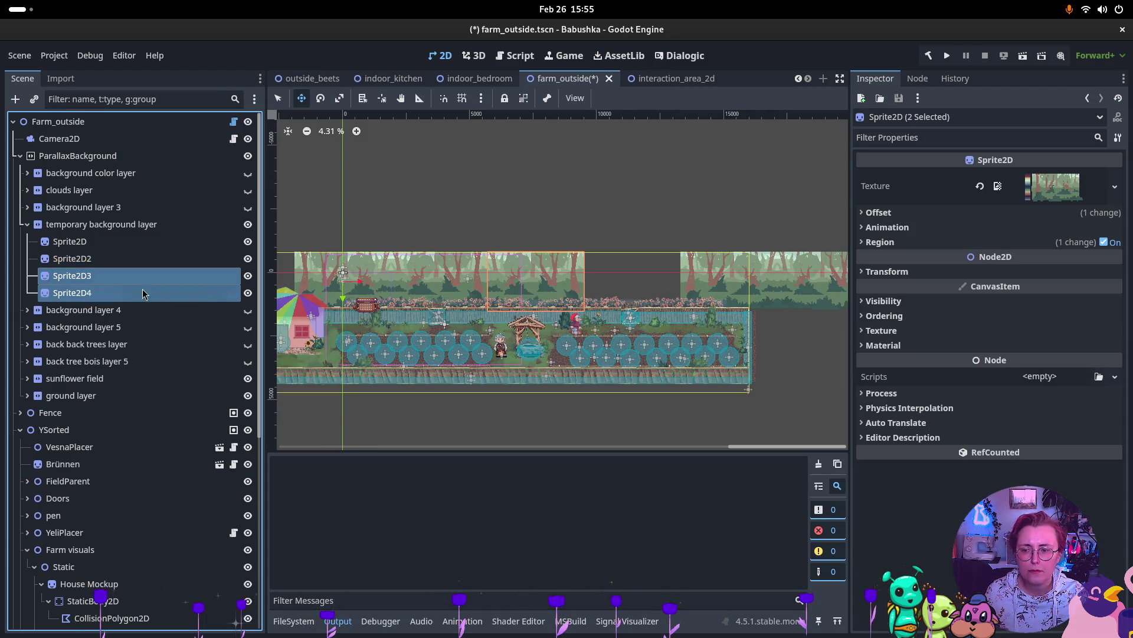
{"action": "left_click", "coordinate": [104, 280]}
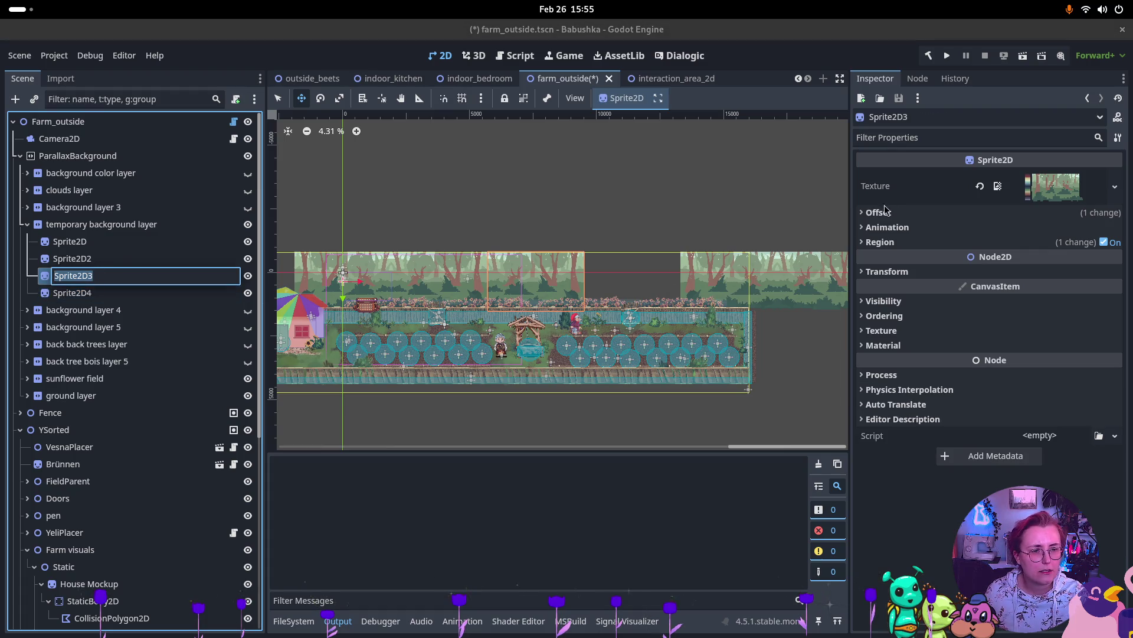
{"action": "left_click", "coordinate": [894, 214]}
{"action": "left_click", "coordinate": [72, 293]}
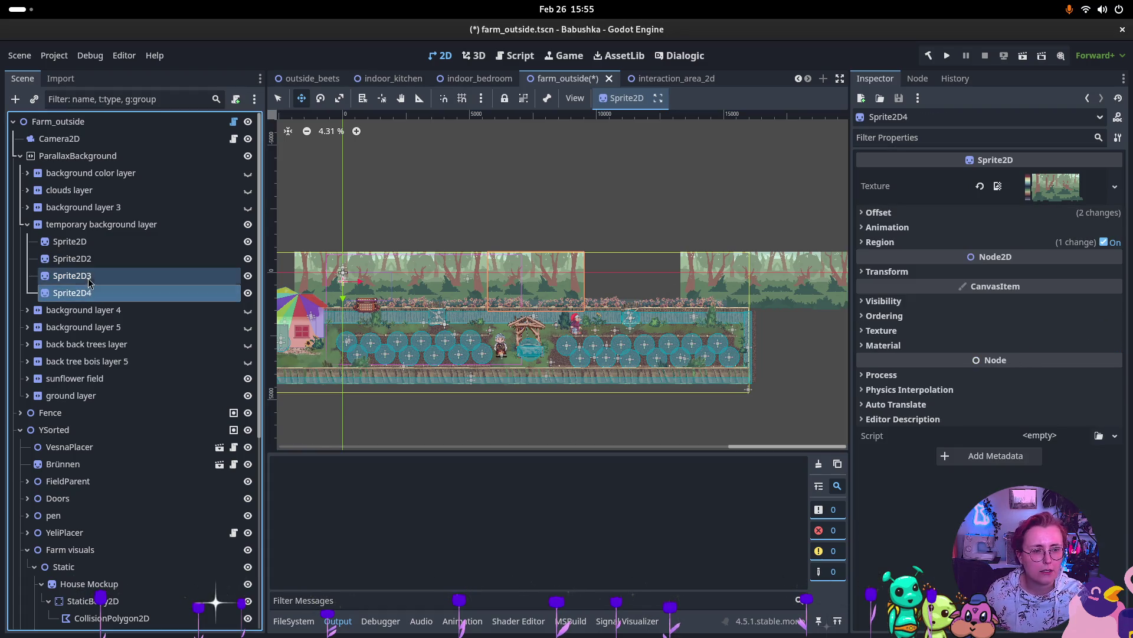
{"action": "left_click", "coordinate": [876, 214]}
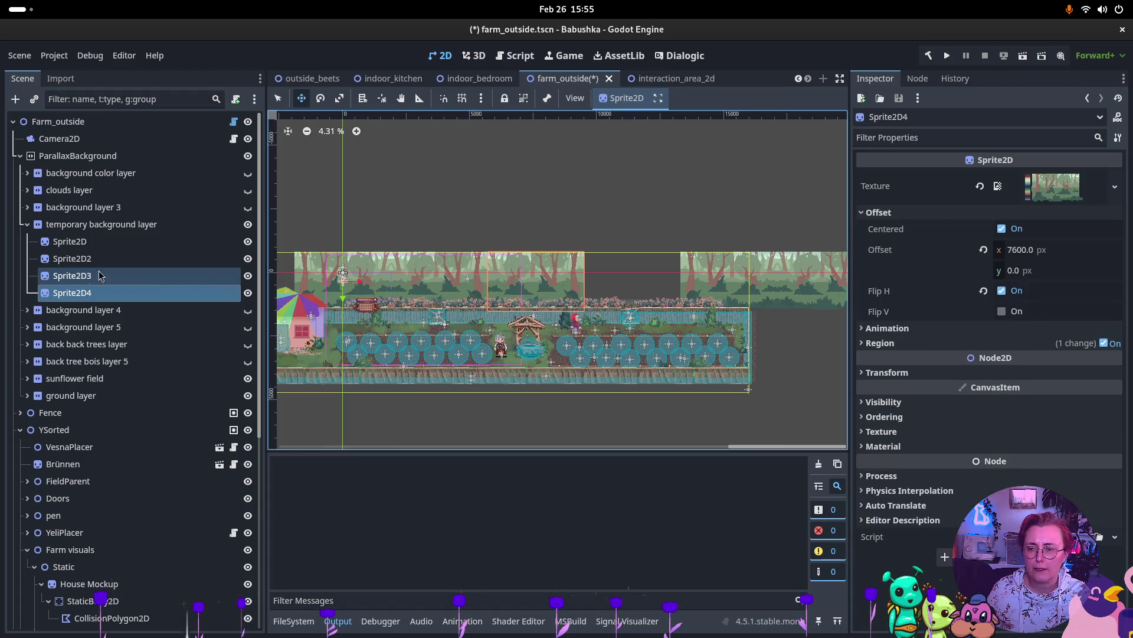
{"action": "left_click", "coordinate": [74, 282]}
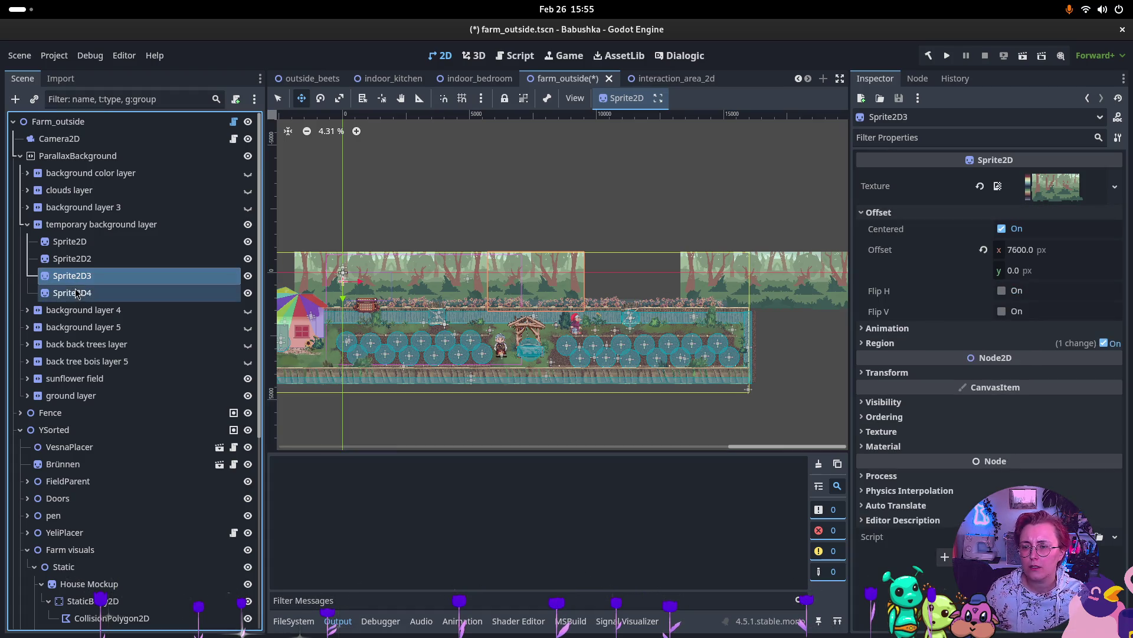
{"action": "left_click", "coordinate": [72, 294]}
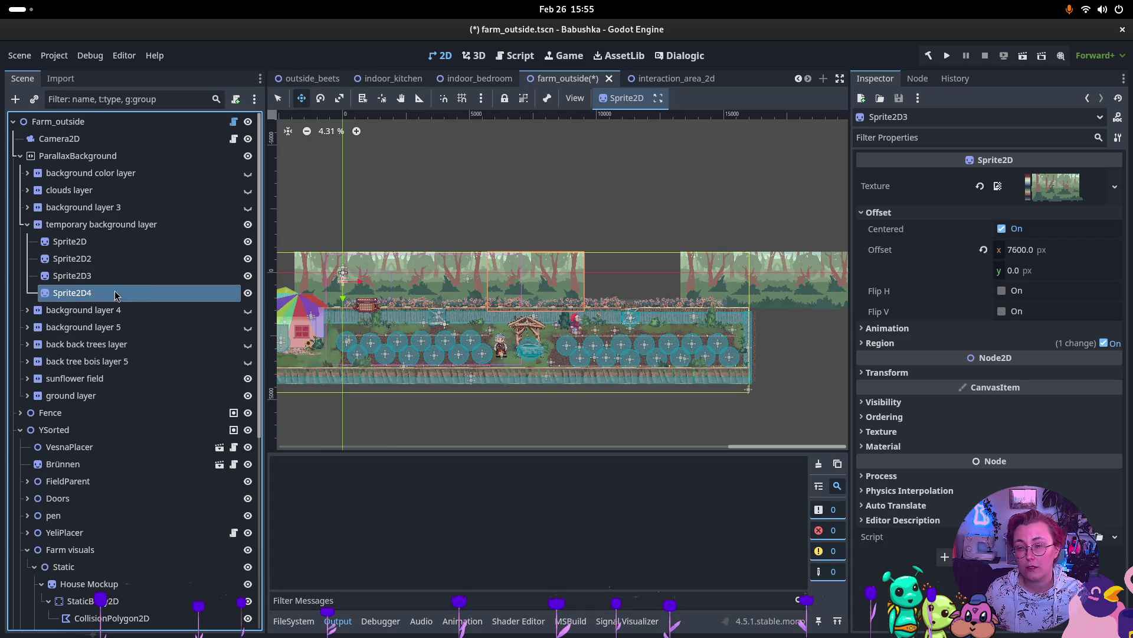
Step: Set the flipped Sprite2D4's x offset to 11400 px, then save and run the game
{"action": "left_click", "coordinate": [1032, 260]}
{"action": "type", "text": "3803"}
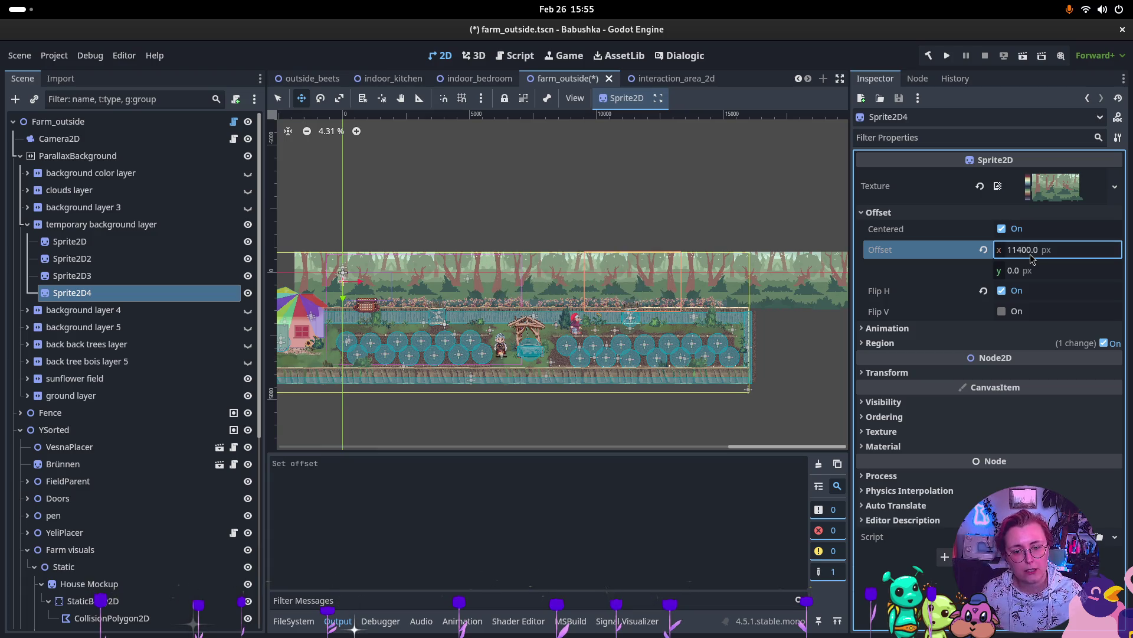
{"action": "key", "text": "Return"}
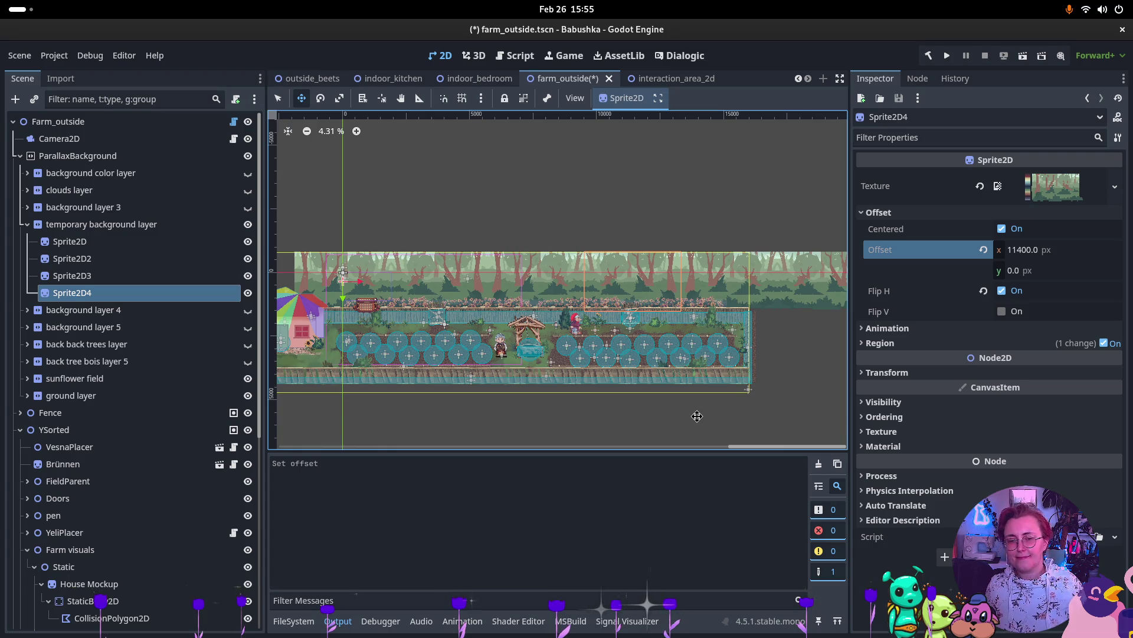
{"action": "scroll", "coordinate": [546, 356], "scroll_direction": "down", "scroll_amount": 2}
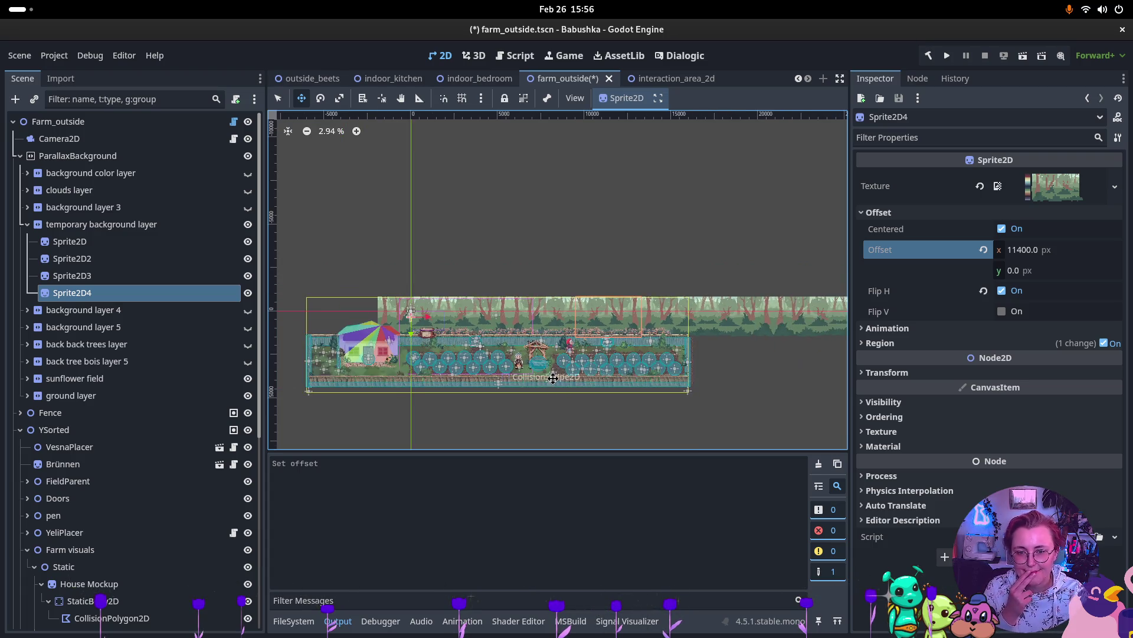
{"action": "scroll", "coordinate": [546, 356], "scroll_direction": "up", "scroll_amount": 5}
{"action": "scroll", "coordinate": [546, 356], "scroll_direction": "up", "scroll_amount": 1}
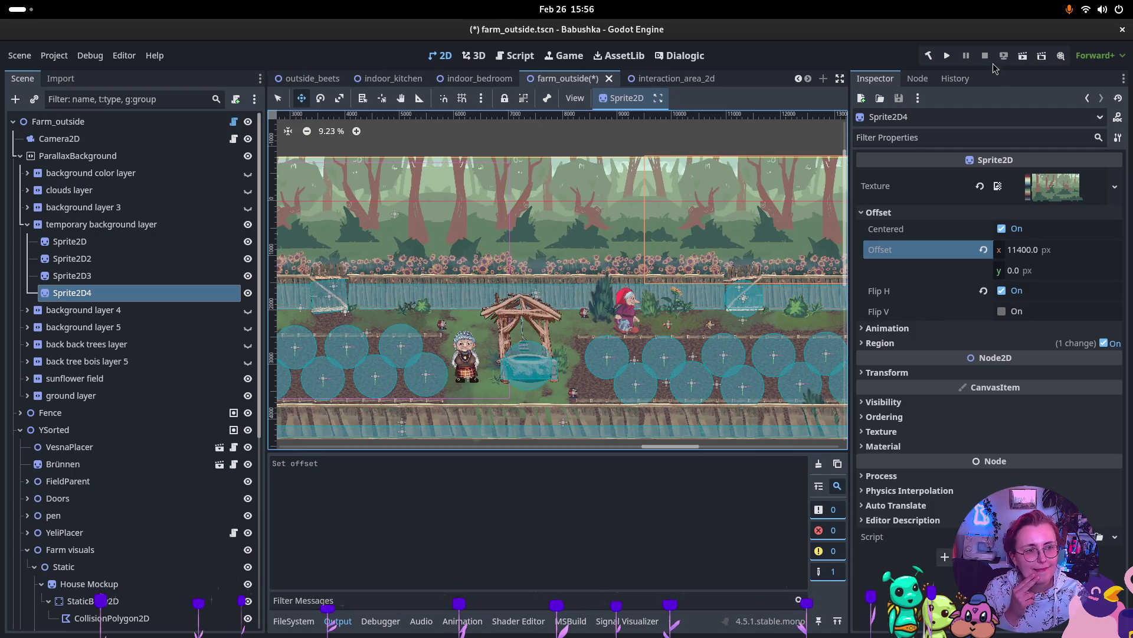
{"action": "left_click", "coordinate": [1026, 56]}
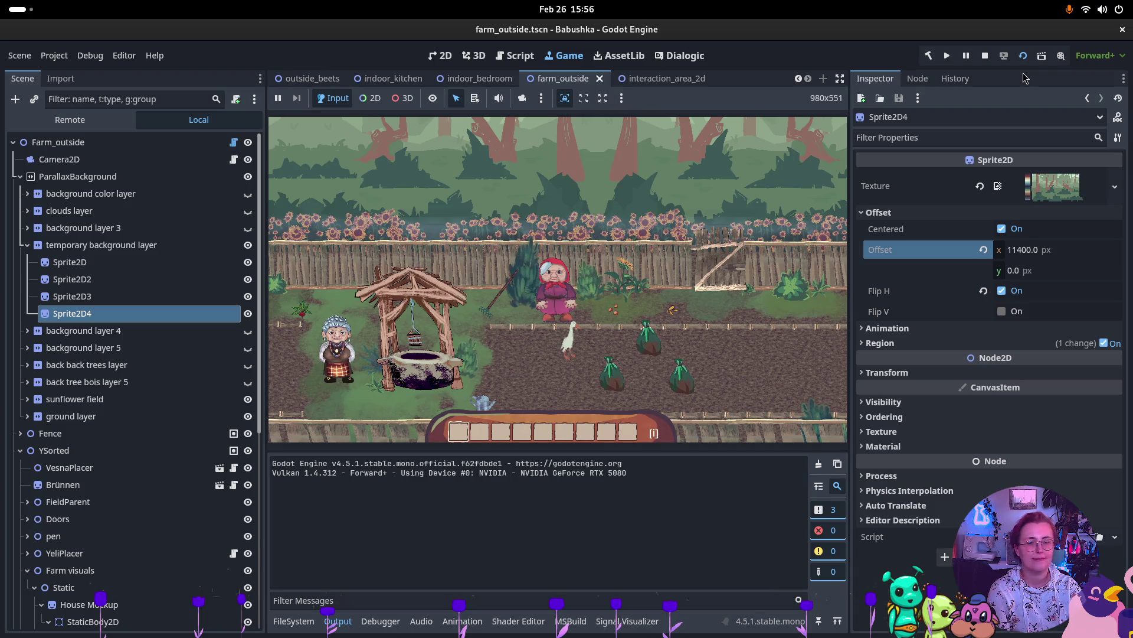
Step: Walk the character up, down and right across the farm, then stop the game
{"action": "left_click", "coordinate": [679, 293]}
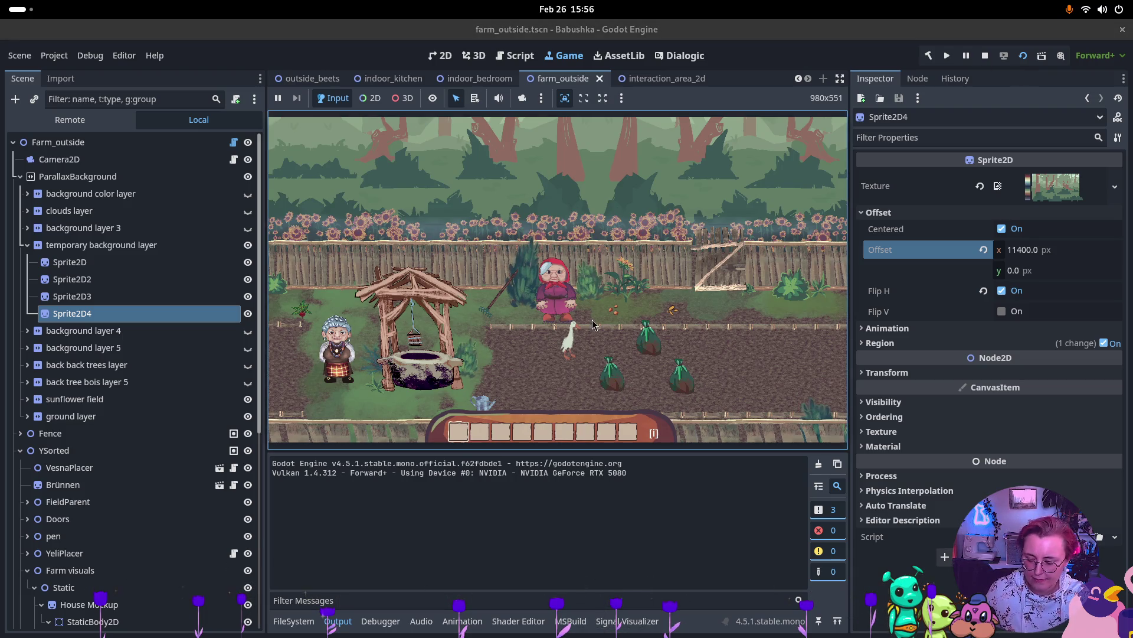
{"action": "key", "text": "w"}
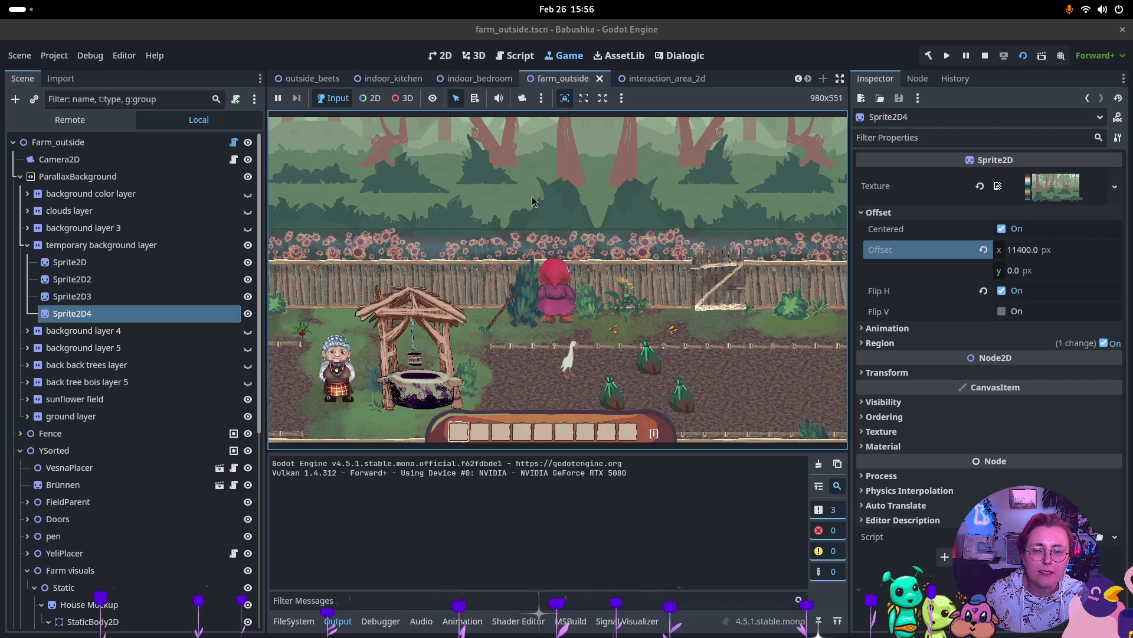
{"action": "key", "text": "s"}
{"action": "key", "text": "d"}
{"action": "key", "text": "w"}
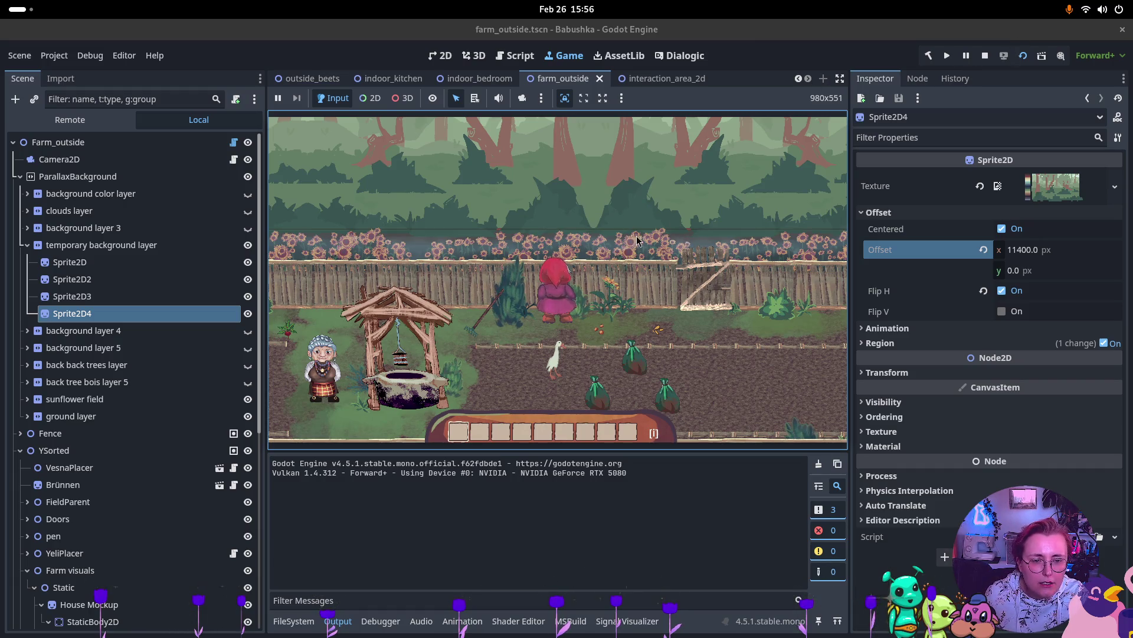
{"action": "left_click", "coordinate": [984, 56]}
{"action": "scroll", "coordinate": [517, 240], "scroll_direction": "down", "scroll_amount": 1}
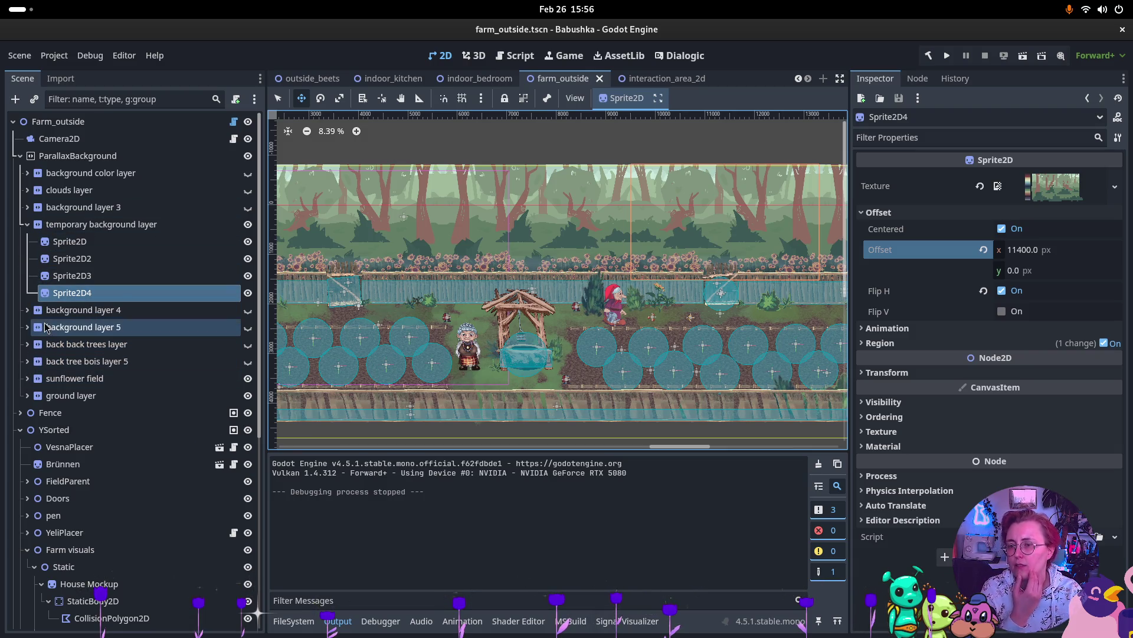
Step: Duplicate the background color layer below the temporary background layer and give it Z Index -250
{"action": "left_click", "coordinate": [93, 178]}
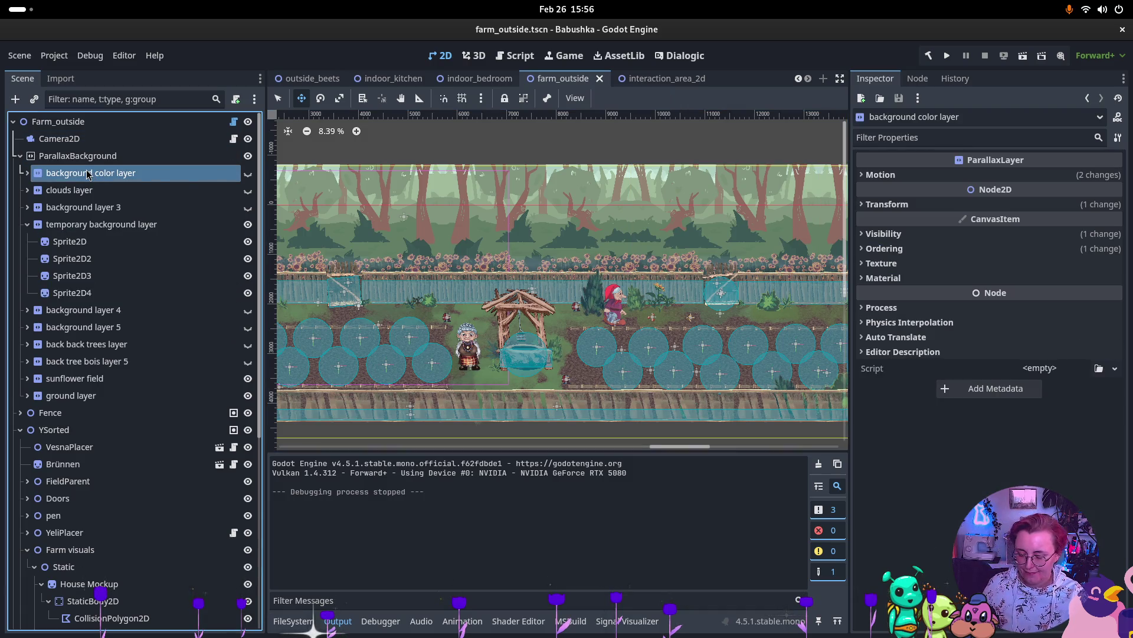
{"action": "key", "text": "ctrl+d"}
{"action": "mouse_move", "coordinate": [85, 190]}
{"action": "left_mouse_down"}
{"action": "mouse_move", "coordinate": [73, 207]}
{"action": "mouse_move", "coordinate": [62, 374]}
{"action": "left_mouse_up"}
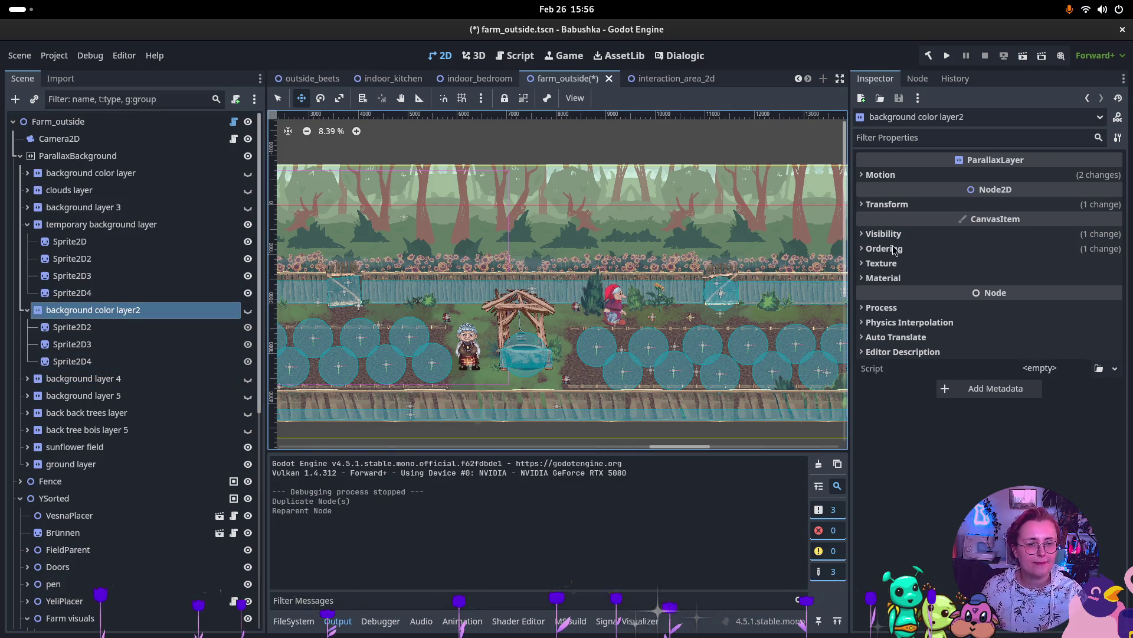
{"action": "left_click", "coordinate": [938, 248]}
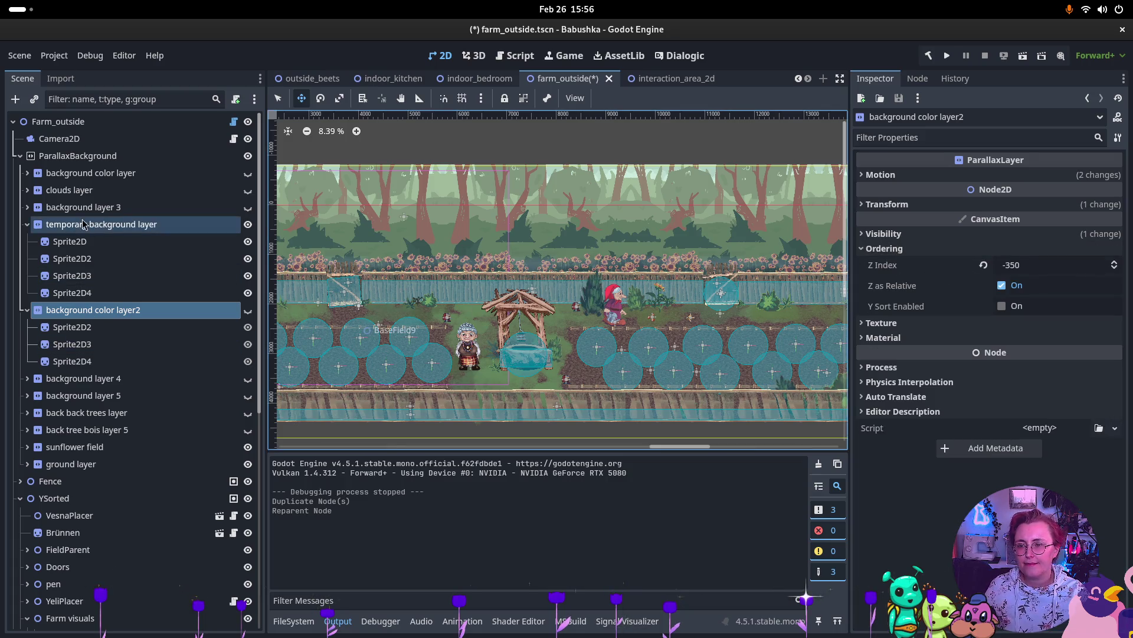
{"action": "left_click", "coordinate": [88, 225]}
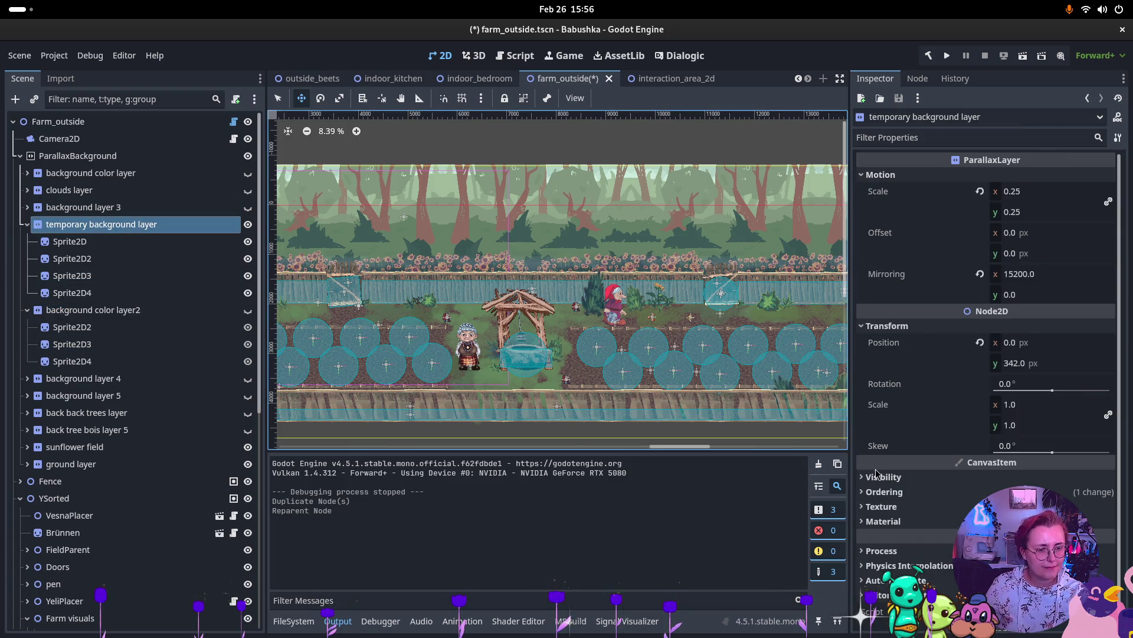
{"action": "left_click", "coordinate": [884, 491]}
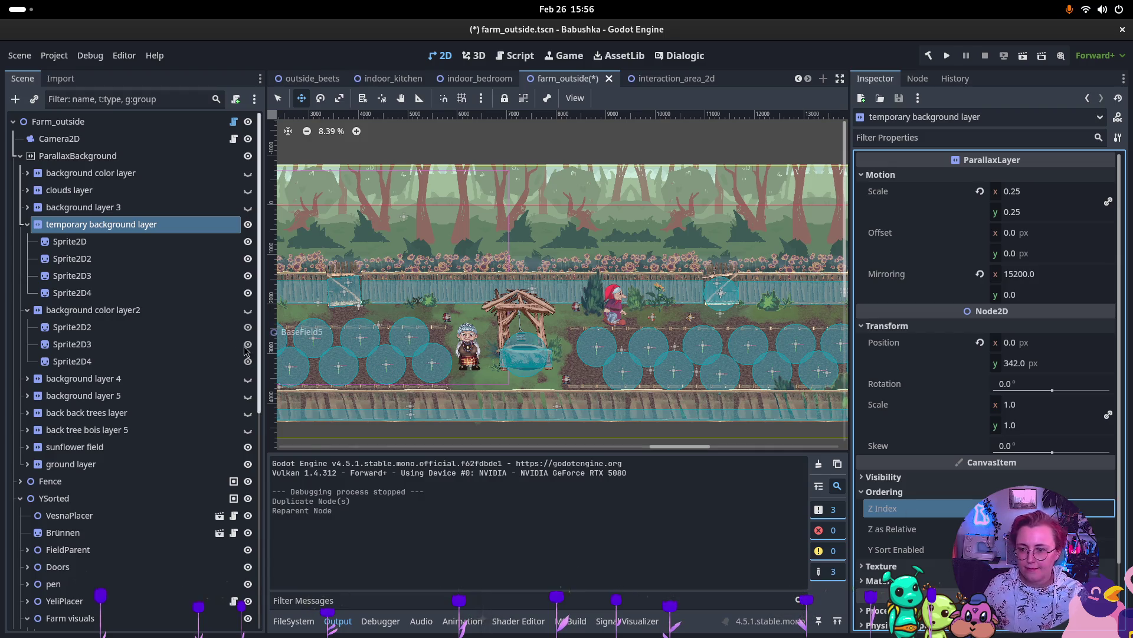
{"action": "left_click", "coordinate": [93, 309]}
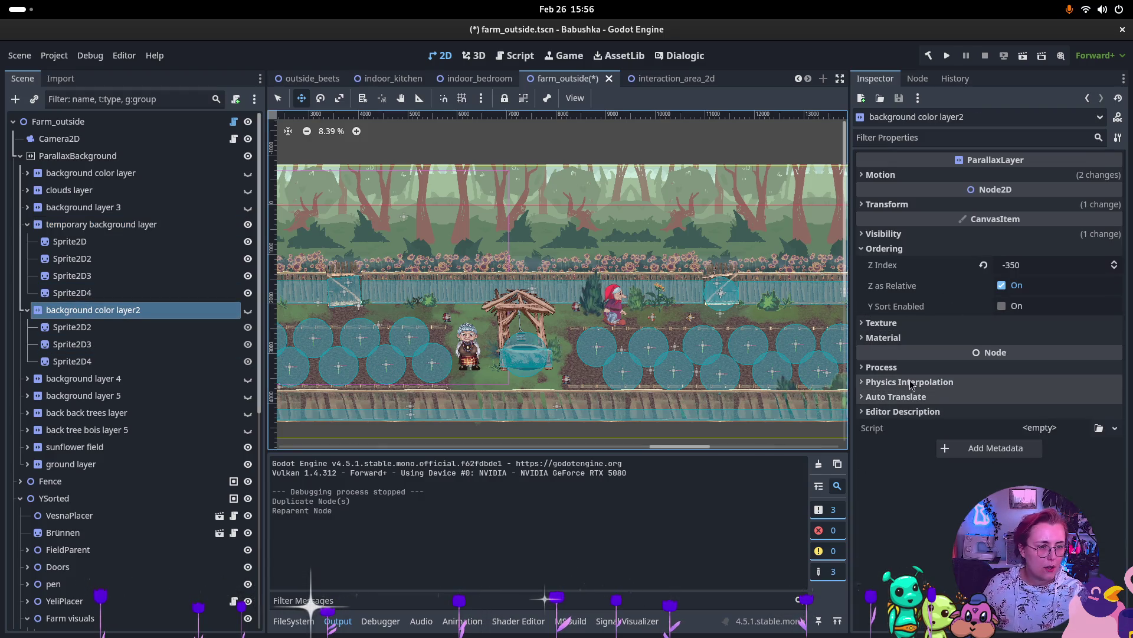
{"action": "left_click", "coordinate": [893, 324]}
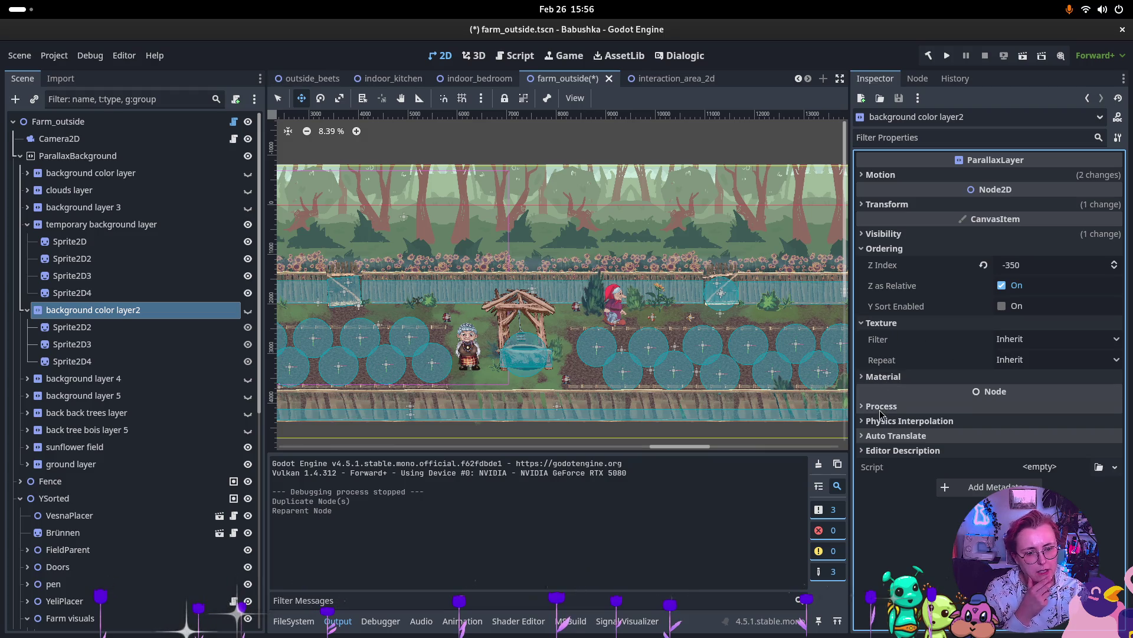
{"action": "left_click", "coordinate": [1014, 265]}
{"action": "type", "text": "-250"}
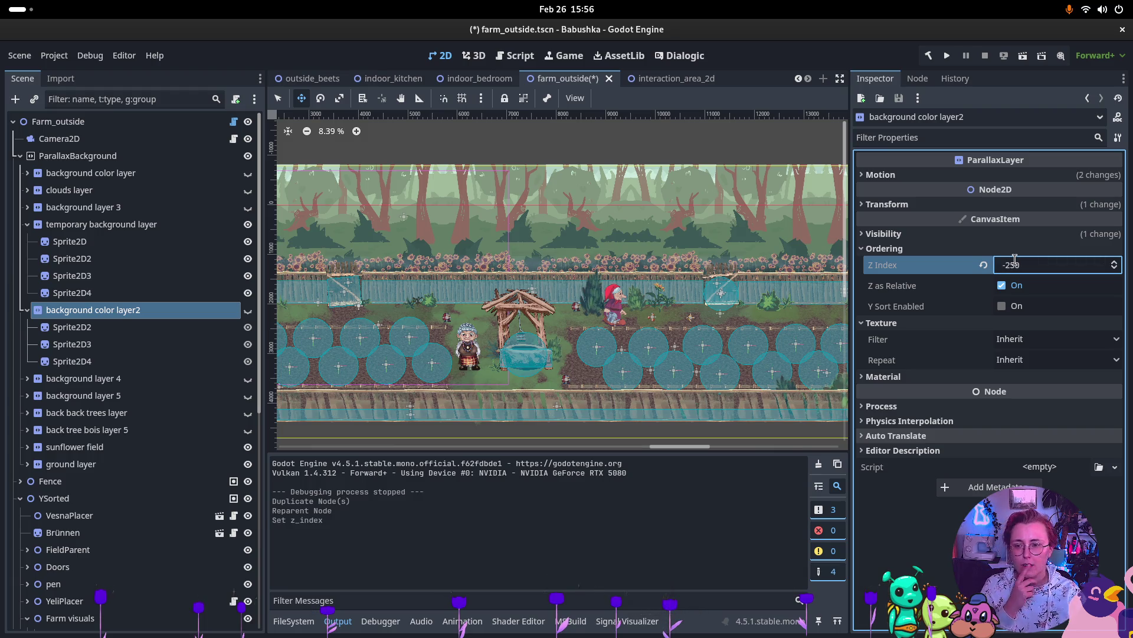
{"action": "key", "text": "Return"}
Step: Replace the three copied sprites' forest texture with rectangle.png
{"action": "left_click", "coordinate": [71, 327]}
{"action": "left_click", "coordinate": [71, 361], "text": "shift"}
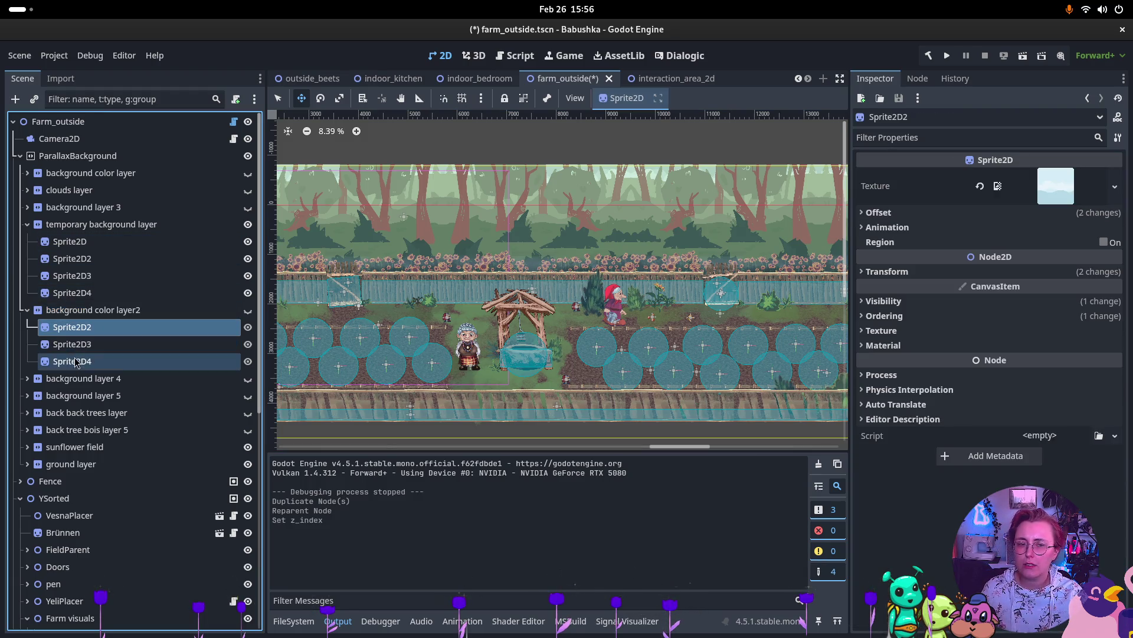
{"action": "left_click", "coordinate": [980, 186]}
{"action": "left_click", "coordinate": [1100, 175]}
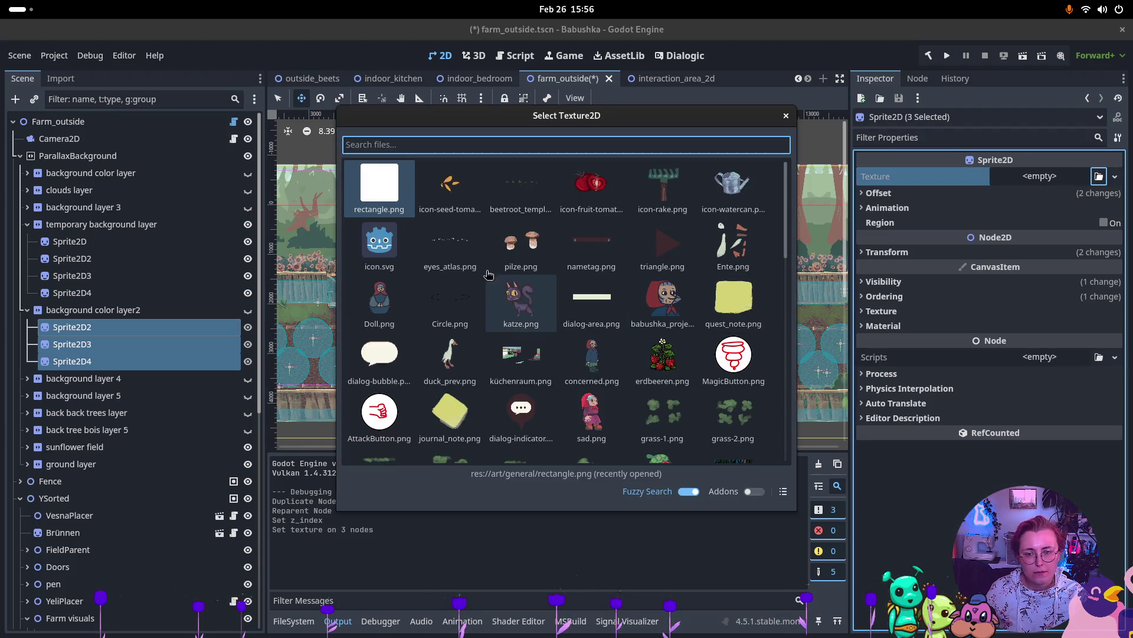
{"action": "double_click", "coordinate": [379, 186]}
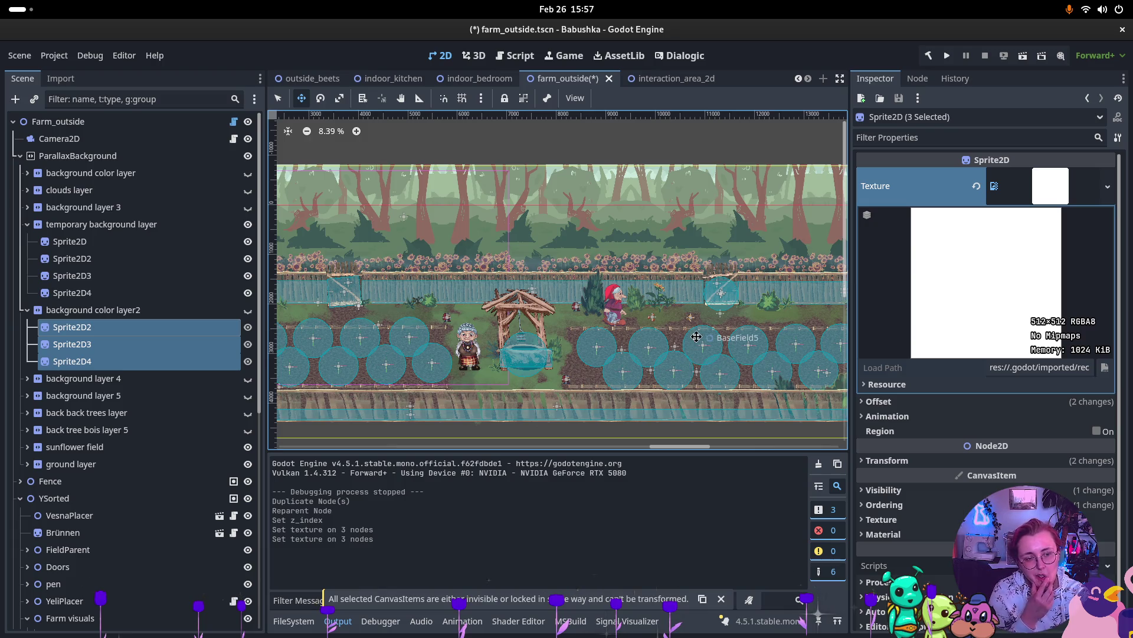
{"action": "scroll", "coordinate": [591, 241], "scroll_direction": "down", "scroll_amount": 2}
{"action": "scroll", "coordinate": [590, 241], "scroll_direction": "up", "scroll_amount": 5}
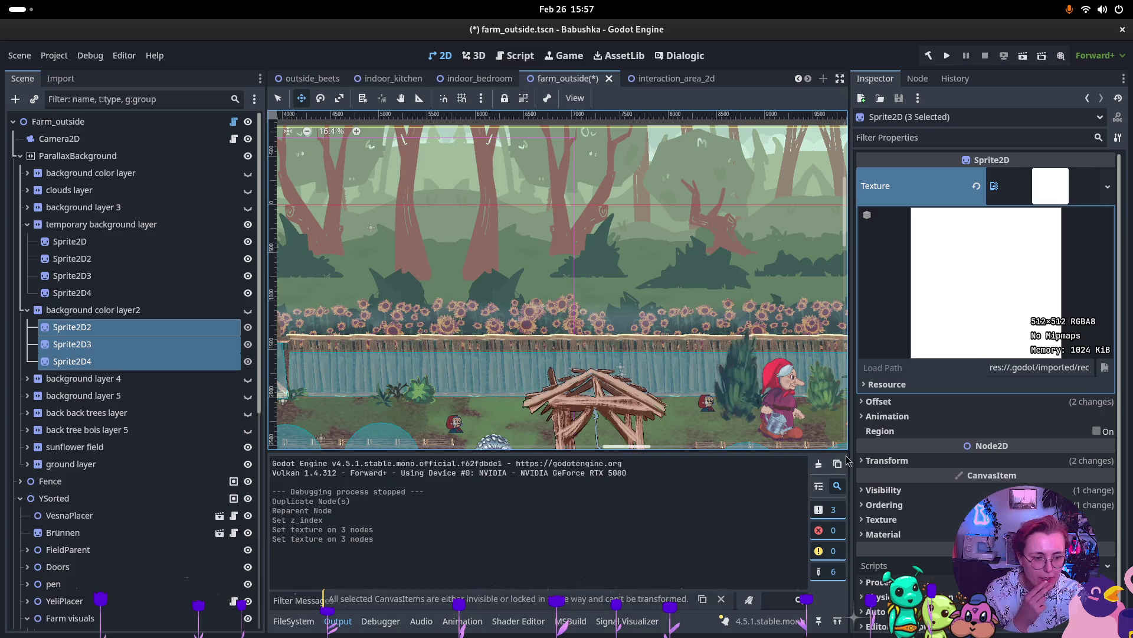
Step: Tint the three sprites light green and make background color layer2 visible
{"action": "left_click", "coordinate": [884, 490]}
{"action": "left_click", "coordinate": [1101, 525]}
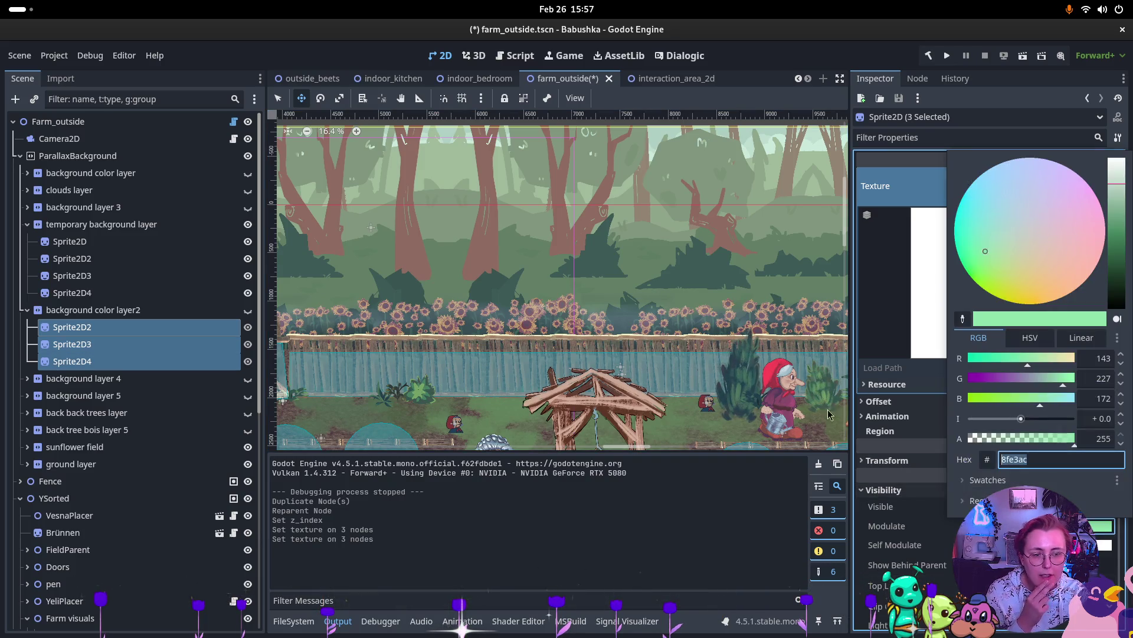
{"action": "key", "text": "Escape"}
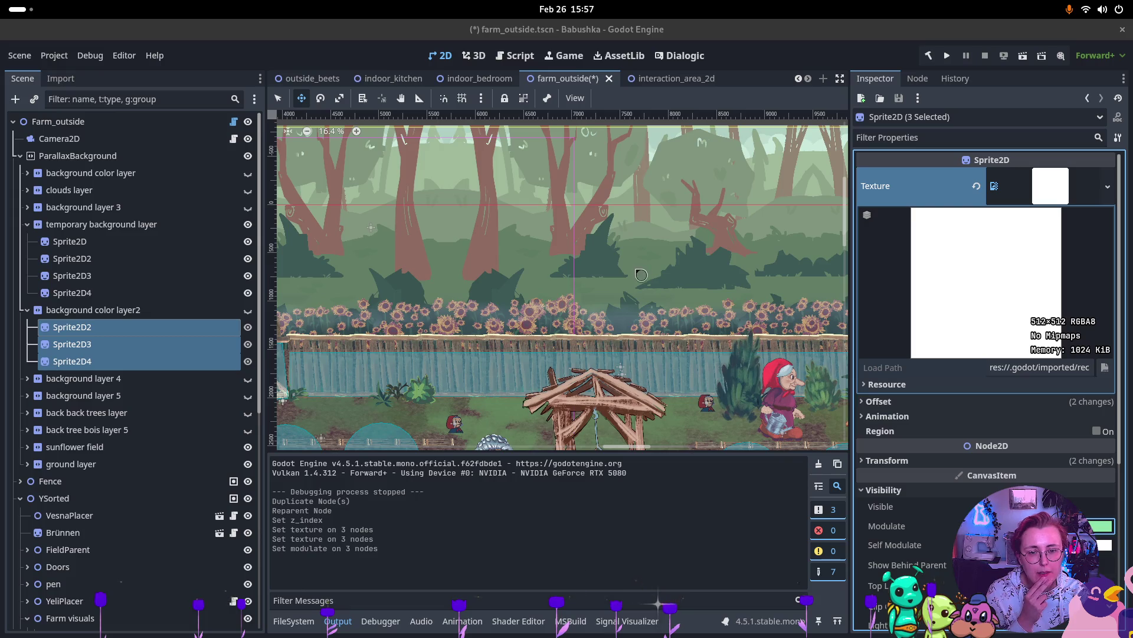
{"action": "scroll", "coordinate": [635, 266], "scroll_direction": "down", "scroll_amount": 5}
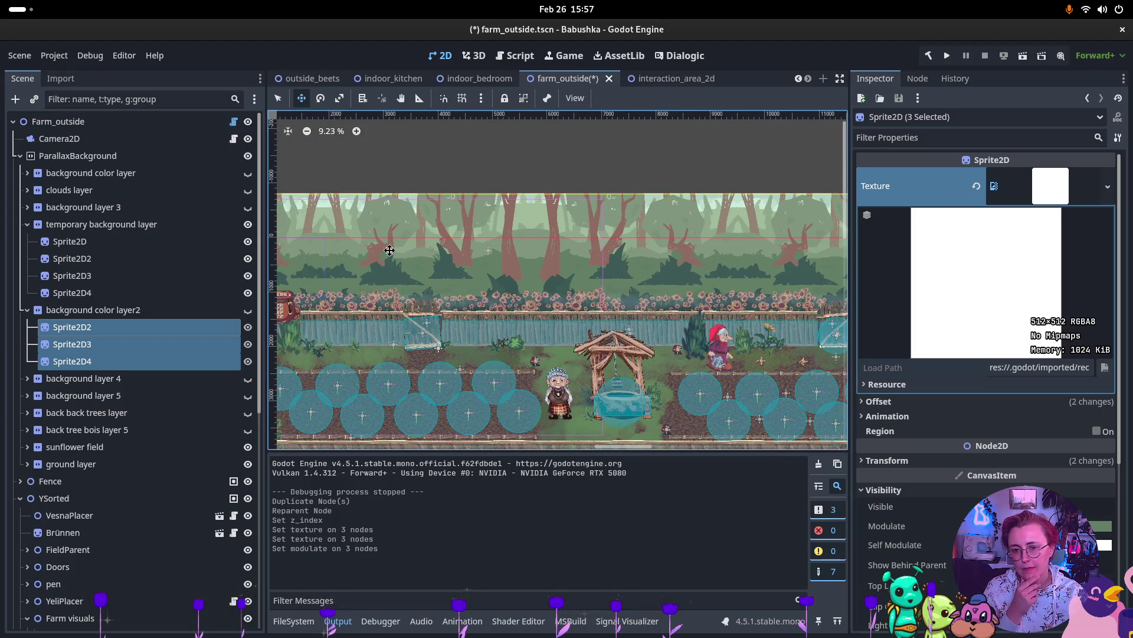
{"action": "scroll", "coordinate": [411, 253], "scroll_direction": "down", "scroll_amount": 3}
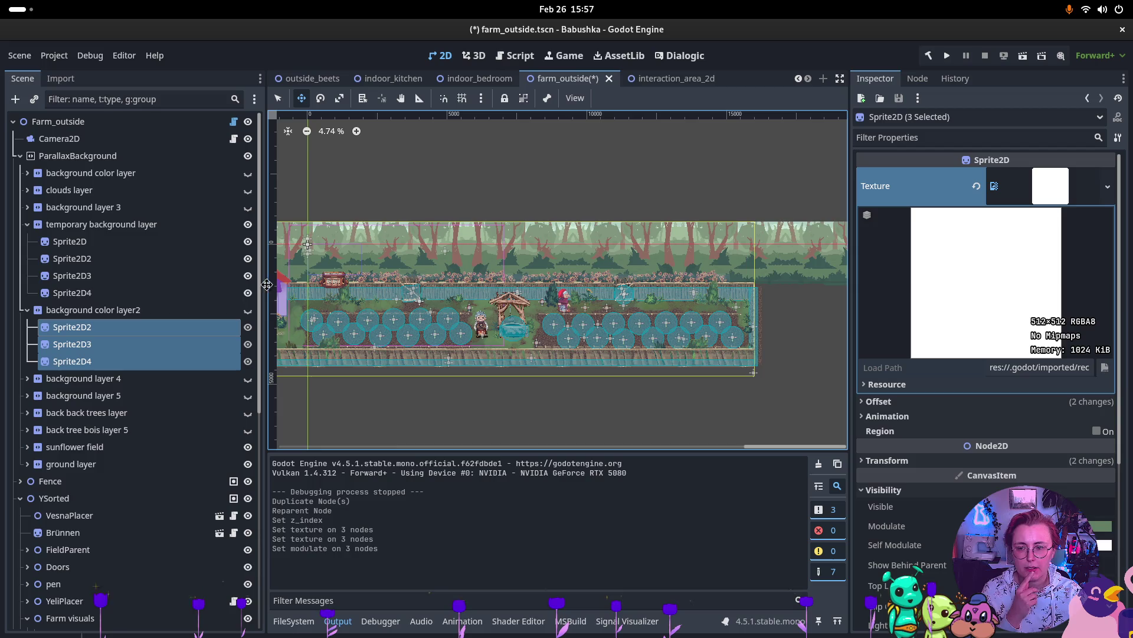
{"action": "left_click", "coordinate": [248, 312]}
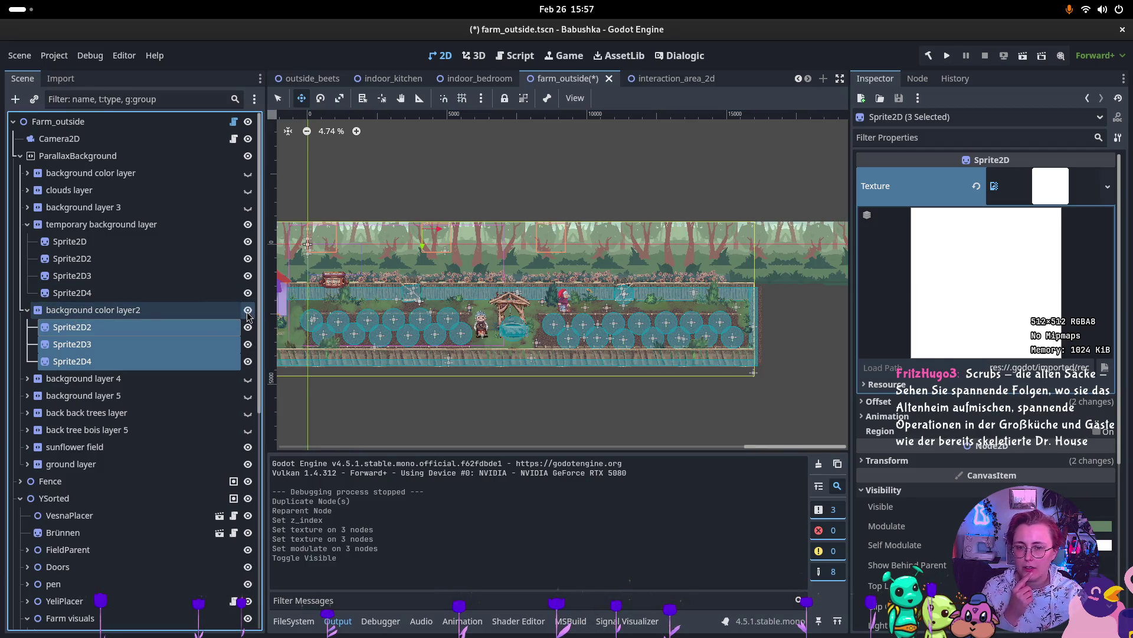
{"action": "left_click", "coordinate": [207, 314]}
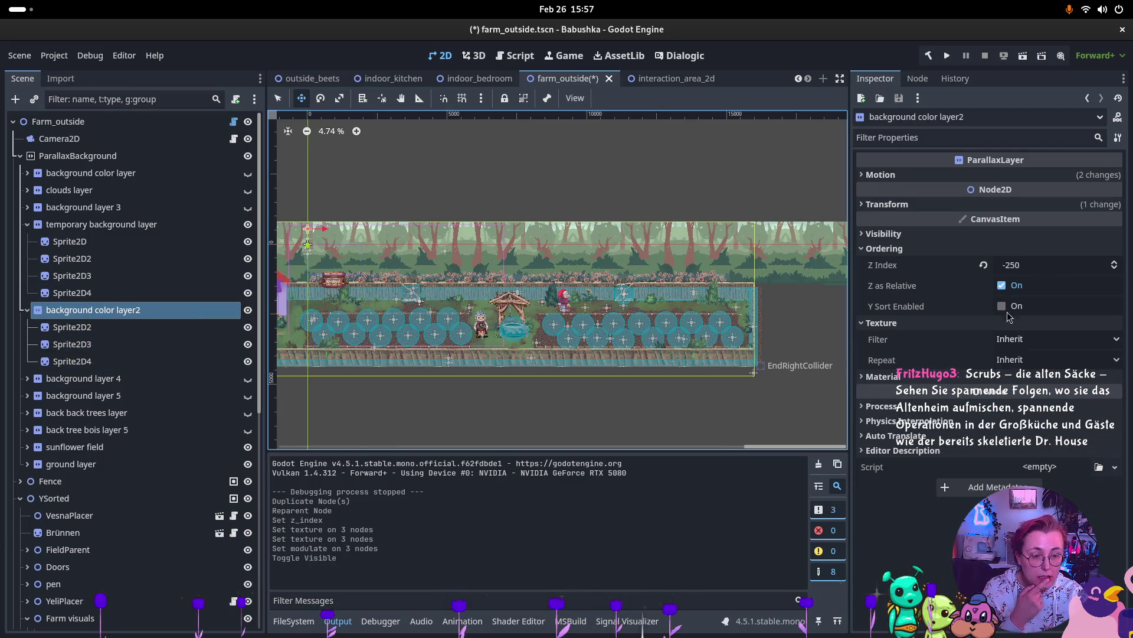
{"action": "left_click", "coordinate": [1027, 271]}
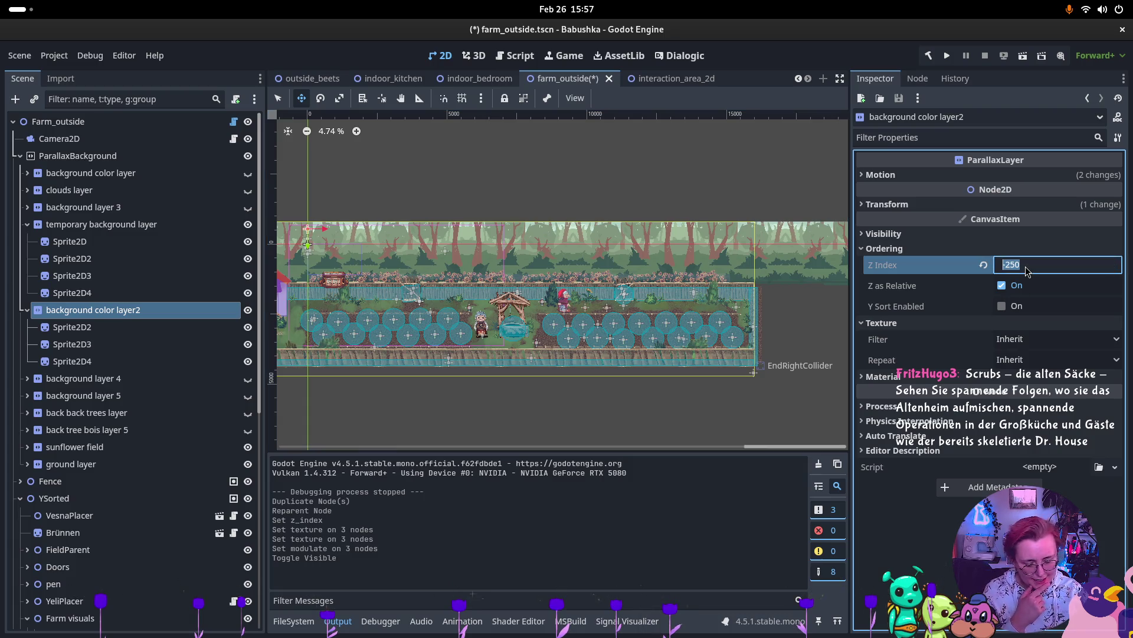
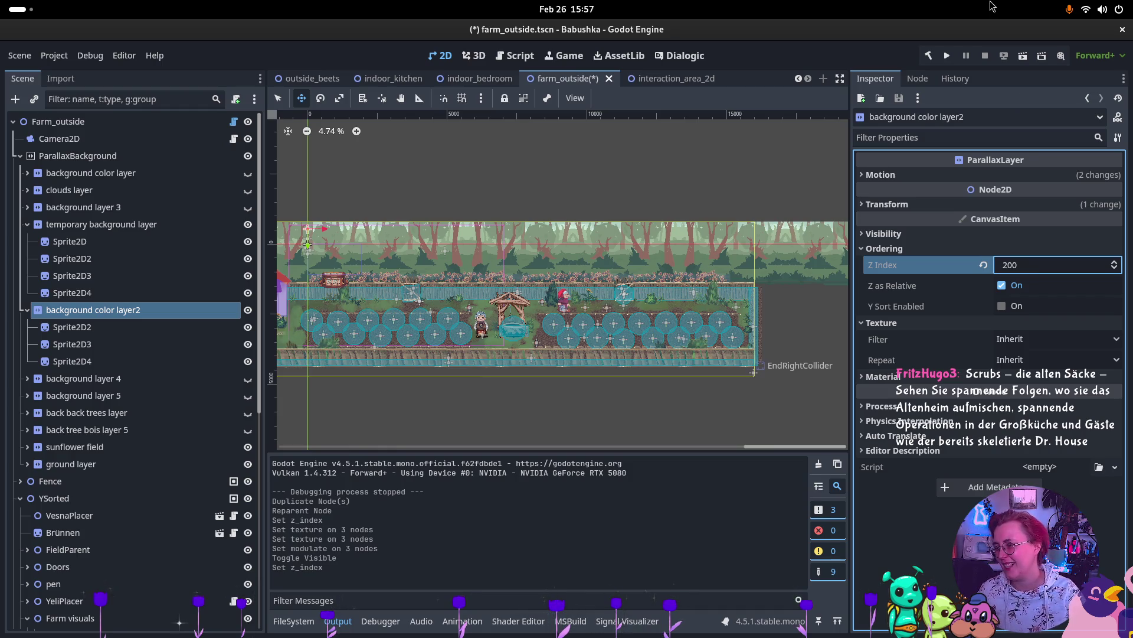
Step: Select Sprite2D2, Sprite2D3 and Sprite2D4 together under background color layer2
{"action": "left_click", "coordinate": [603, 265]}
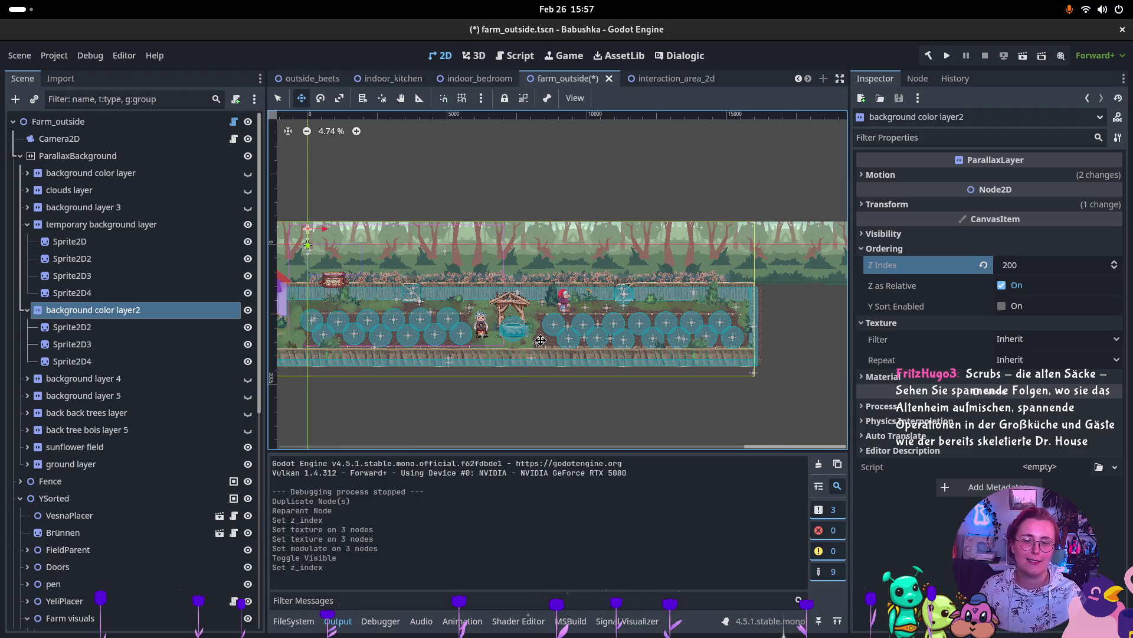
{"action": "scroll", "coordinate": [553, 359], "scroll_direction": "left", "scroll_amount": 5}
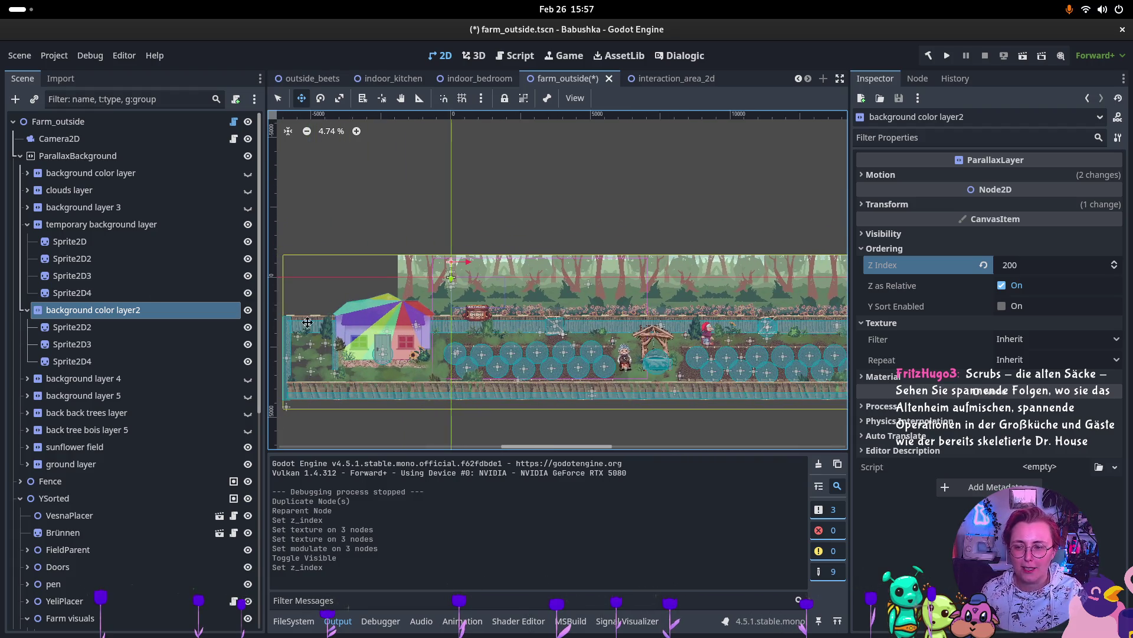
{"action": "left_click", "coordinate": [80, 328]}
{"action": "left_click", "coordinate": [97, 347], "text": "shift"}
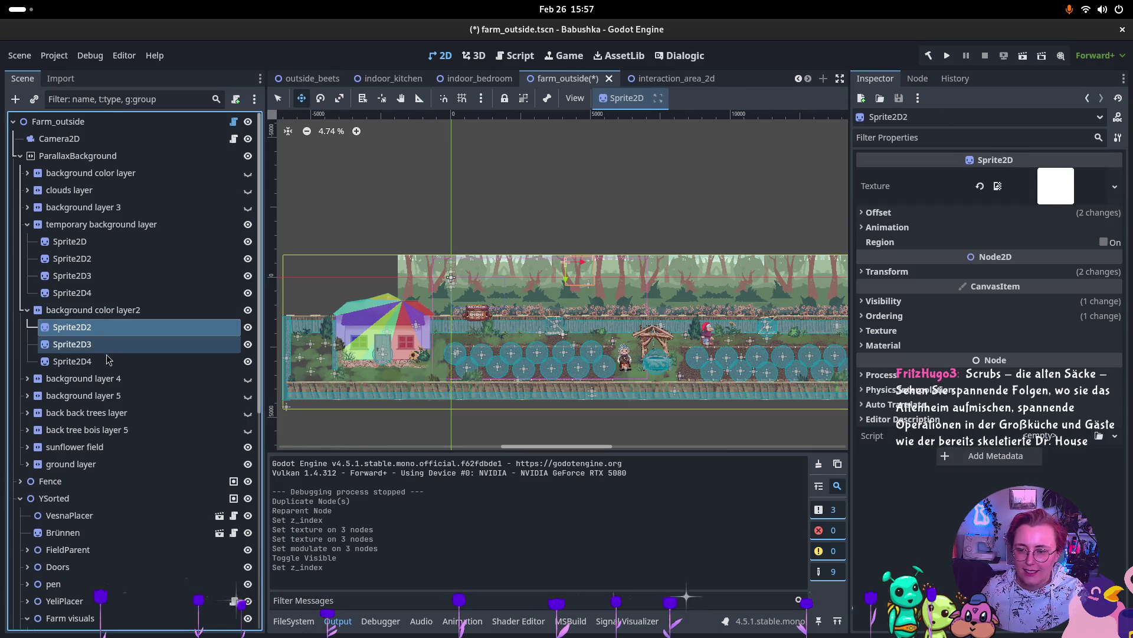
{"action": "left_click", "coordinate": [108, 360], "text": "shift"}
{"action": "scroll", "coordinate": [473, 289], "scroll_direction": "up", "scroll_amount": 3}
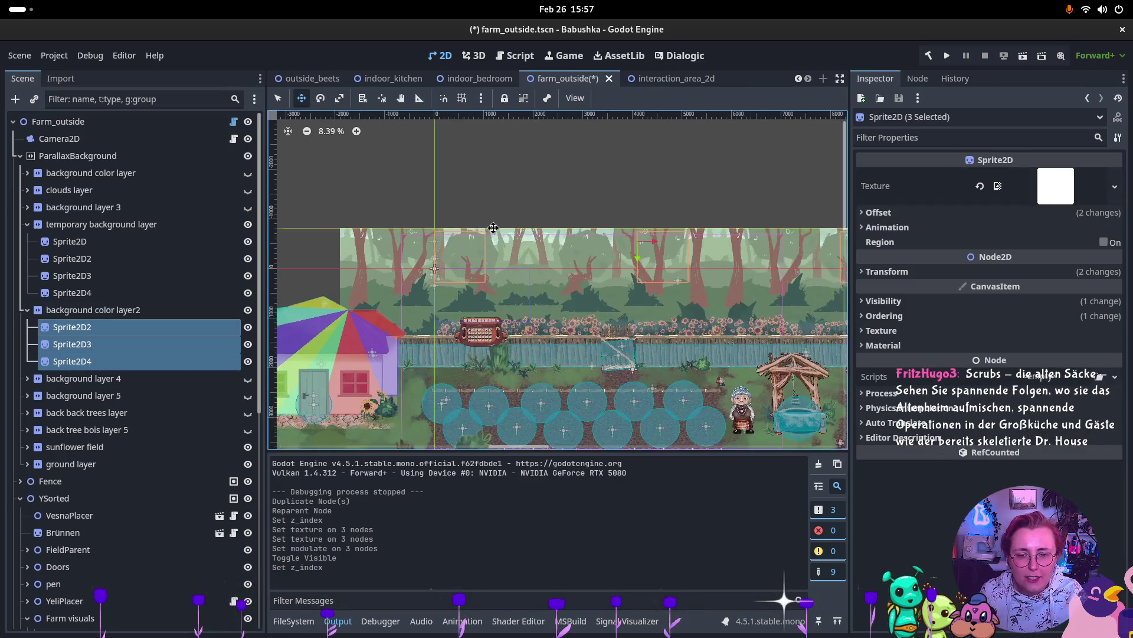
{"action": "scroll", "coordinate": [490, 227], "scroll_direction": "up", "scroll_amount": 3}
{"action": "left_click", "coordinate": [95, 310]}
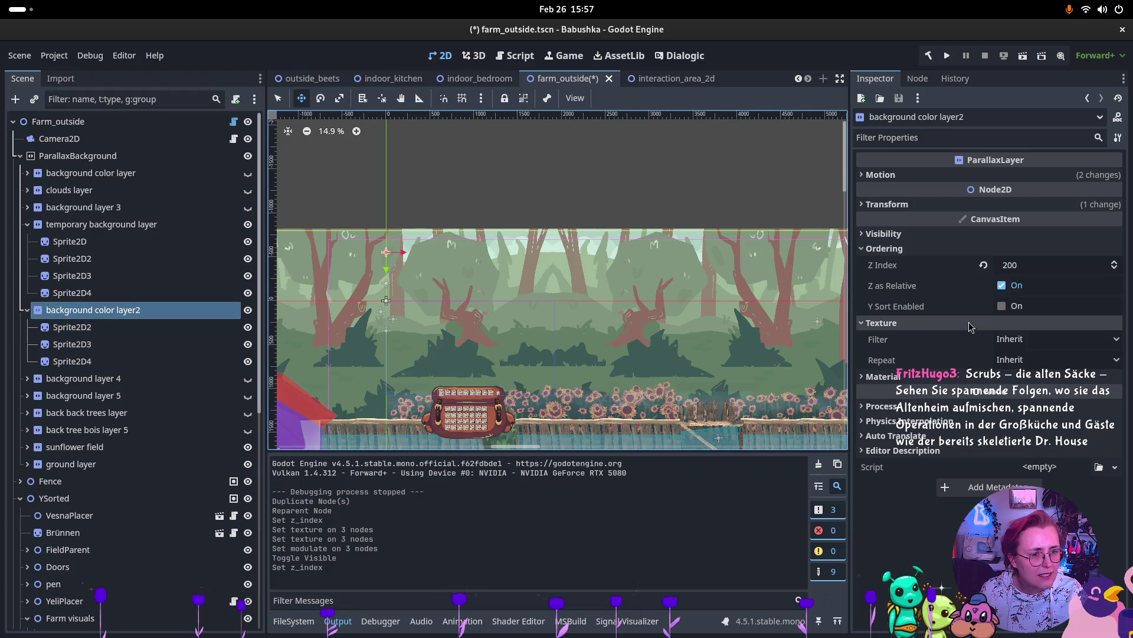
{"action": "left_click", "coordinate": [72, 327]}
{"action": "left_click", "coordinate": [72, 361], "text": "shift"}
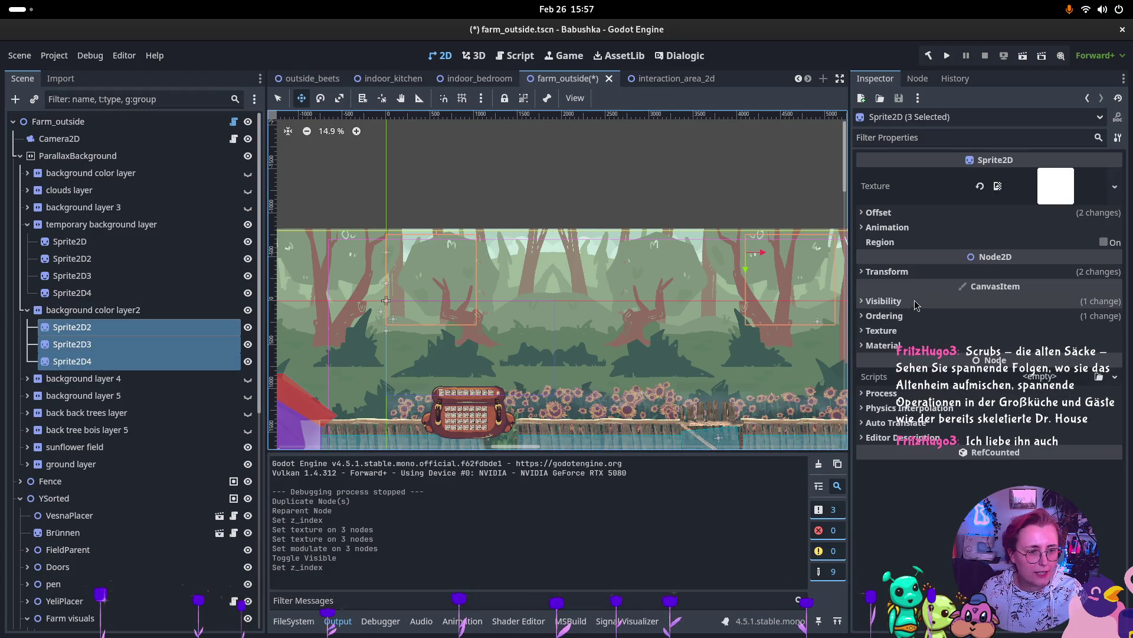
Step: Set the three sprites' Ordering Z Index to 0
{"action": "left_click", "coordinate": [884, 316]}
{"action": "left_click", "coordinate": [1114, 329]}
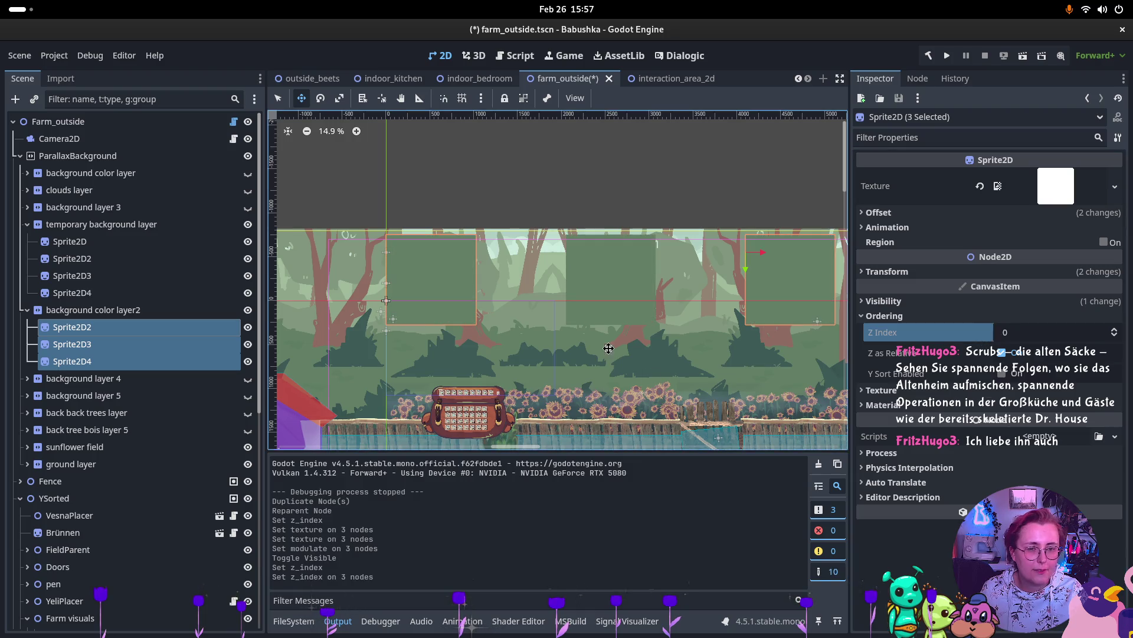
{"action": "scroll", "coordinate": [610, 351], "scroll_direction": "down", "scroll_amount": 3}
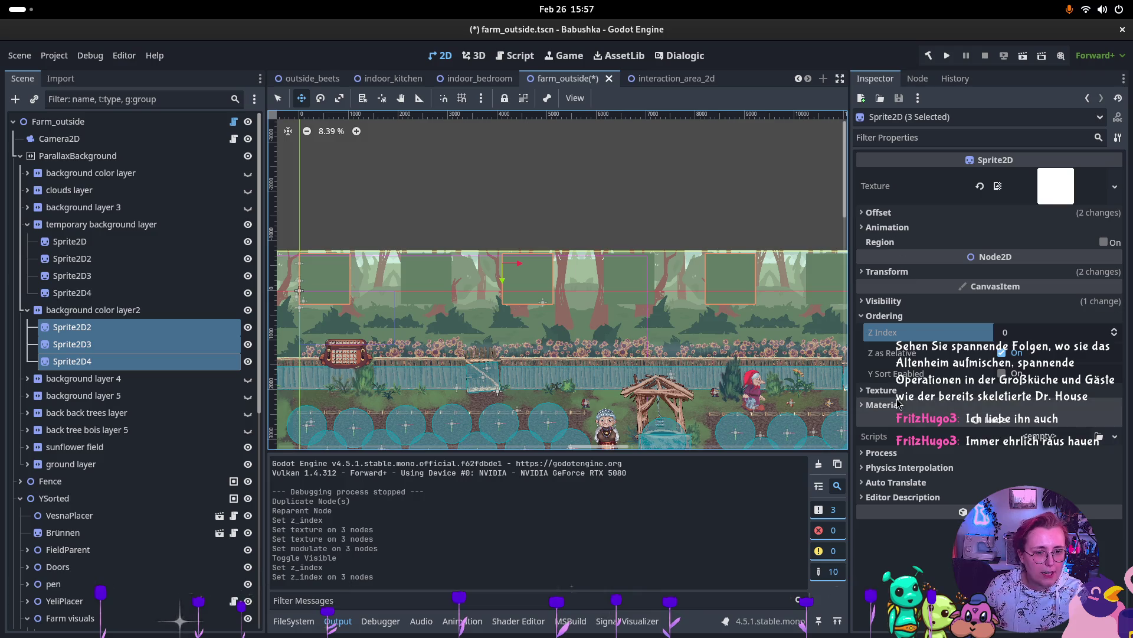
{"action": "left_click", "coordinate": [887, 272]}
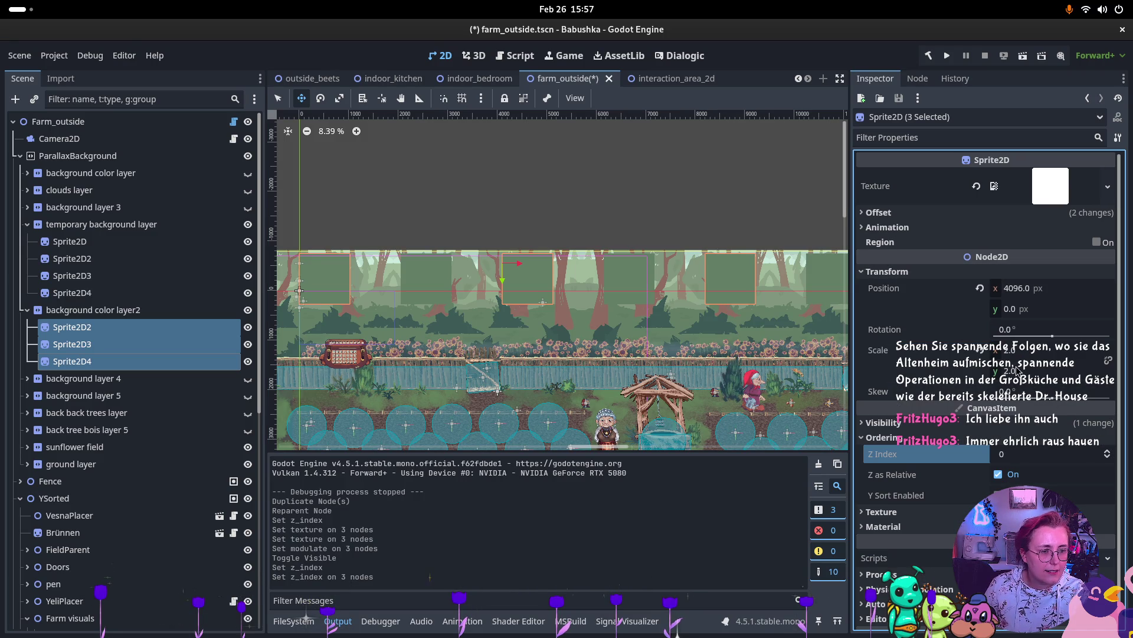
Step: Scale the three green panel sprites to 5 × 5 and drag them down over the forest
{"action": "left_click", "coordinate": [1016, 352]}
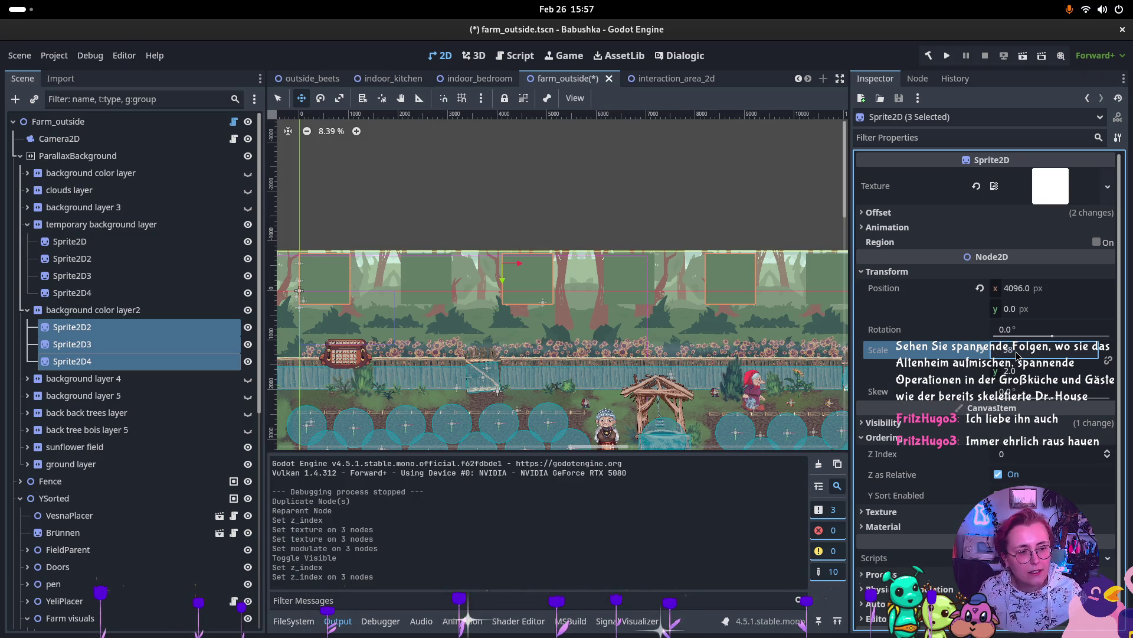
{"action": "key", "text": "Return"}
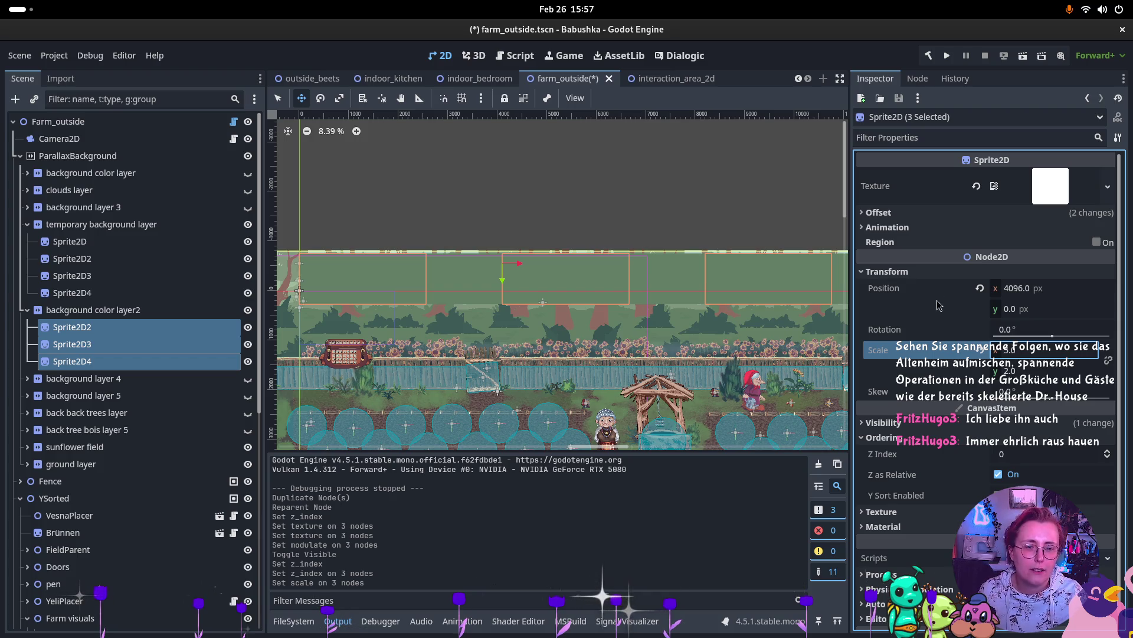
{"action": "left_click", "coordinate": [1038, 376]}
{"action": "type", "text": "5"}
{"action": "key", "text": "Return"}
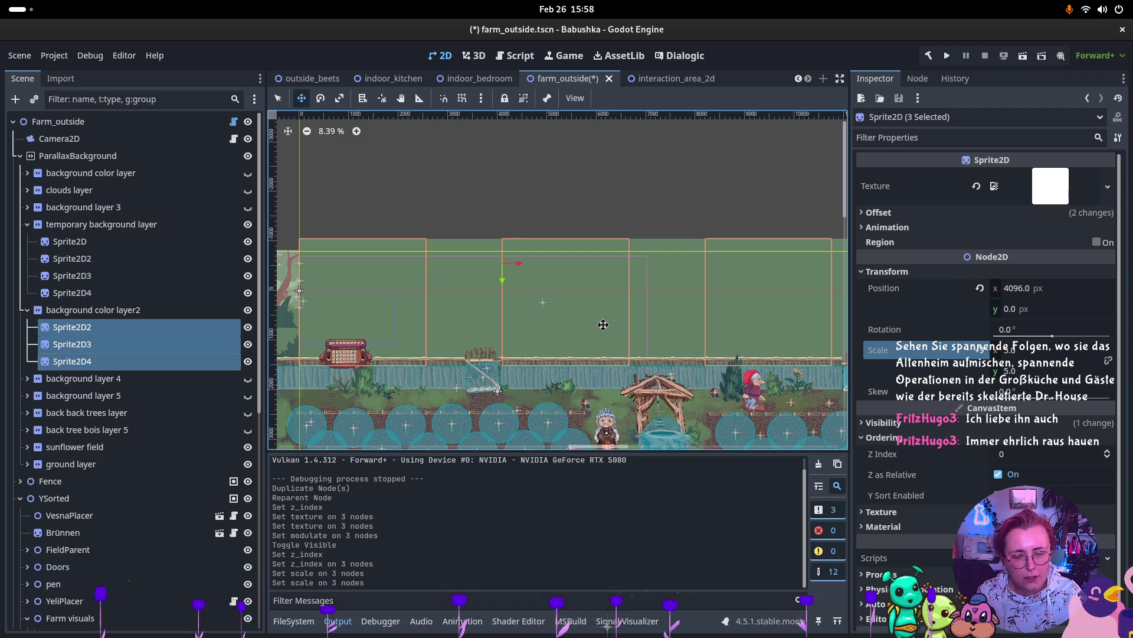
{"action": "mouse_move", "coordinate": [519, 280]}
{"action": "left_mouse_down"}
{"action": "mouse_move", "coordinate": [510, 321]}
{"action": "mouse_move", "coordinate": [445, 317]}
{"action": "left_mouse_up"}
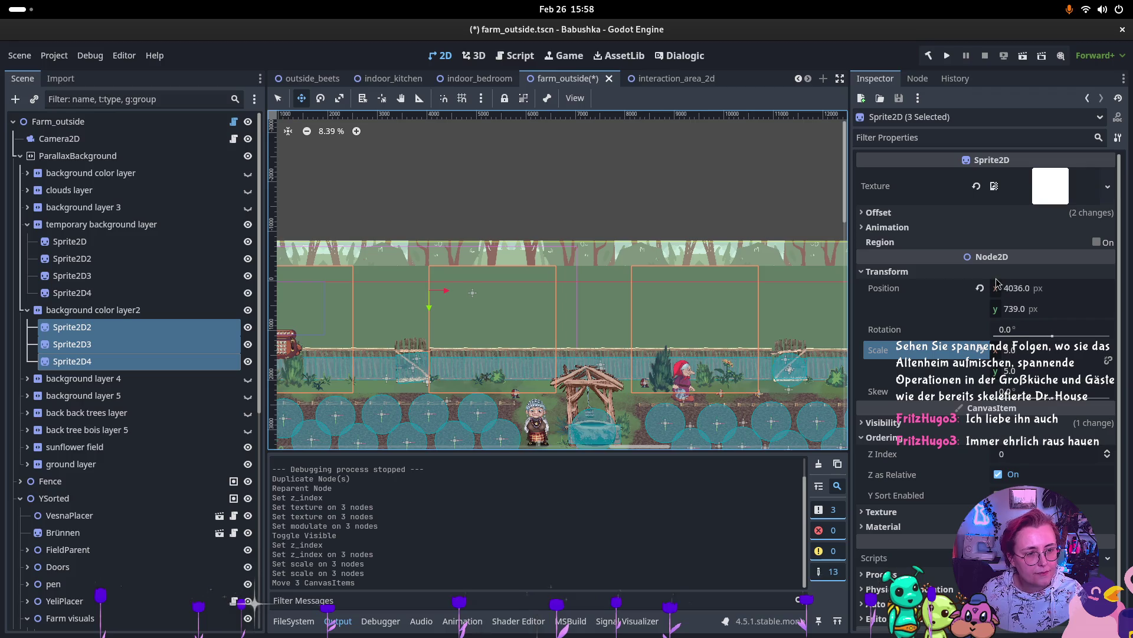
{"action": "left_click", "coordinate": [135, 331]}
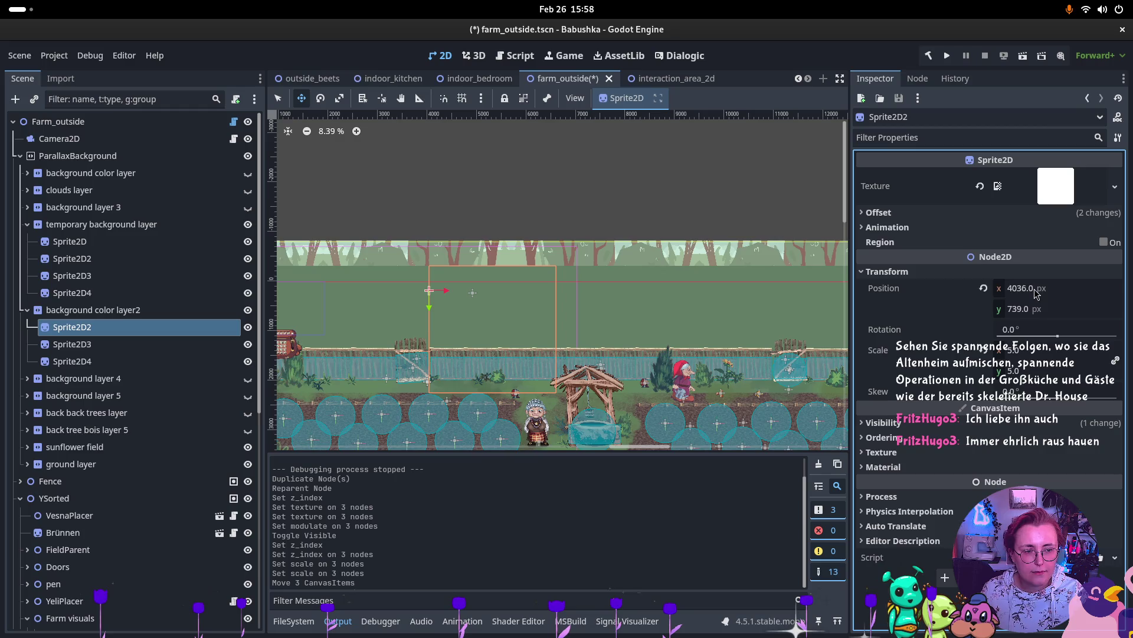
Step: Set Position x of Sprite2D2, Sprite2D3 and Sprite2D4 to 0, 2560 and 5210
{"action": "left_click", "coordinate": [1036, 290]}
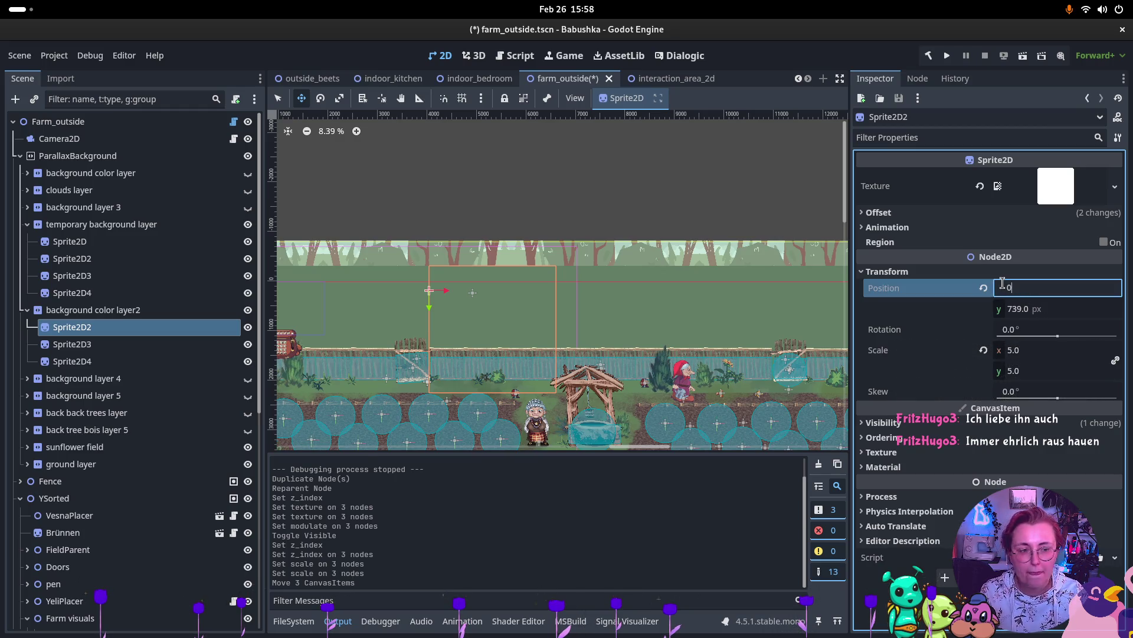
{"action": "key", "text": "Return"}
{"action": "left_click", "coordinate": [83, 344]}
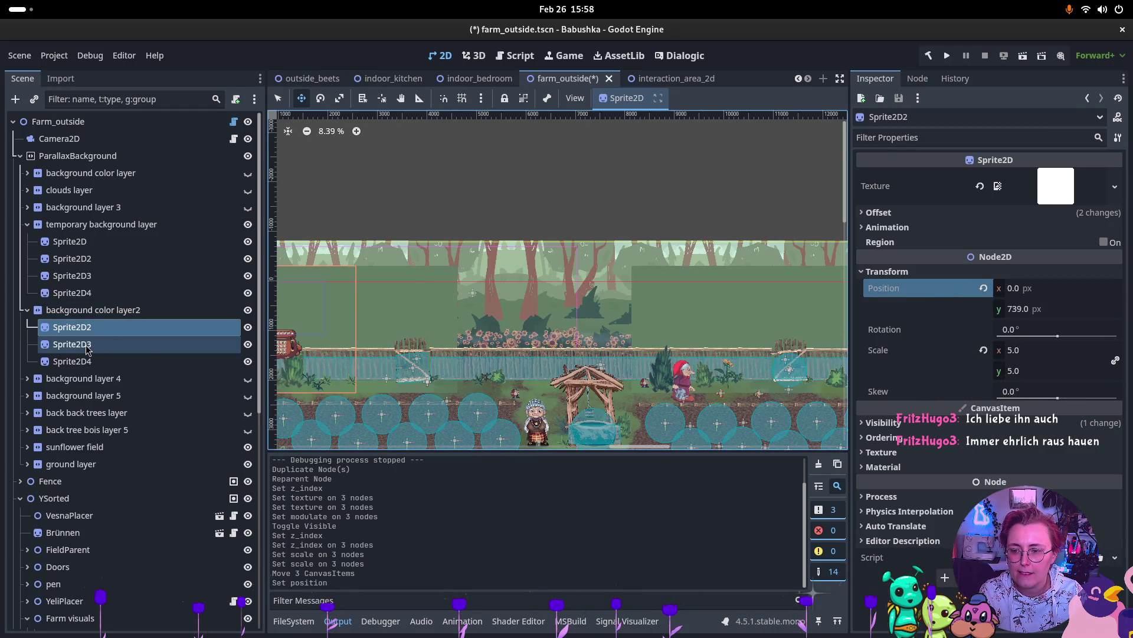
{"action": "left_click", "coordinate": [933, 271]}
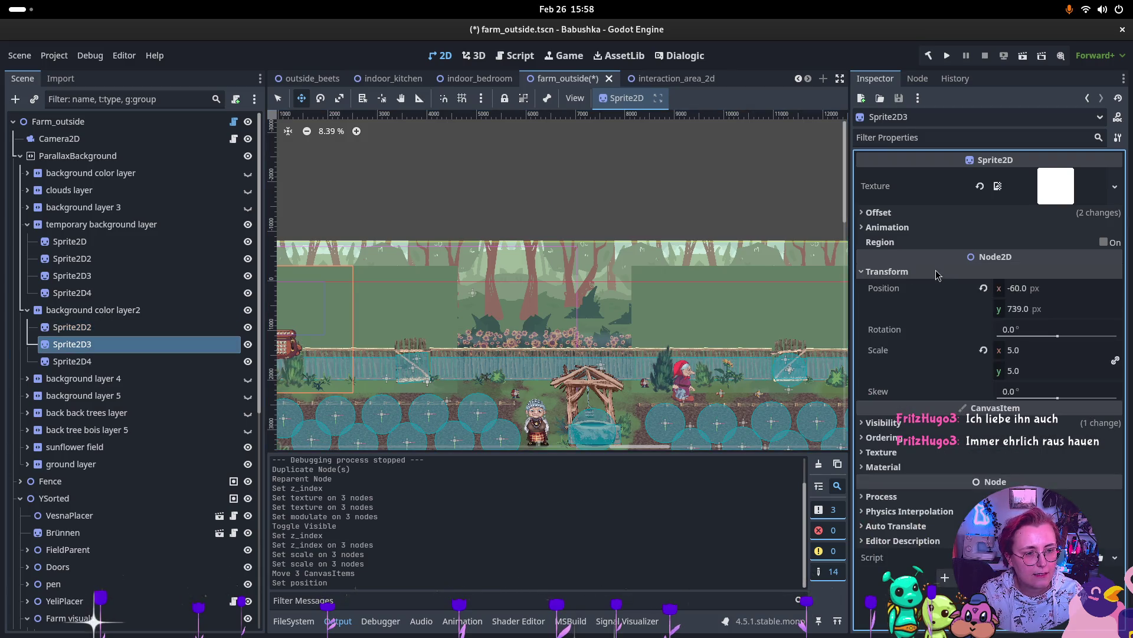
{"action": "left_click", "coordinate": [1021, 289]}
{"action": "type", "text": "512*5"}
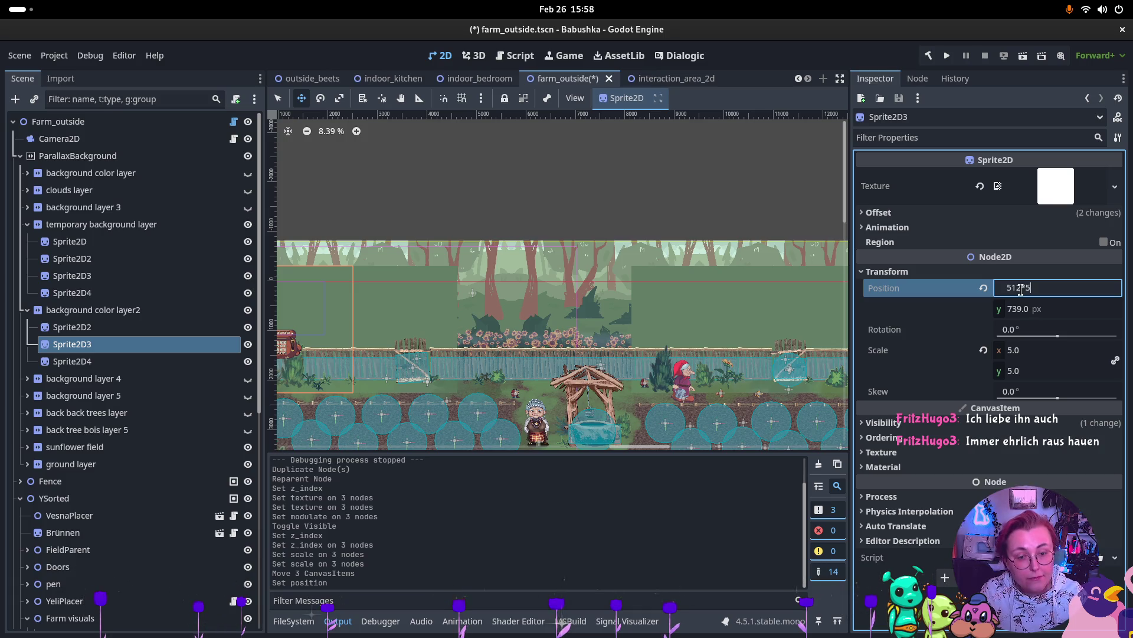
{"action": "key", "text": "Return"}
{"action": "left_click", "coordinate": [71, 361]}
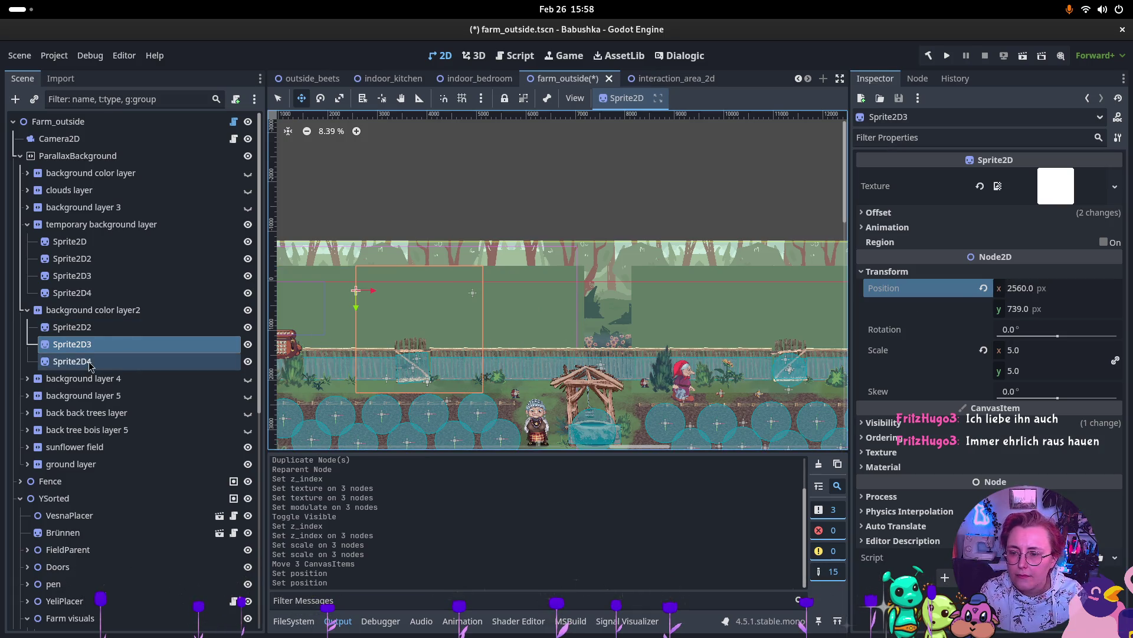
{"action": "left_click", "coordinate": [914, 272]}
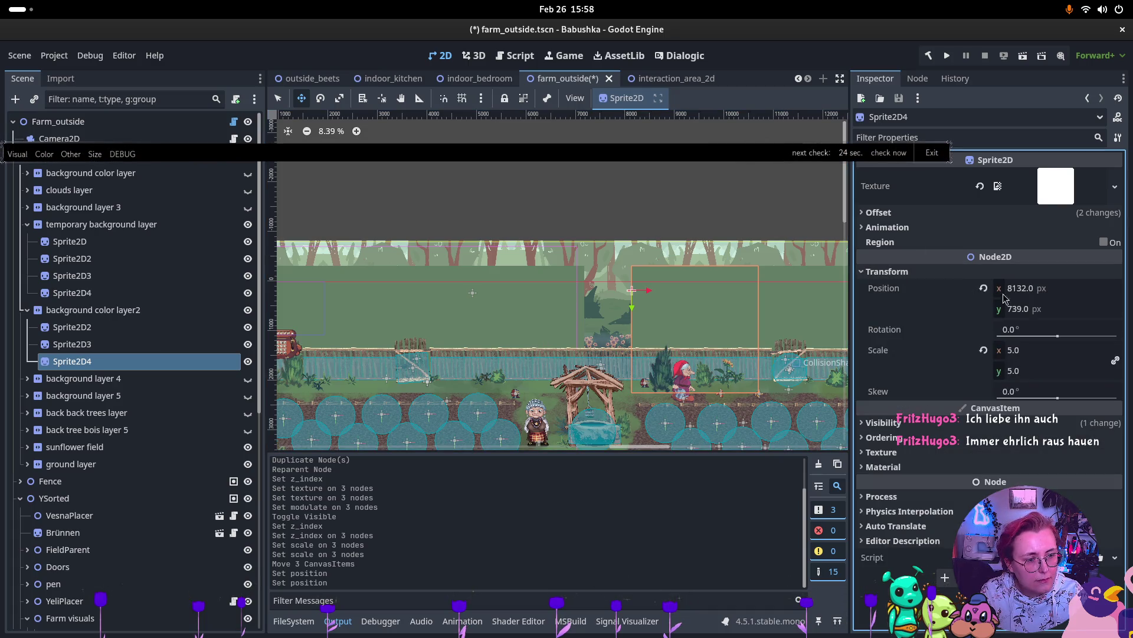
{"action": "left_click", "coordinate": [1087, 288]}
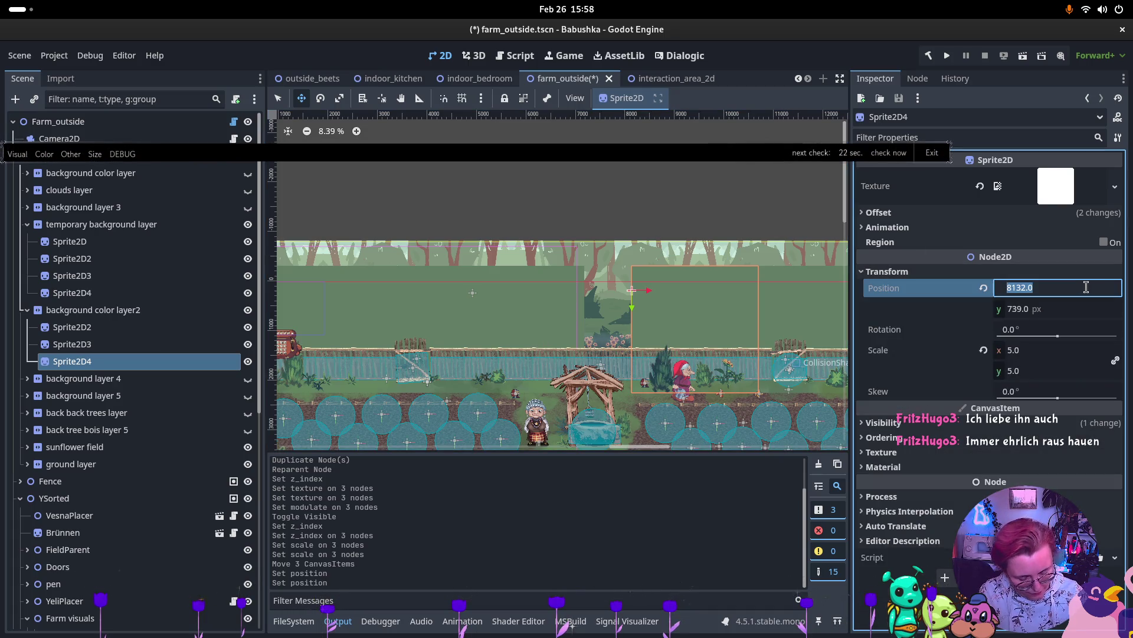
{"action": "type", "text": "521*5*2"}
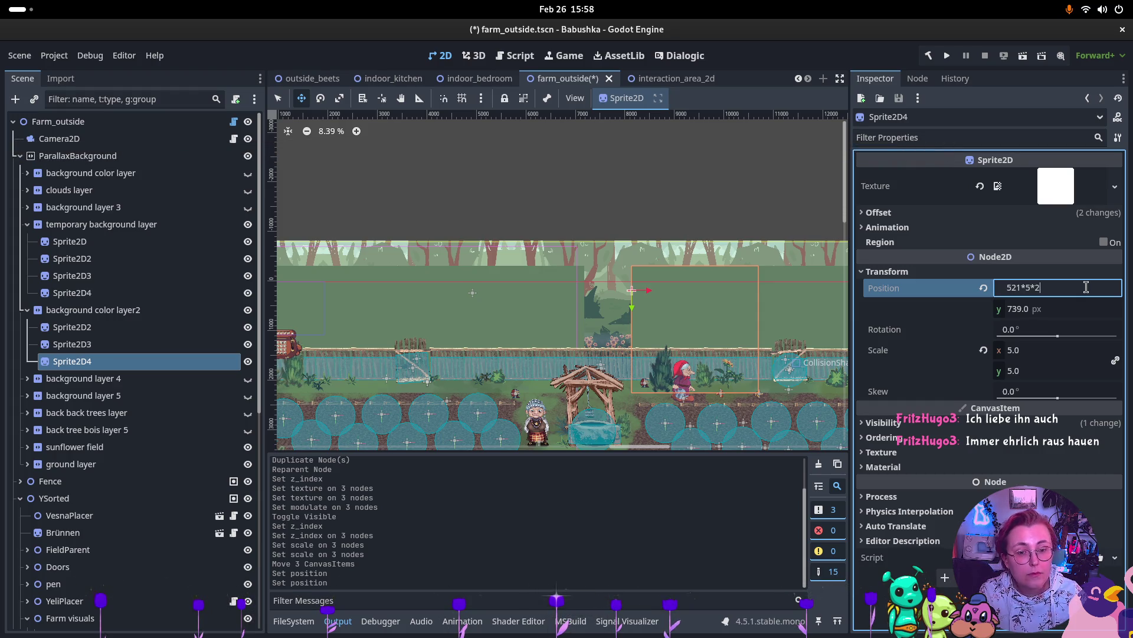
{"action": "key", "text": "Return"}
Step: Review the three sprites' positions, then select background color layer2
{"action": "scroll", "coordinate": [620, 318], "scroll_direction": "down", "scroll_amount": 2}
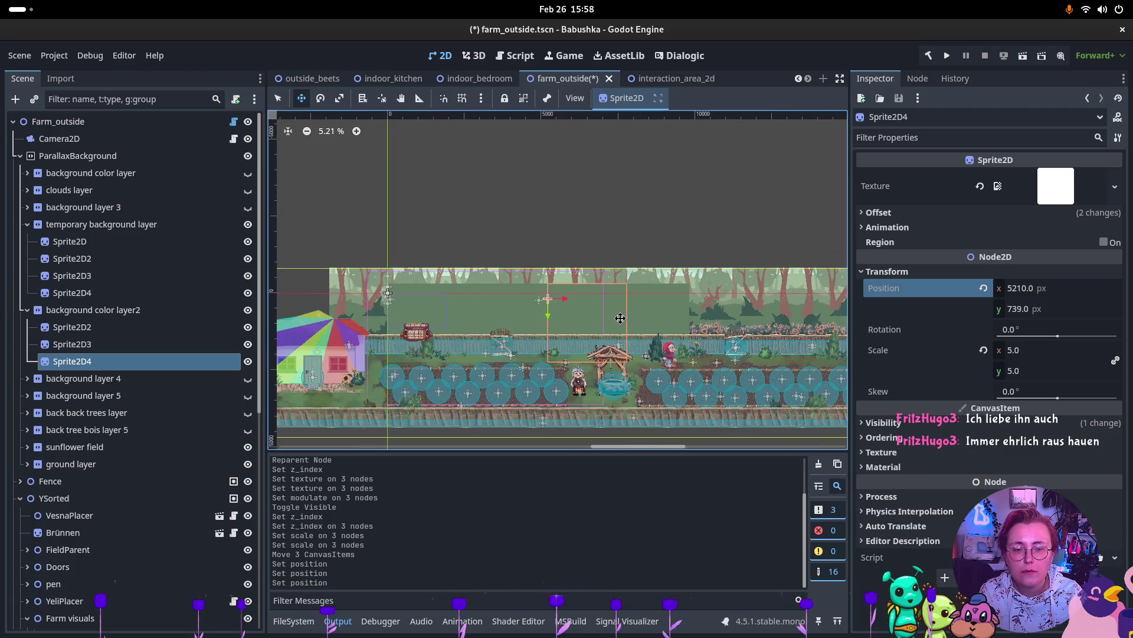
{"action": "scroll", "coordinate": [668, 315], "scroll_direction": "up", "scroll_amount": 1}
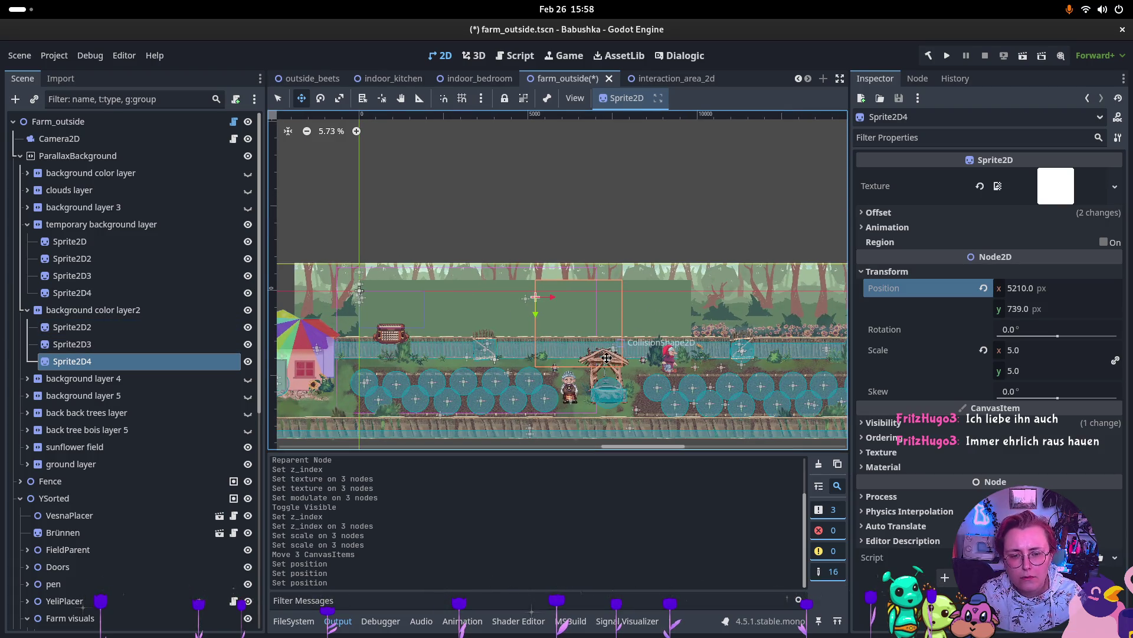
{"action": "left_click", "coordinate": [80, 328]}
{"action": "left_click", "coordinate": [86, 345], "text": "shift"}
{"action": "left_click", "coordinate": [87, 360], "text": "shift"}
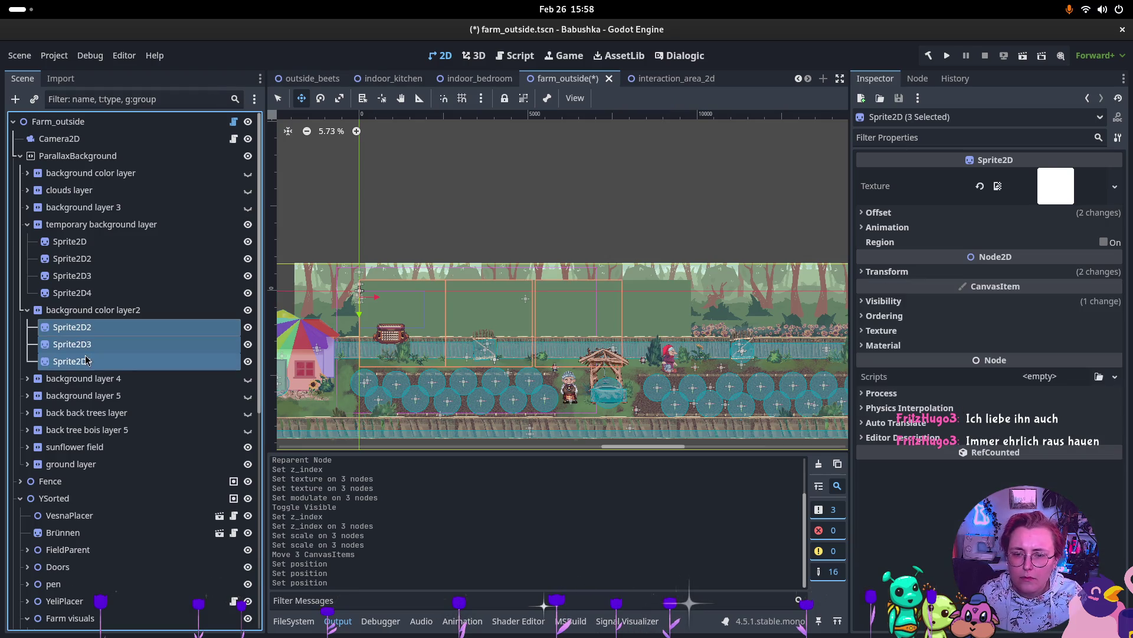
{"action": "left_click", "coordinate": [86, 361]}
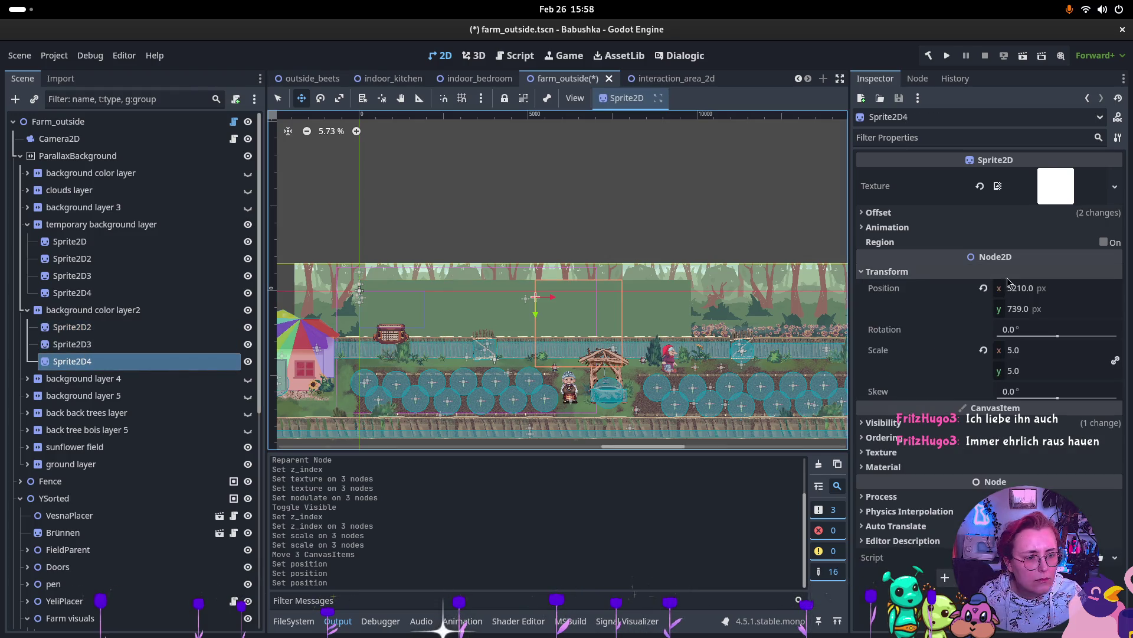
{"action": "left_click", "coordinate": [85, 328]}
{"action": "left_click", "coordinate": [86, 344]}
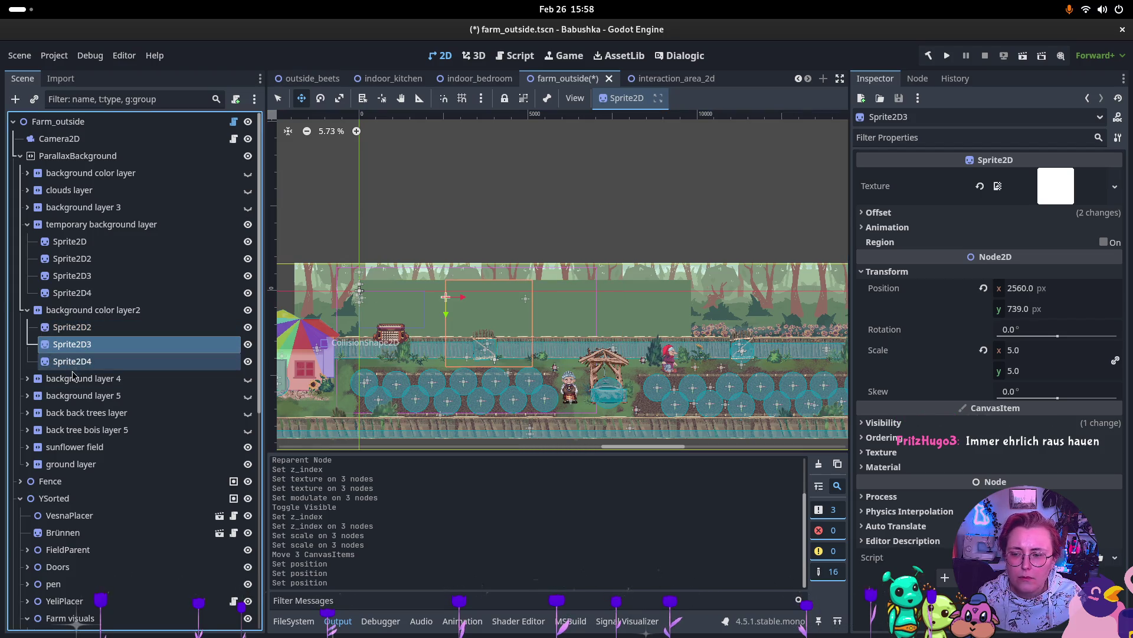
{"action": "left_click", "coordinate": [78, 366]}
{"action": "key", "text": "shift+Up"}
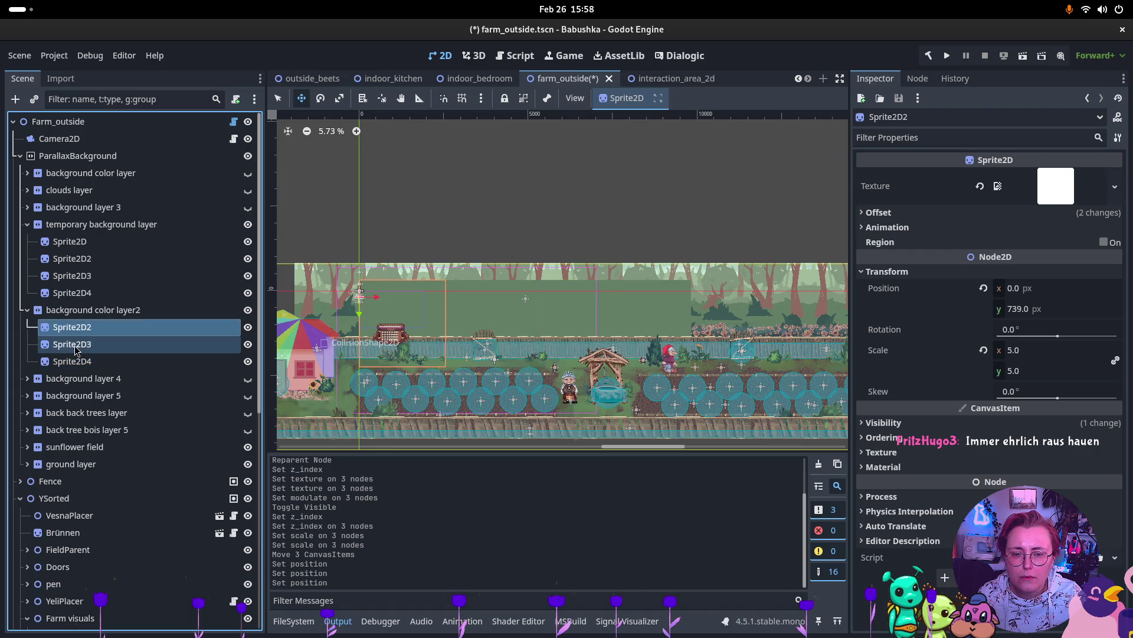
{"action": "left_click", "coordinate": [71, 364]}
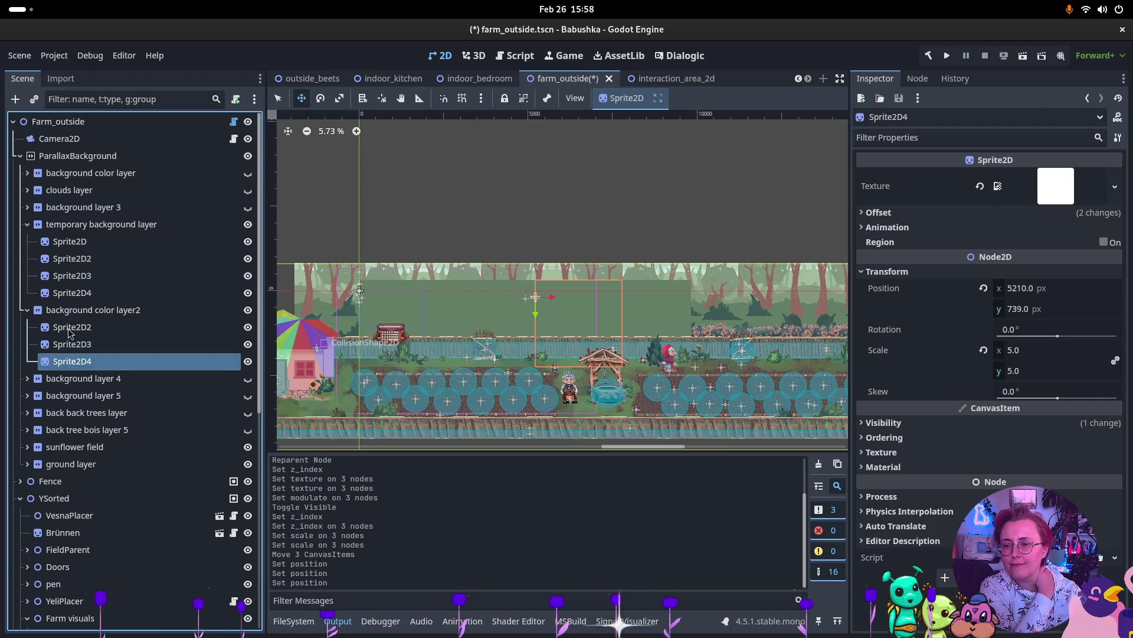
{"action": "left_click", "coordinate": [71, 310]}
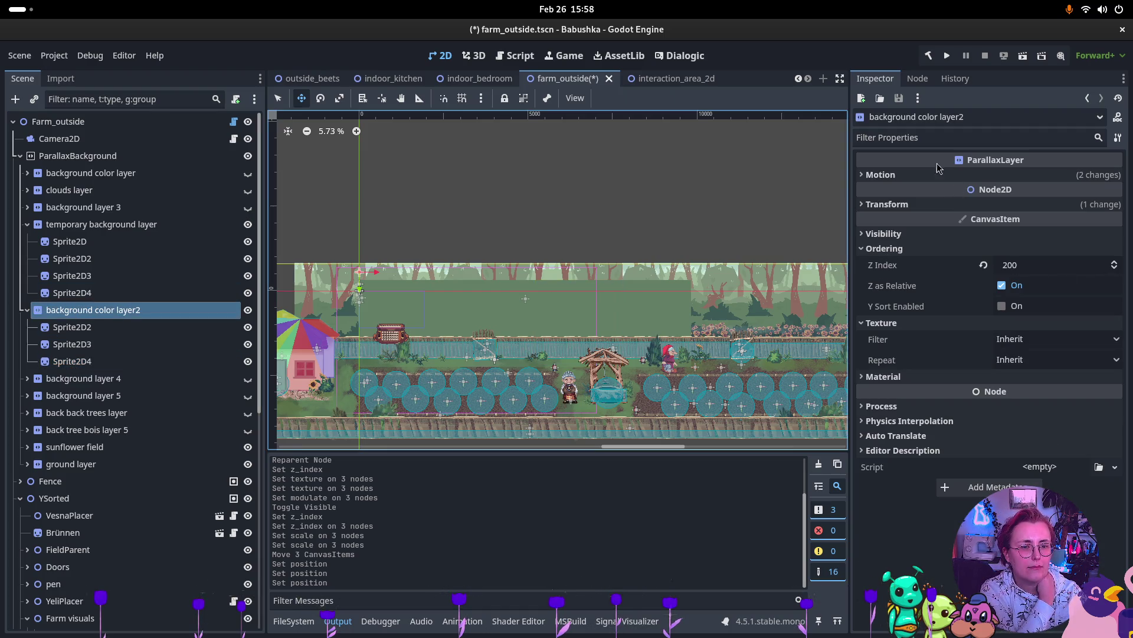
Step: Set background color layer2's Motion Mirroring x to 7680
{"action": "left_click", "coordinate": [895, 176]}
{"action": "left_click", "coordinate": [1020, 271]}
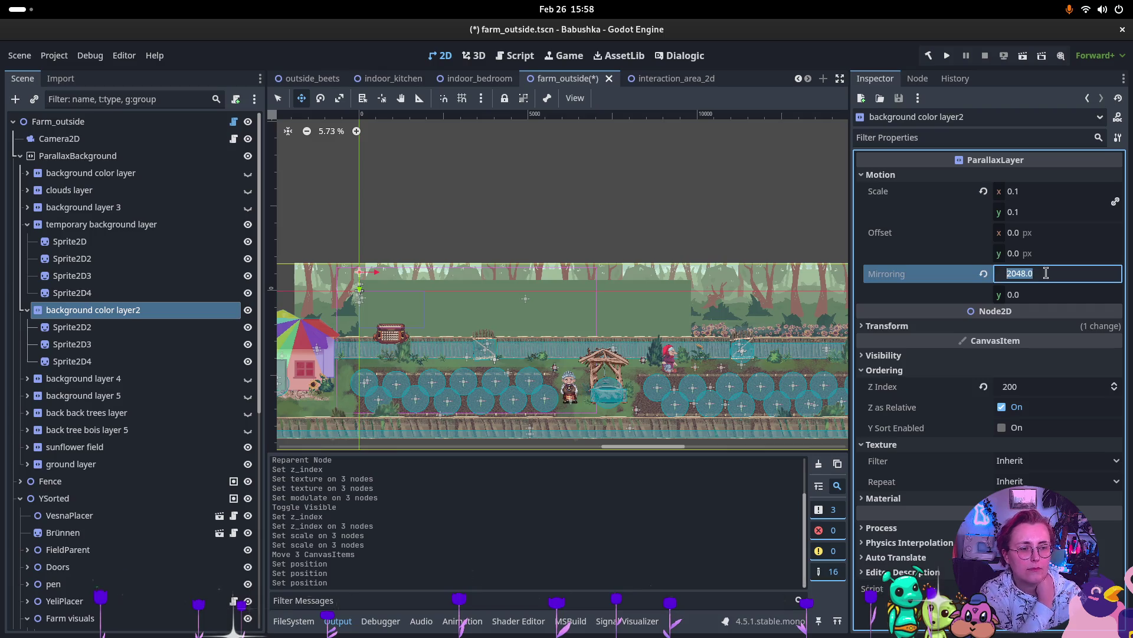
{"action": "type", "text": "512*5*"}
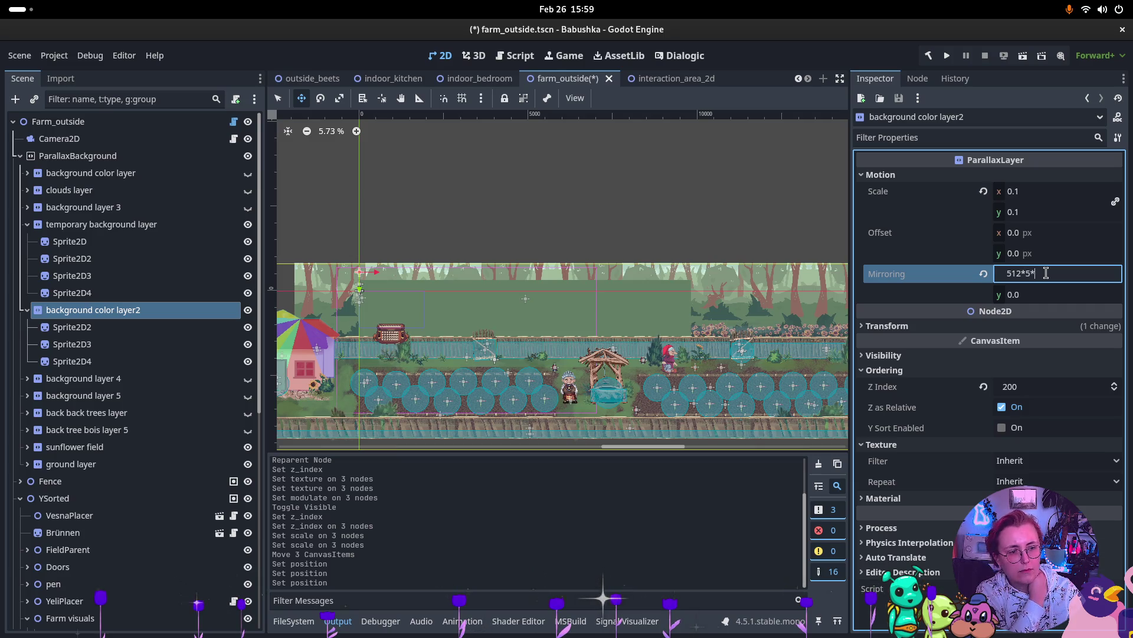
{"action": "key", "text": "Return"}
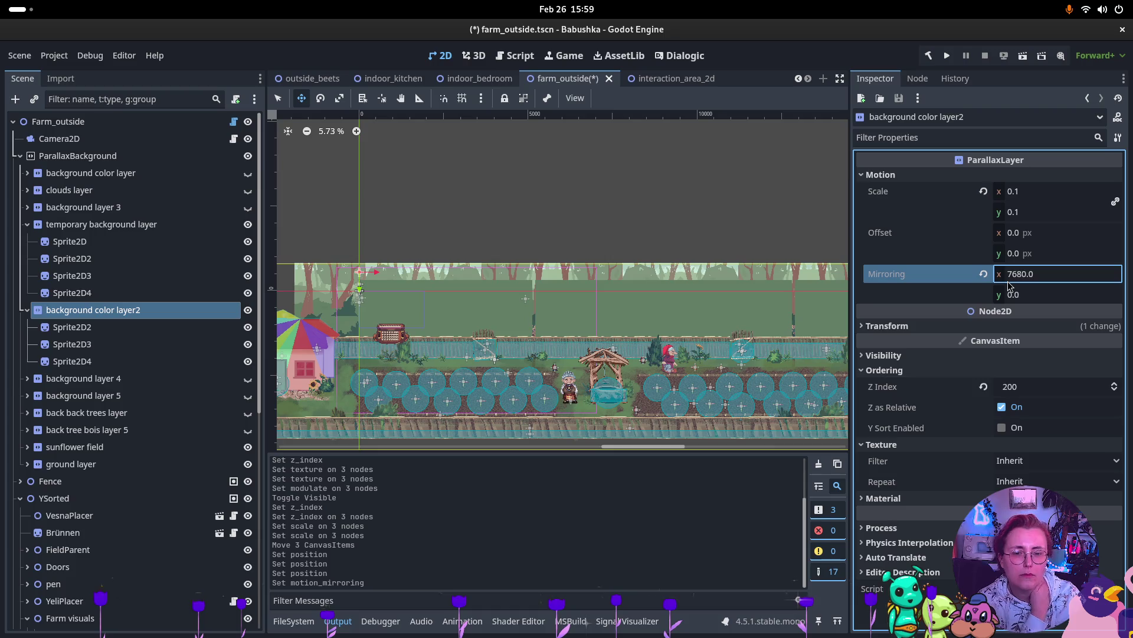
{"action": "scroll", "coordinate": [616, 332], "scroll_direction": "up", "scroll_amount": 2}
{"action": "scroll", "coordinate": [617, 332], "scroll_direction": "down", "scroll_amount": 4}
{"action": "scroll", "coordinate": [616, 332], "scroll_direction": "up", "scroll_amount": 4}
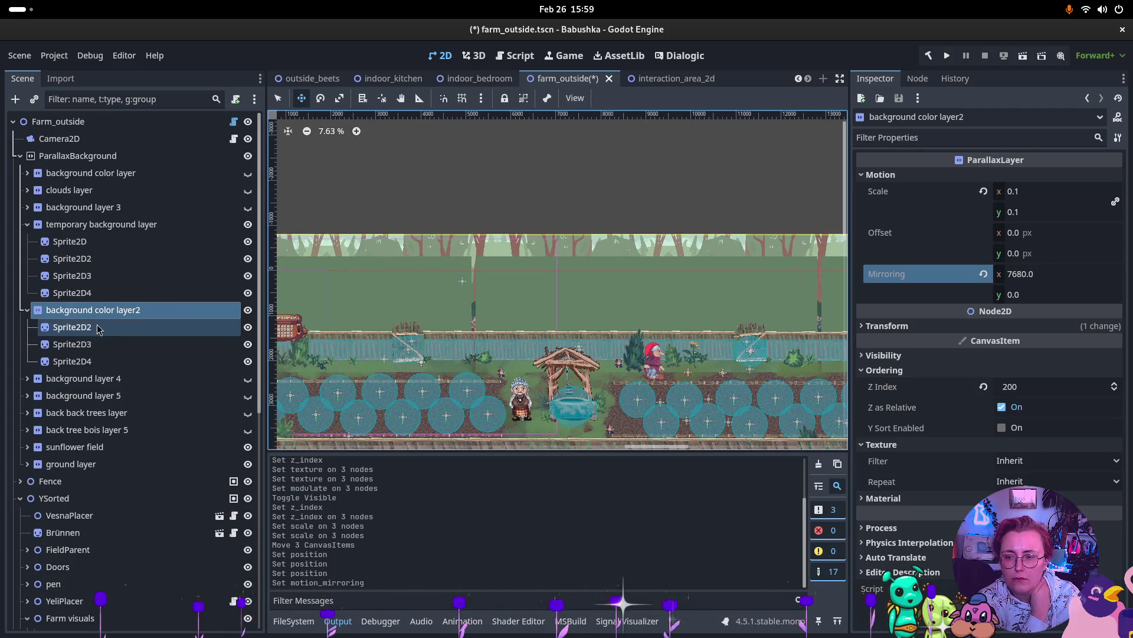
Step: Compare the sprites' positions and move Sprite2D4 to x 5120
{"action": "left_click", "coordinate": [74, 361]}
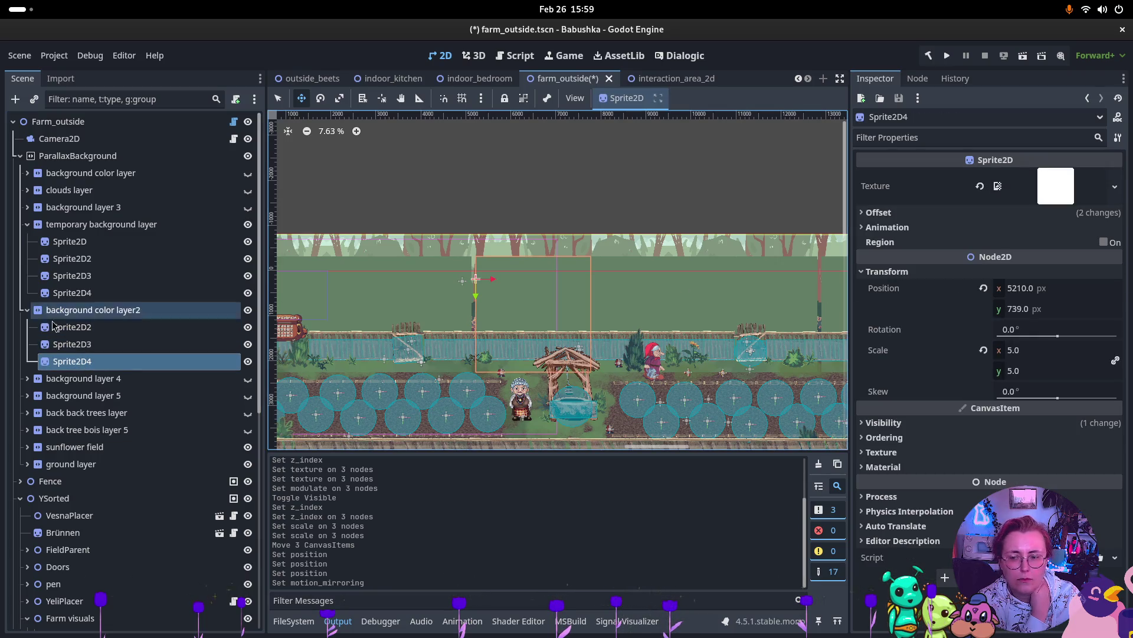
{"action": "left_click", "coordinate": [70, 327]}
{"action": "left_click", "coordinate": [75, 345]}
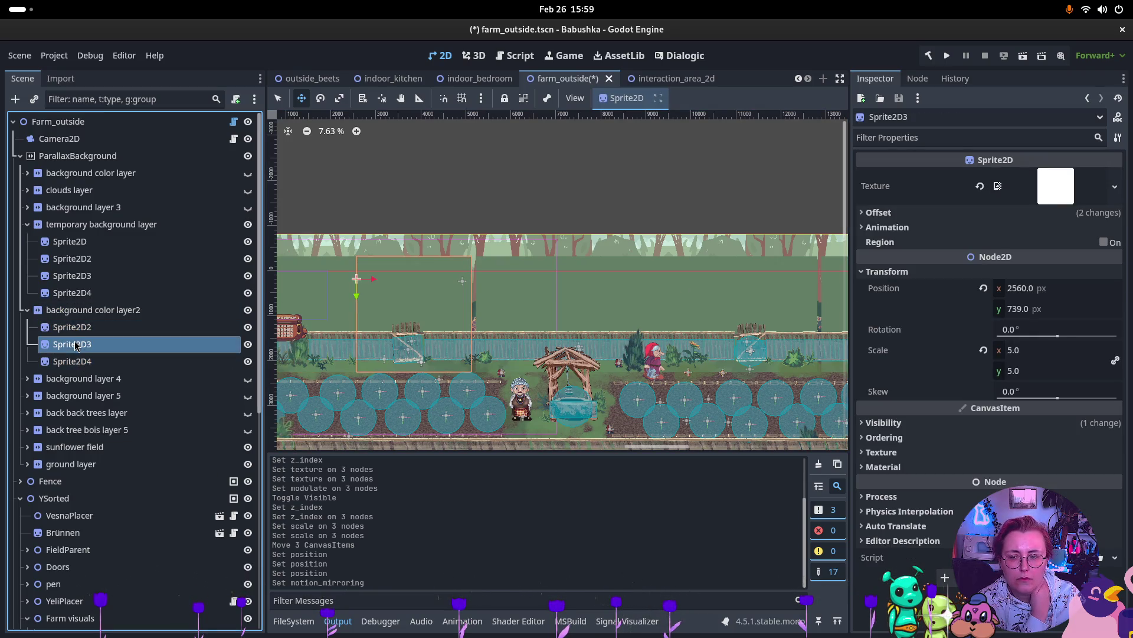
{"action": "left_click", "coordinate": [76, 359]}
{"action": "left_click", "coordinate": [104, 348]}
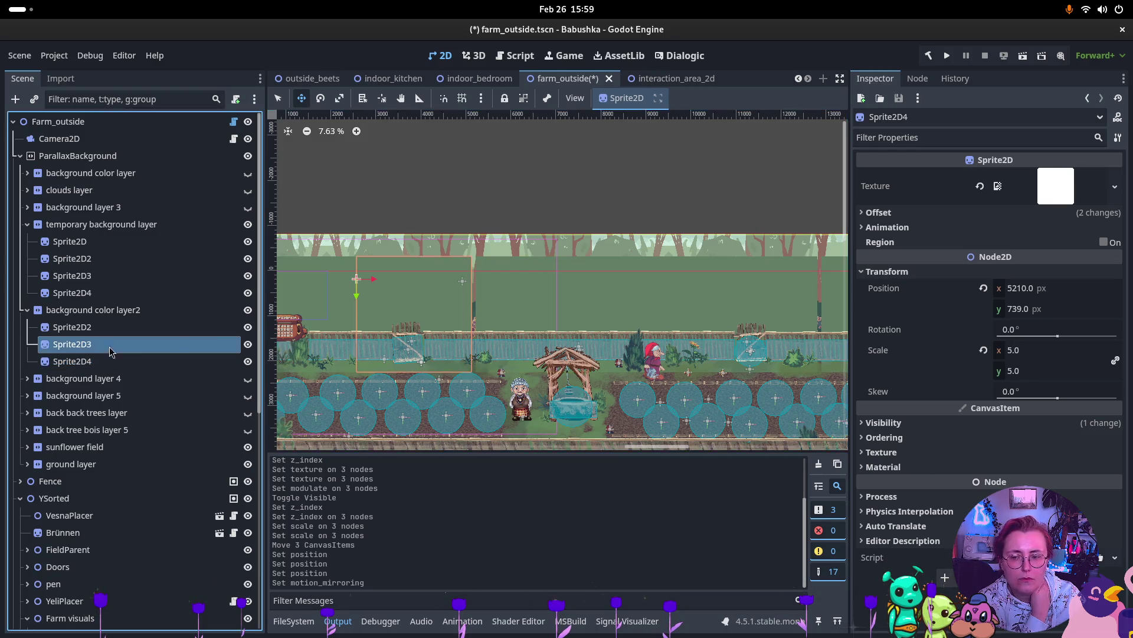
{"action": "left_click", "coordinate": [83, 361]}
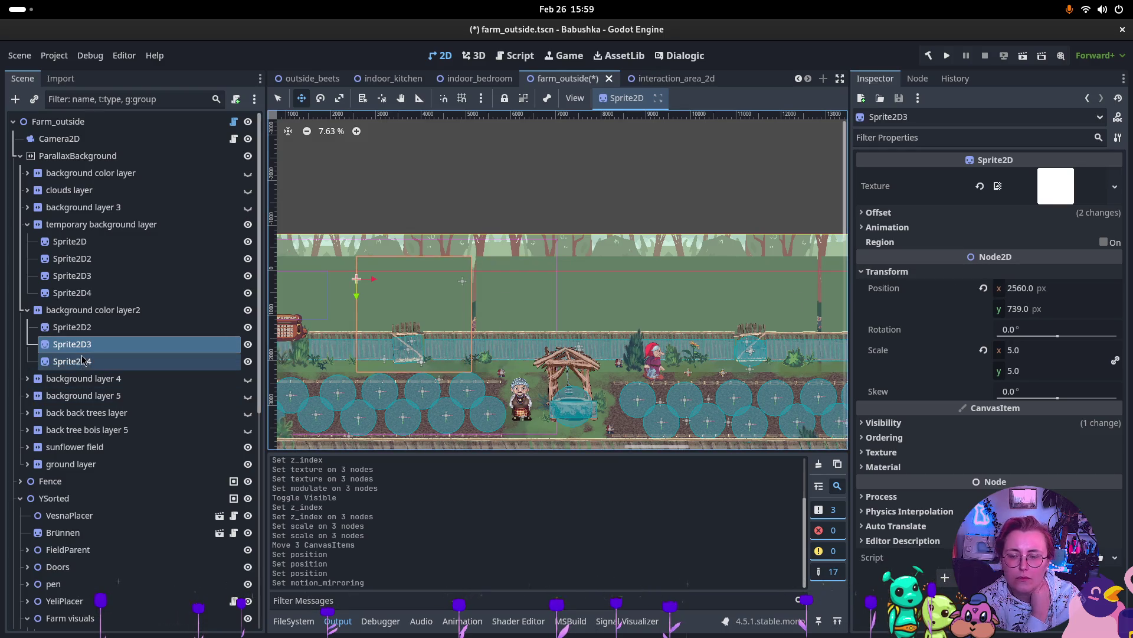
{"action": "double_click", "coordinate": [1031, 288]}
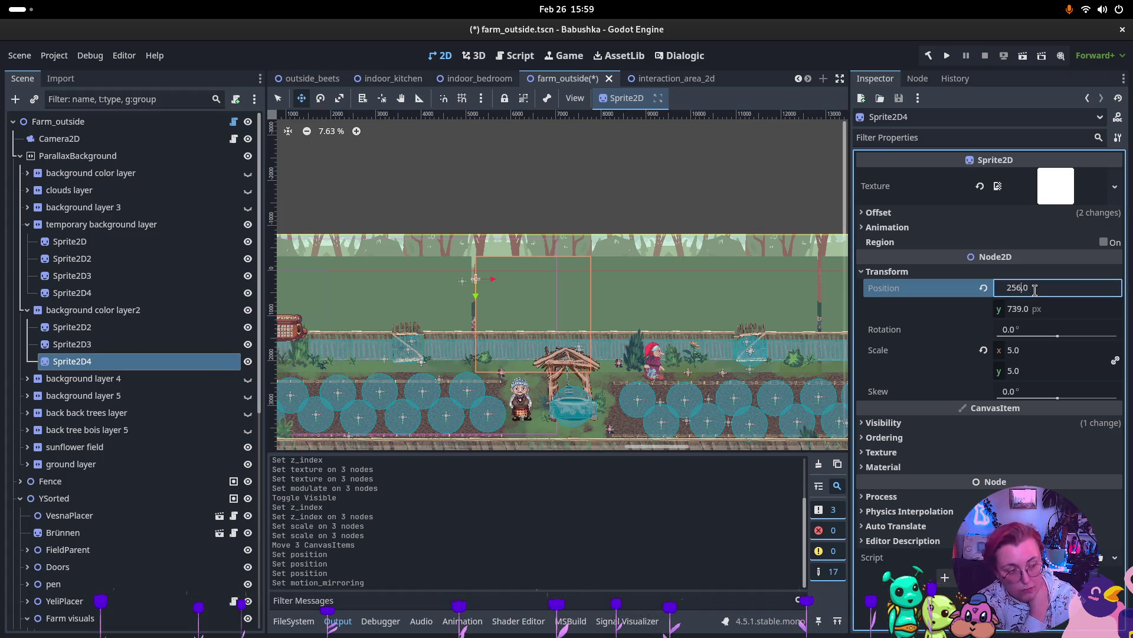
{"action": "type", "text": "*2"}
{"action": "key", "text": "Return"}
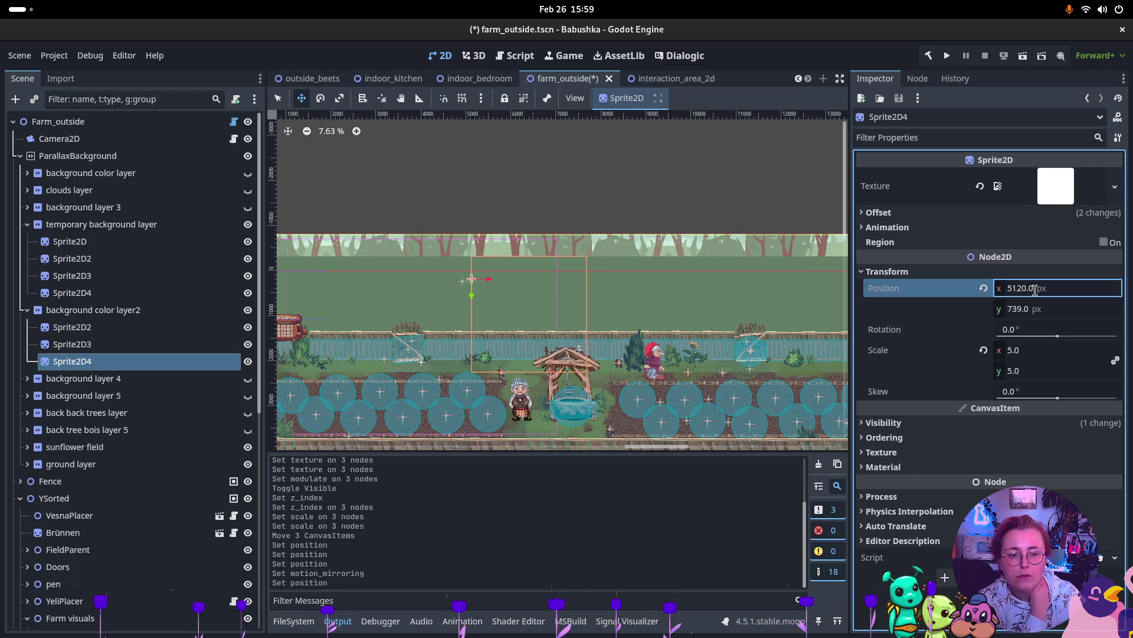
Step: Set background color layer2's Z Index to -260
{"action": "scroll", "coordinate": [654, 296], "scroll_direction": "down", "scroll_amount": 3}
{"action": "scroll", "coordinate": [572, 296], "scroll_direction": "up", "scroll_amount": 5}
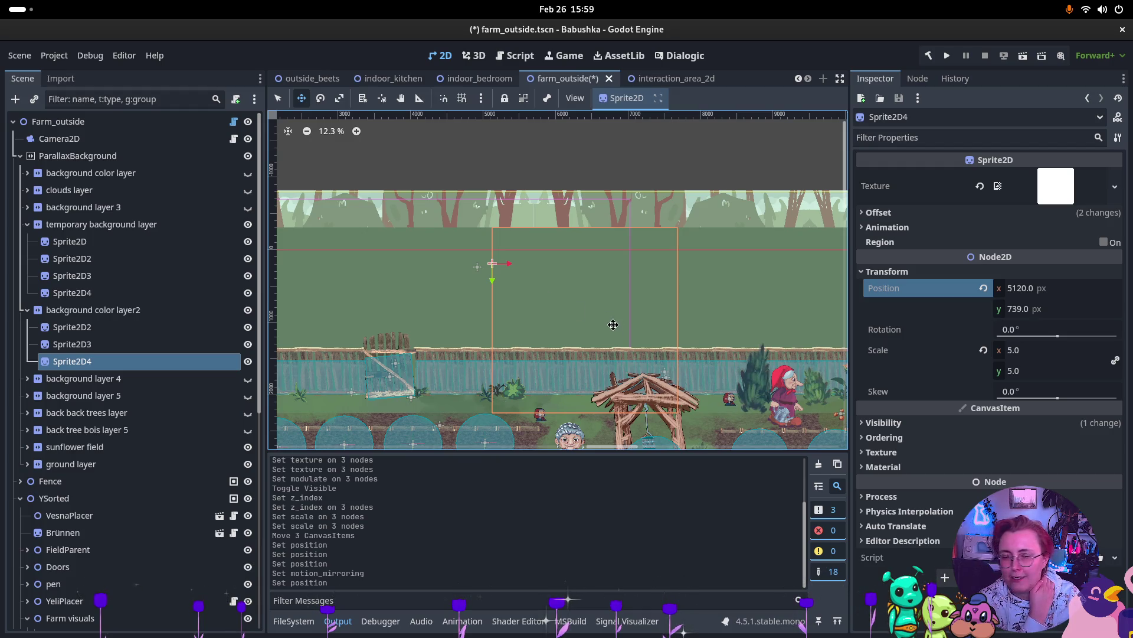
{"action": "scroll", "coordinate": [606, 320], "scroll_direction": "down", "scroll_amount": 3}
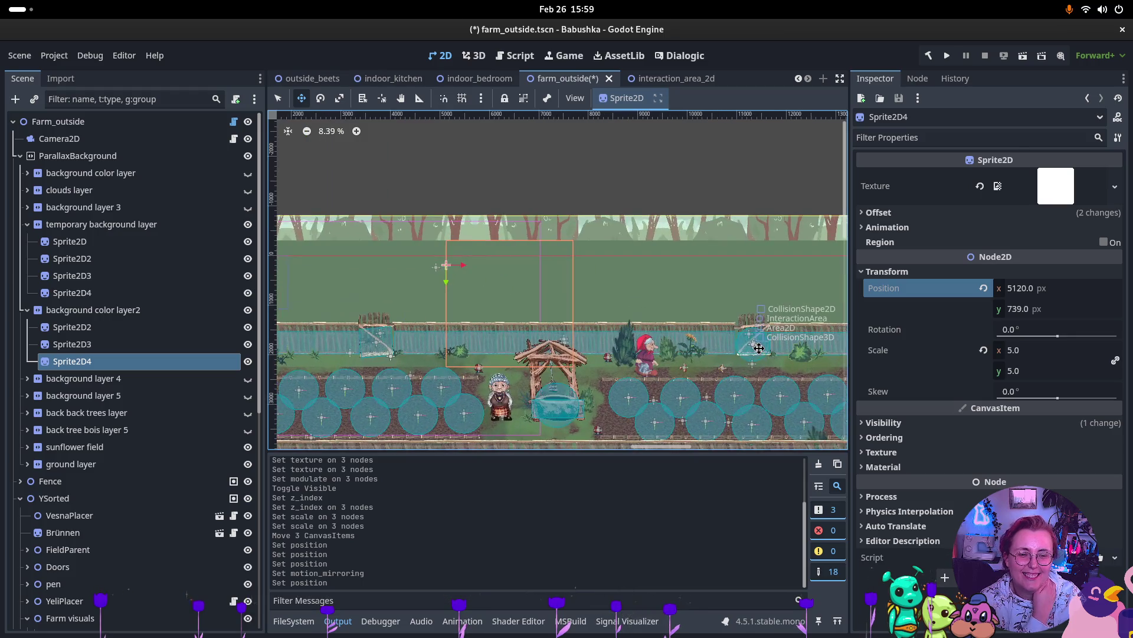
{"action": "left_click", "coordinate": [109, 310]}
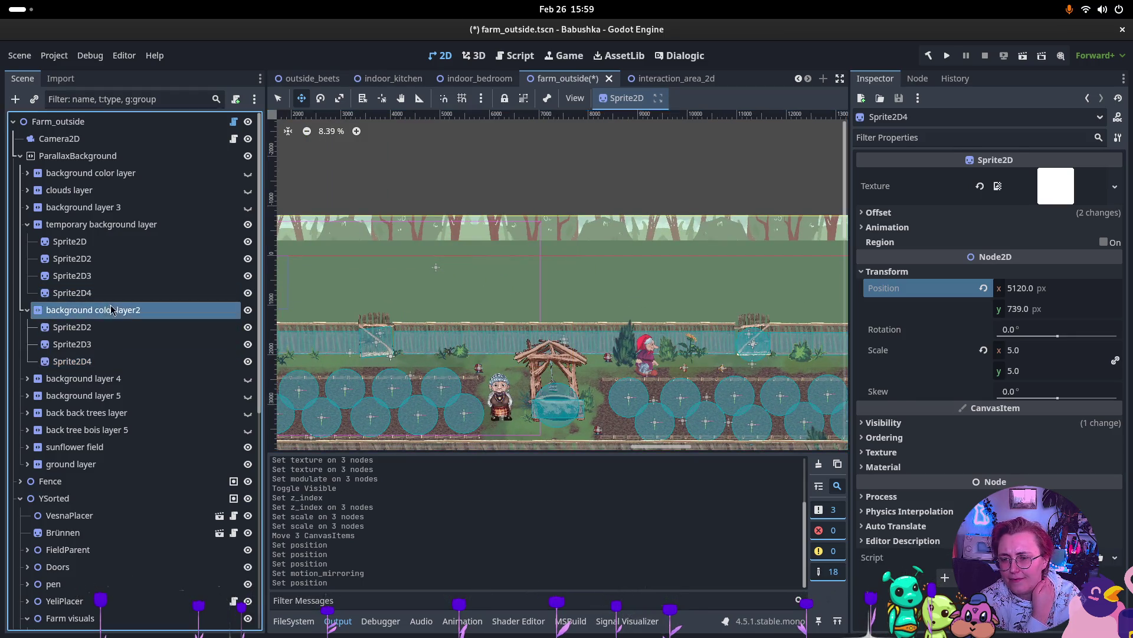
{"action": "left_click", "coordinate": [1037, 384]}
{"action": "type", "text": "-260"}
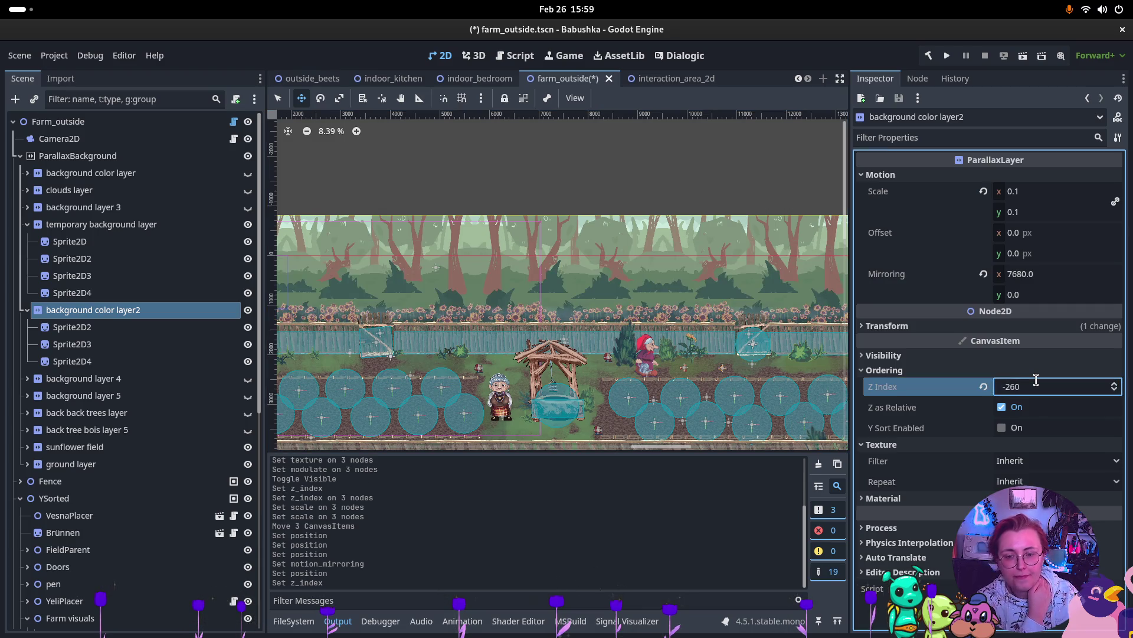
{"action": "key", "text": "Return"}
Step: Run farm_outside, walk the player right along the fence and left past the well, then stop
{"action": "scroll", "coordinate": [611, 349], "scroll_direction": "up", "scroll_amount": 2}
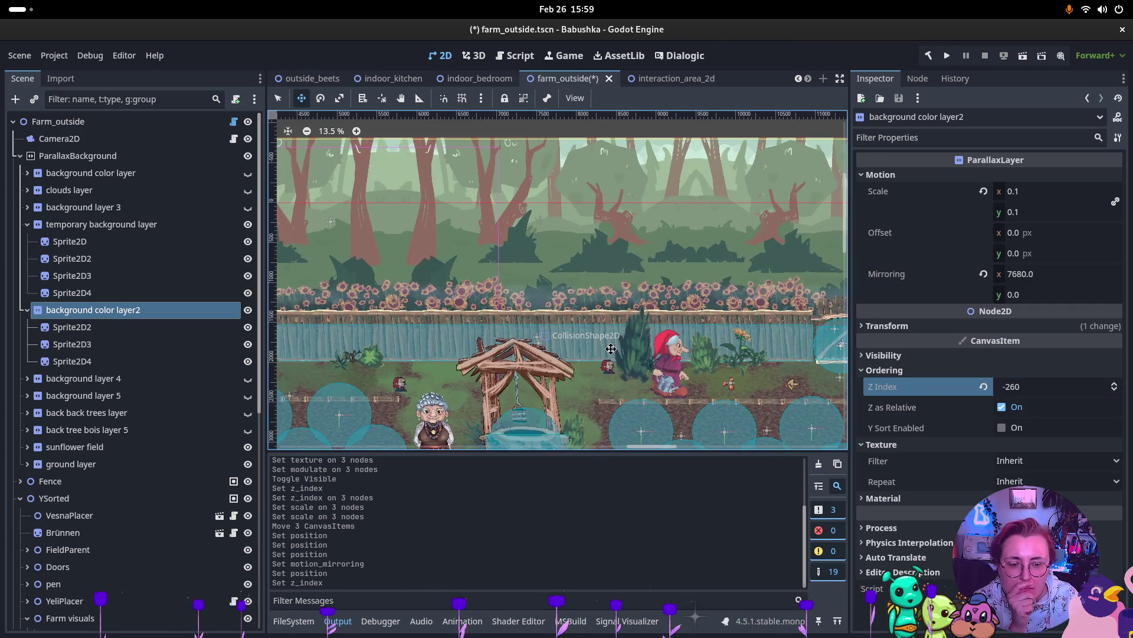
{"action": "left_click", "coordinate": [1029, 56]}
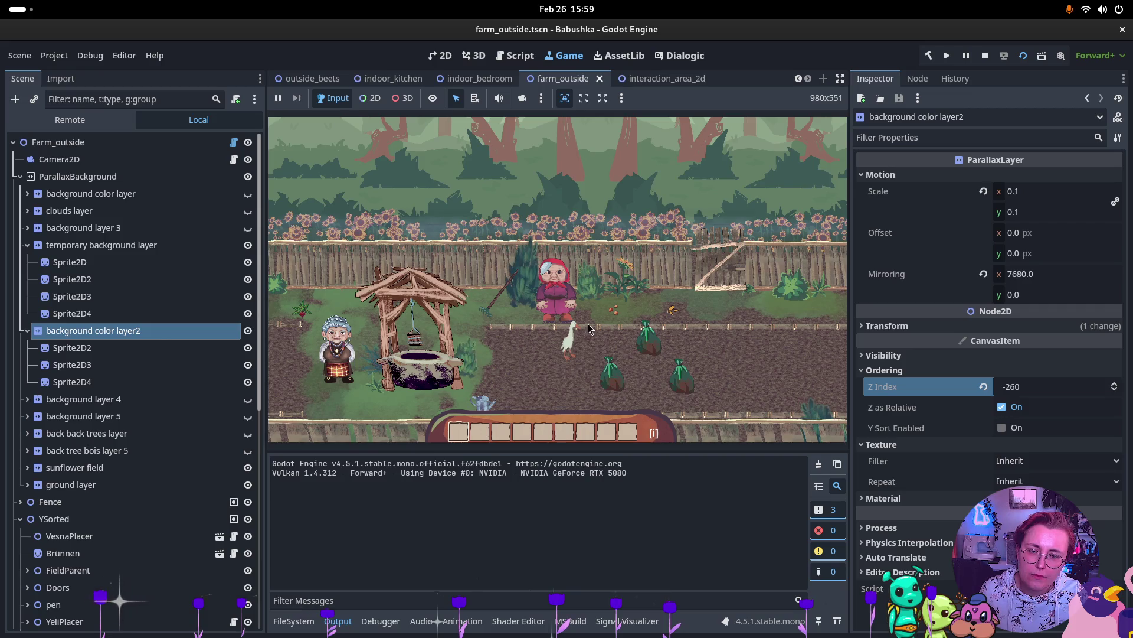
{"action": "left_click", "coordinate": [611, 322]}
{"action": "key", "text": "d"}
{"action": "key", "text": "w"}
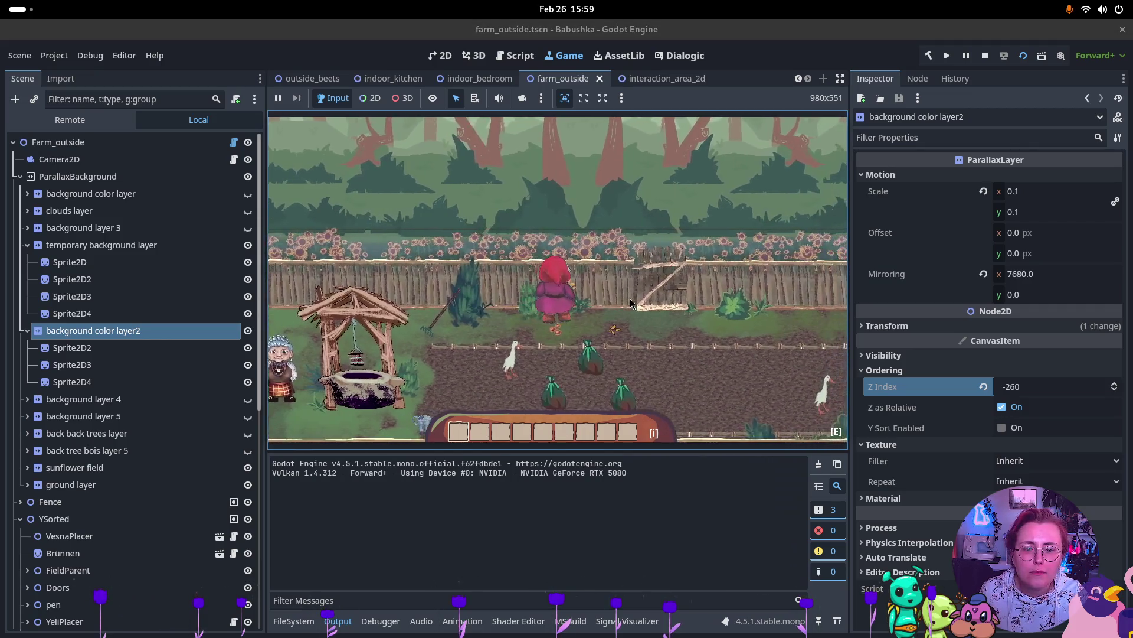
{"action": "key", "text": "d"}
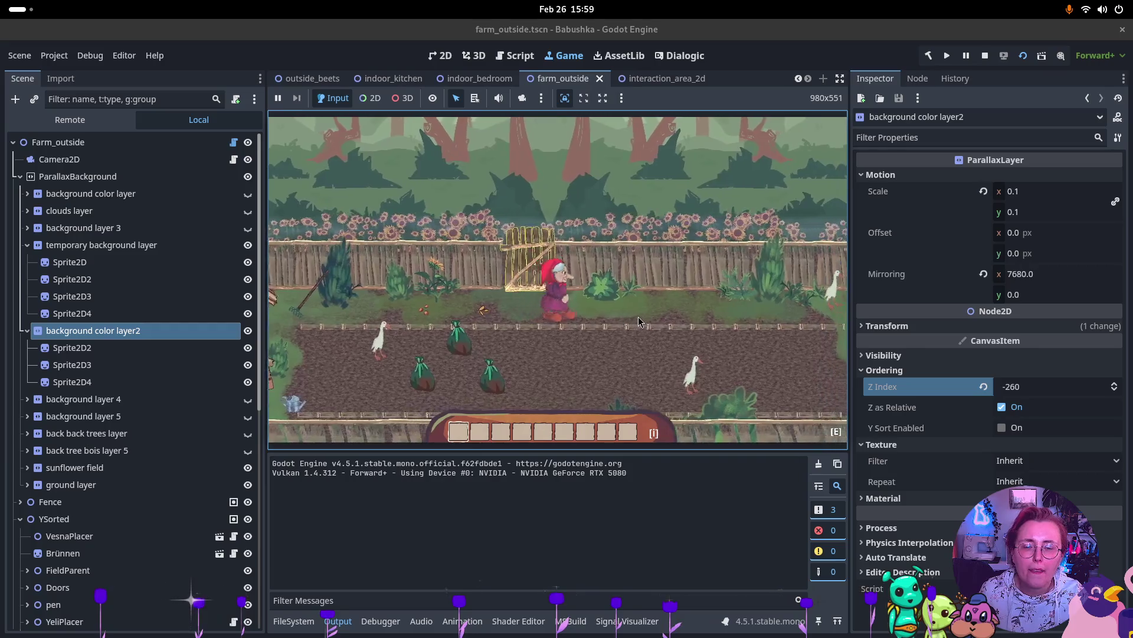
{"action": "key", "text": "d"}
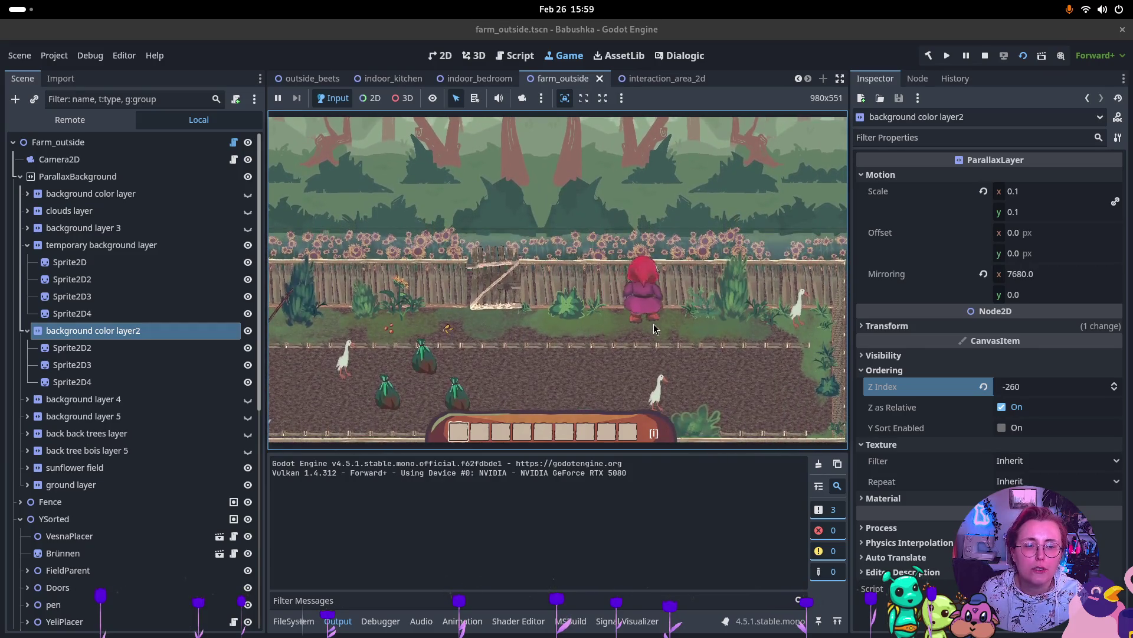
{"action": "key", "text": "d"}
{"action": "key", "text": "a"}
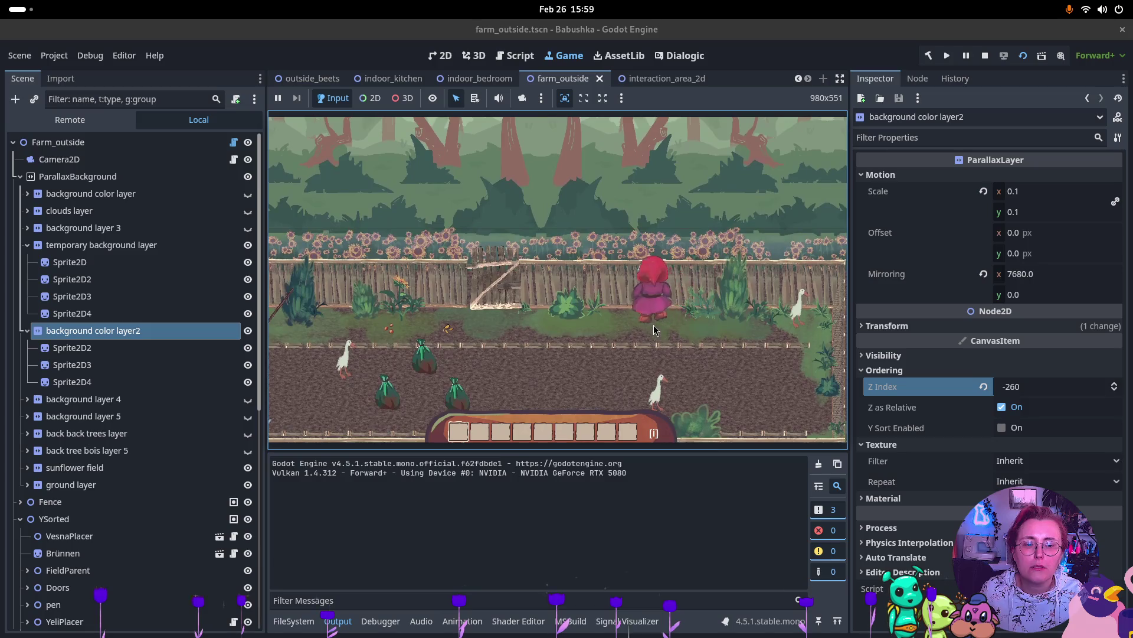
{"action": "key", "text": "a"}
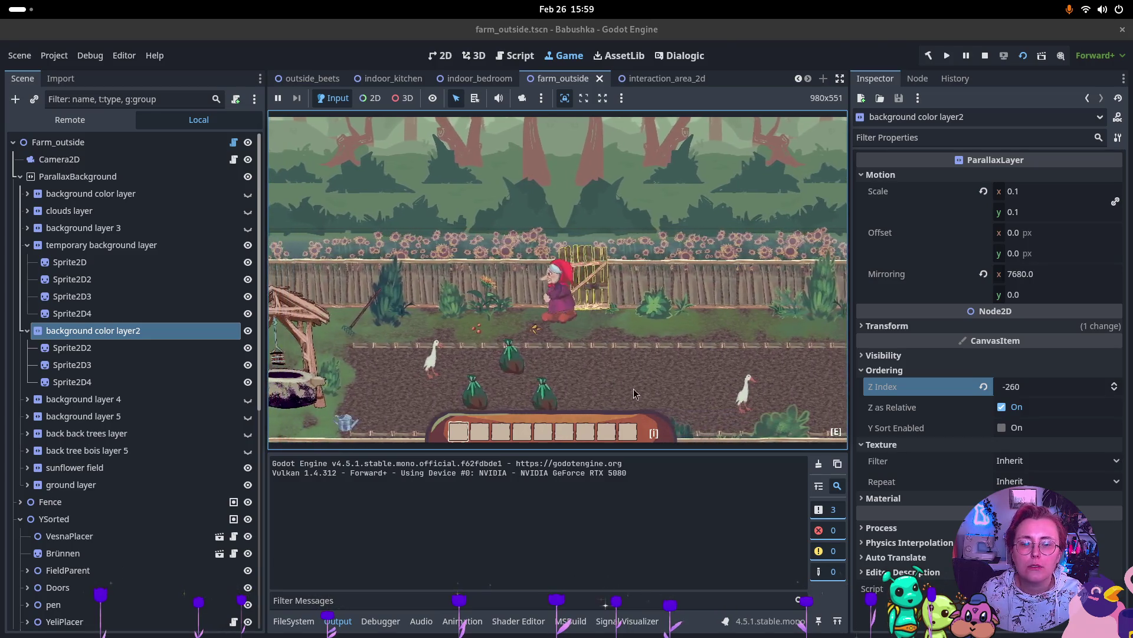
{"action": "key", "text": "a"}
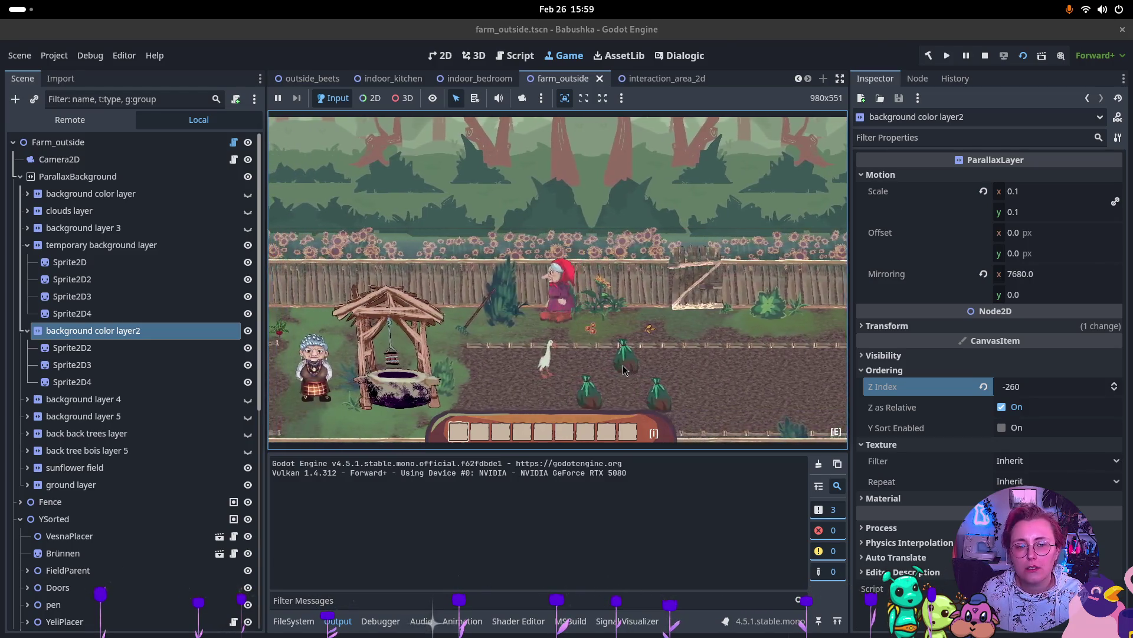
{"action": "key", "text": "a"}
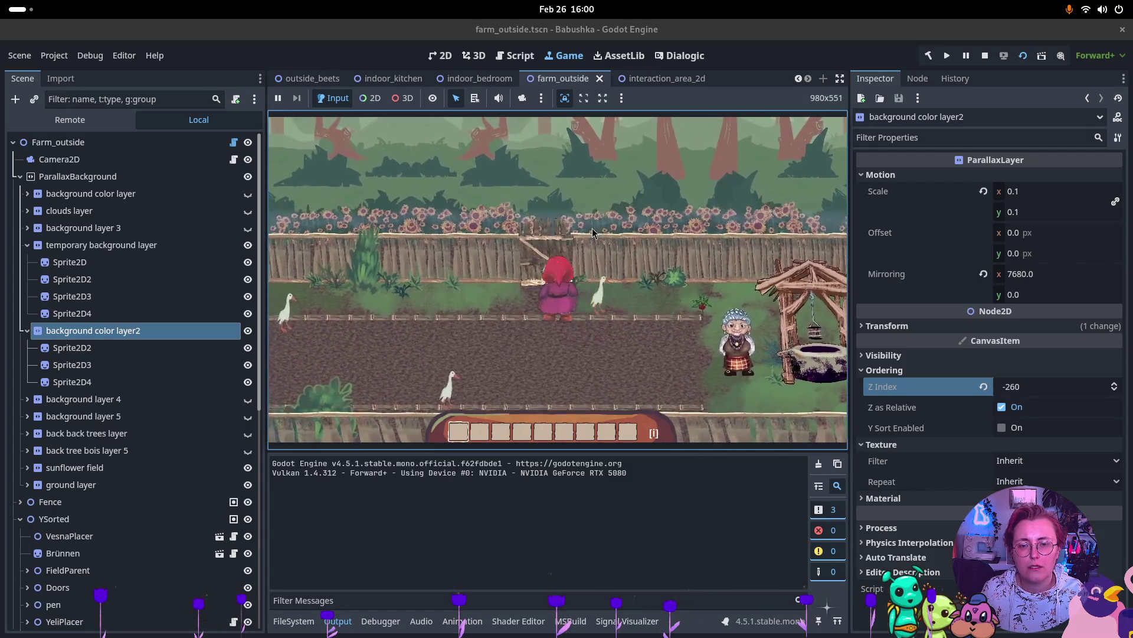
{"action": "left_click", "coordinate": [985, 56]}
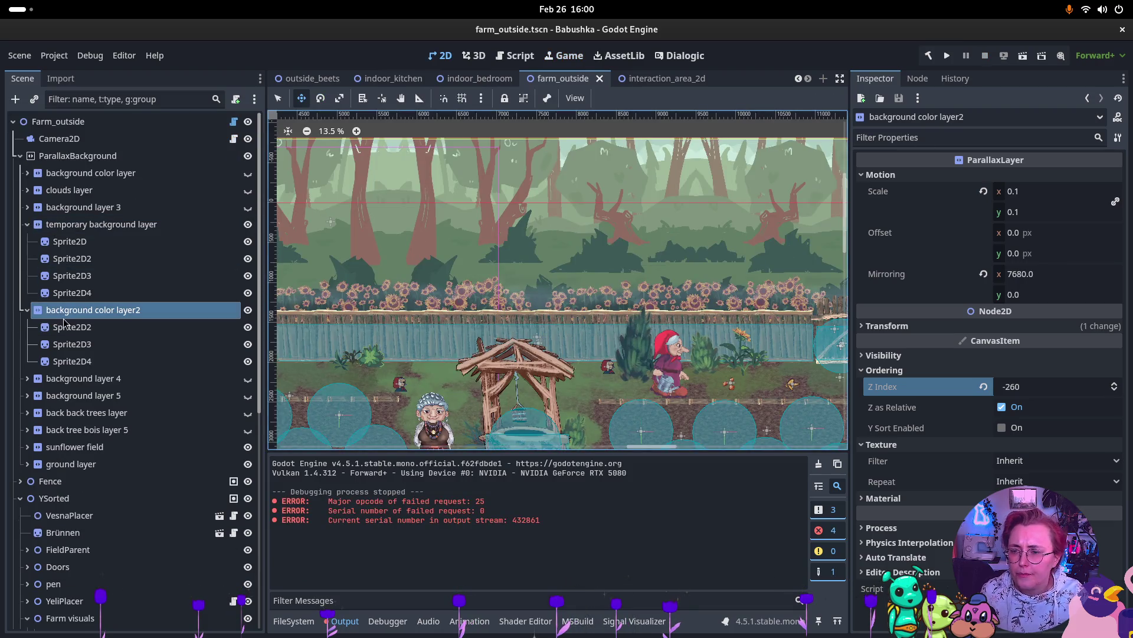
Step: Reposition the temporary background layer to y 370
{"action": "left_click", "coordinate": [79, 225]}
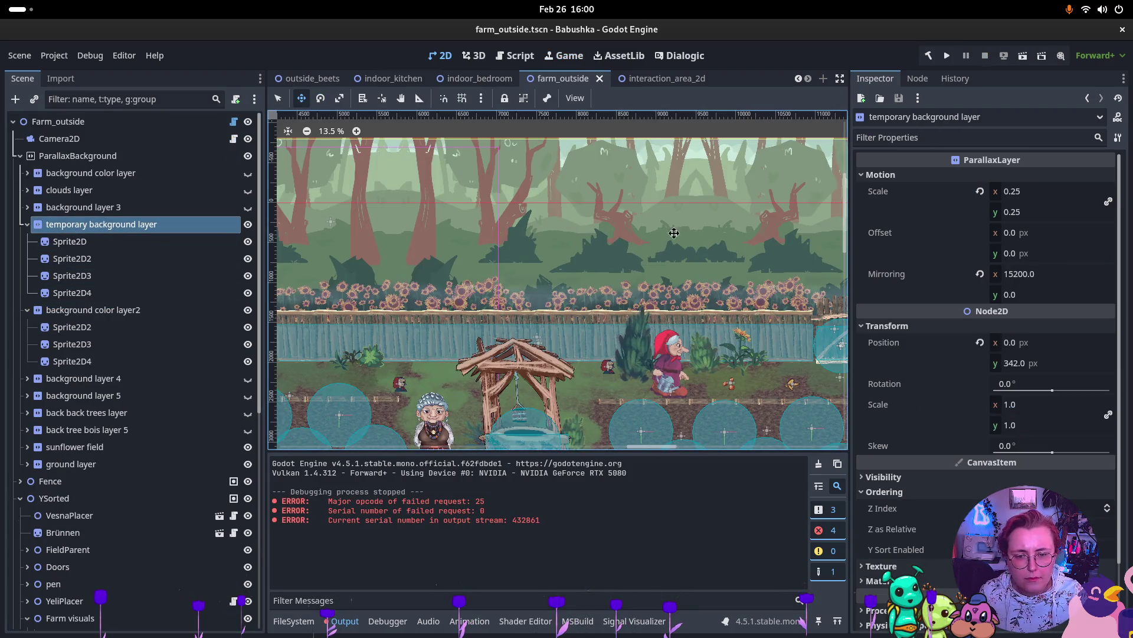
{"action": "left_click_drag", "start_coordinate": [486, 212], "coordinate": [486, 216]}
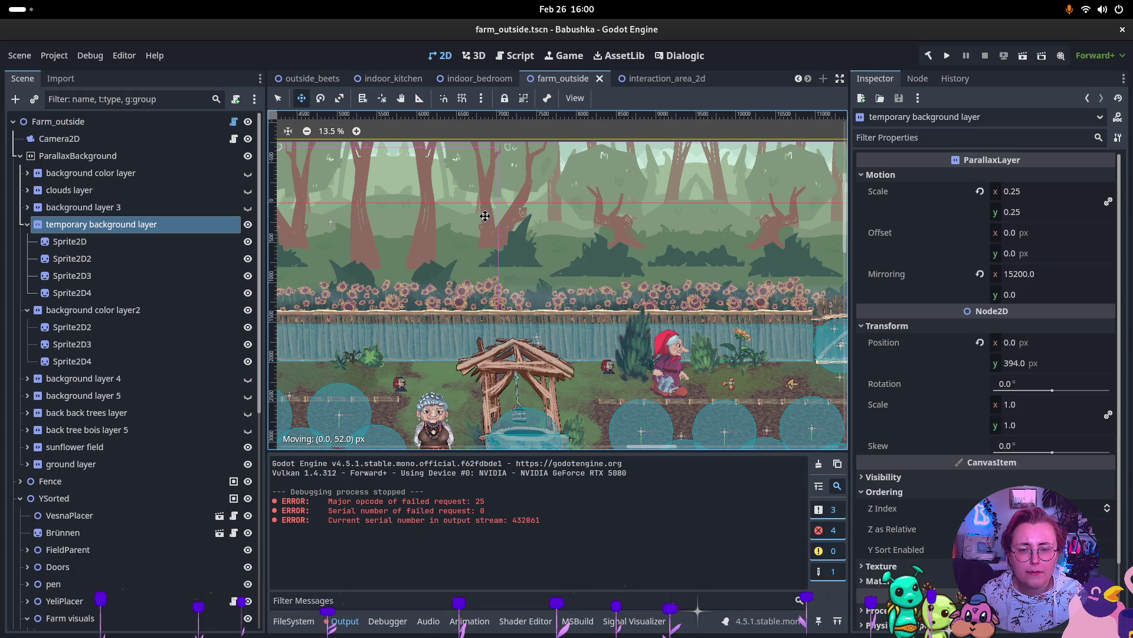
{"action": "left_click_drag", "start_coordinate": [486, 216], "coordinate": [485, 217]}
{"action": "scroll", "coordinate": [511, 223], "scroll_direction": "down", "scroll_amount": 2}
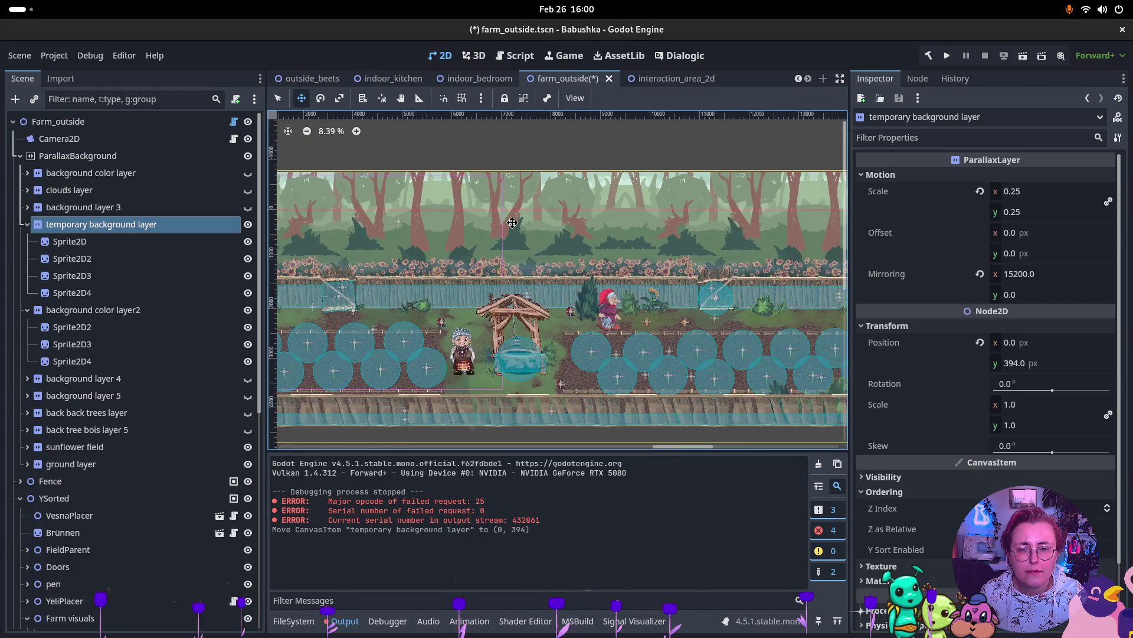
{"action": "mouse_move", "coordinate": [465, 288]}
{"action": "left_mouse_down"}
{"action": "mouse_move", "coordinate": [712, 292]}
{"action": "mouse_move", "coordinate": [623, 293]}
{"action": "left_mouse_up"}
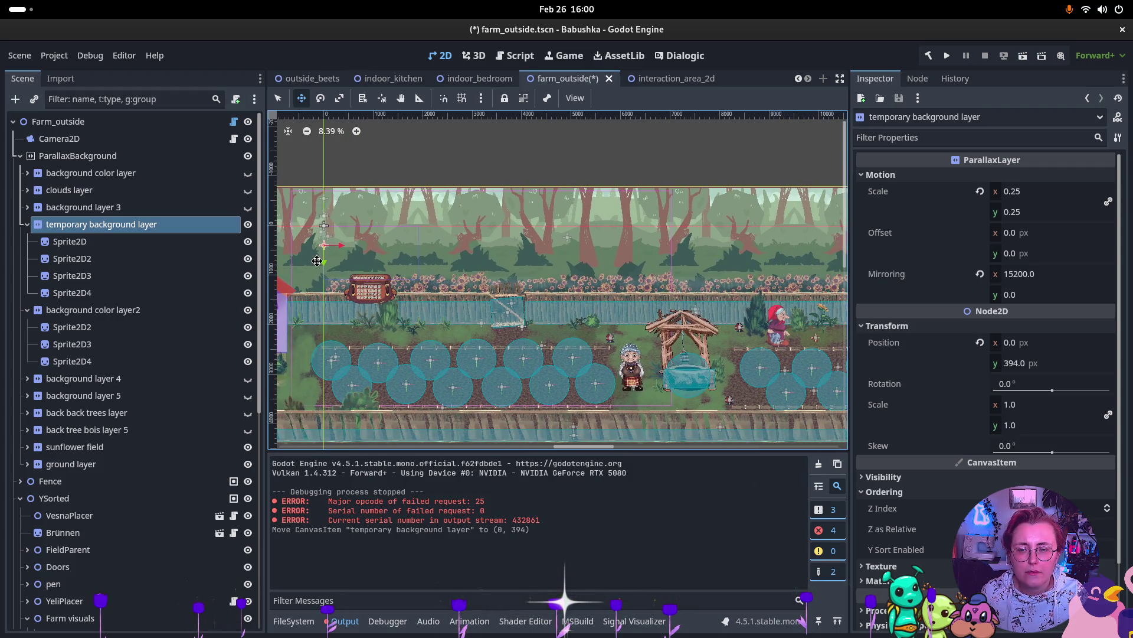
{"action": "left_click_drag", "start_coordinate": [321, 262], "coordinate": [320, 261]}
Step: Look over the layer in the viewport, then save farm_outside.tscn
{"action": "scroll", "coordinate": [731, 208], "scroll_direction": "up", "scroll_amount": 2}
{"action": "scroll", "coordinate": [646, 171], "scroll_direction": "up", "scroll_amount": 4}
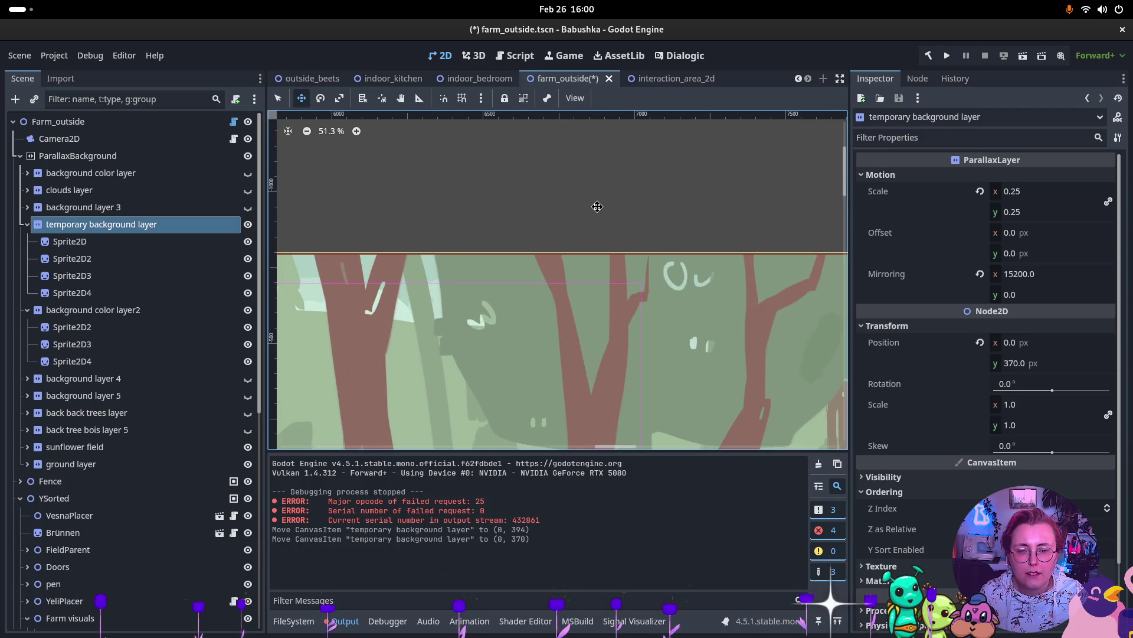
{"action": "scroll", "coordinate": [598, 206], "scroll_direction": "down", "scroll_amount": 6}
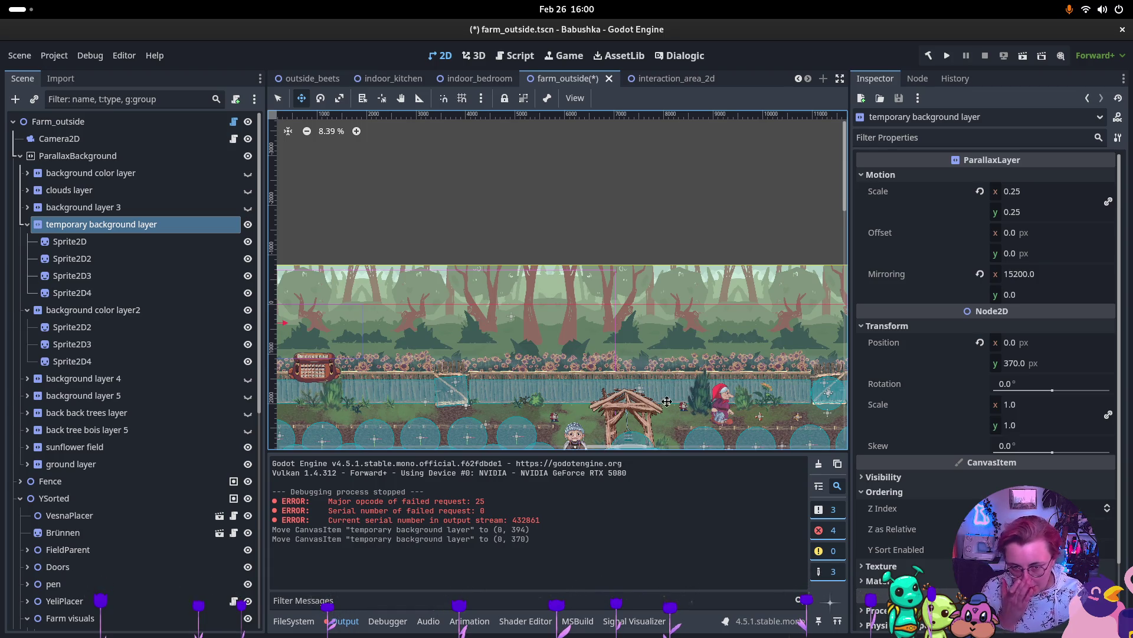
{"action": "scroll", "coordinate": [614, 351], "scroll_direction": "down", "scroll_amount": 2}
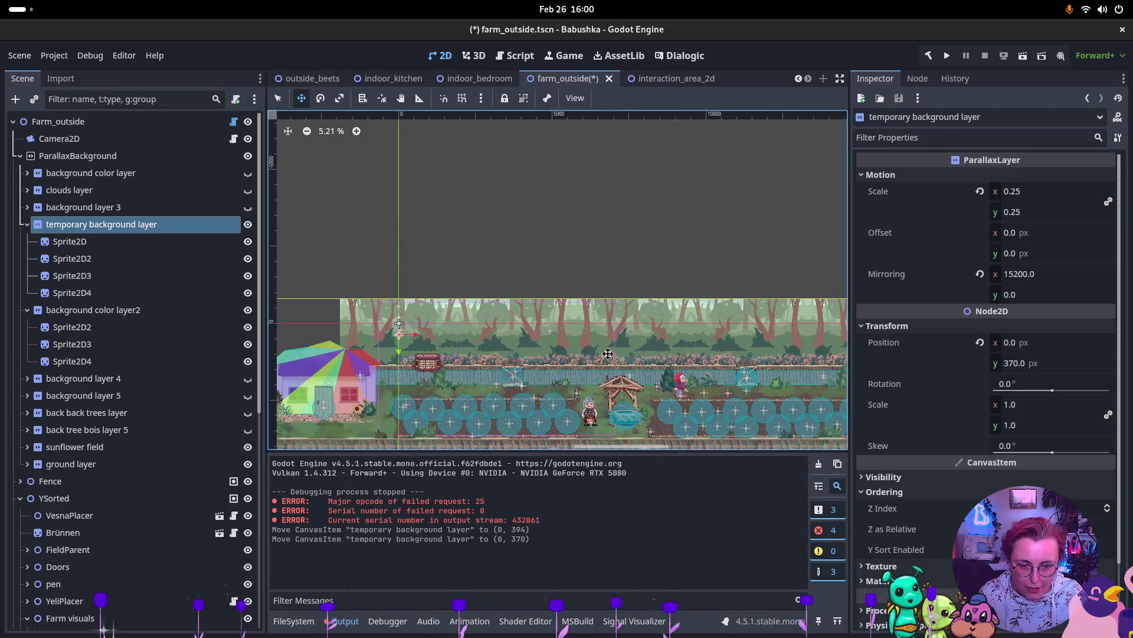
{"action": "scroll", "coordinate": [473, 342], "scroll_direction": "right", "scroll_amount": 5}
{"action": "scroll", "coordinate": [380, 334], "scroll_direction": "left", "scroll_amount": 10}
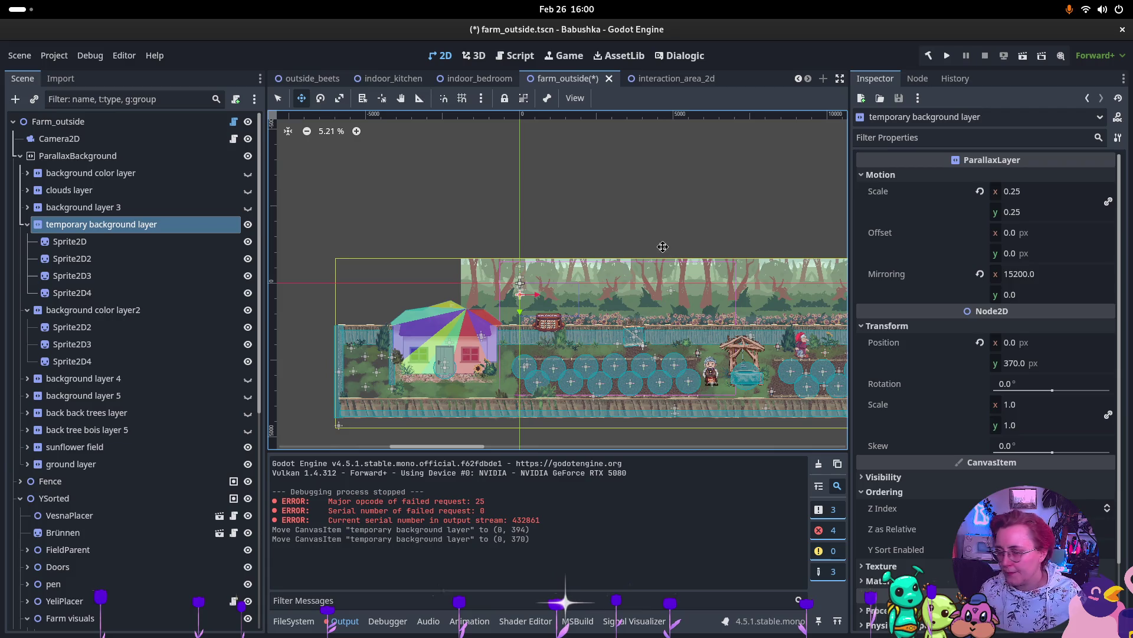
{"action": "scroll", "coordinate": [671, 319], "scroll_direction": "down", "scroll_amount": 3}
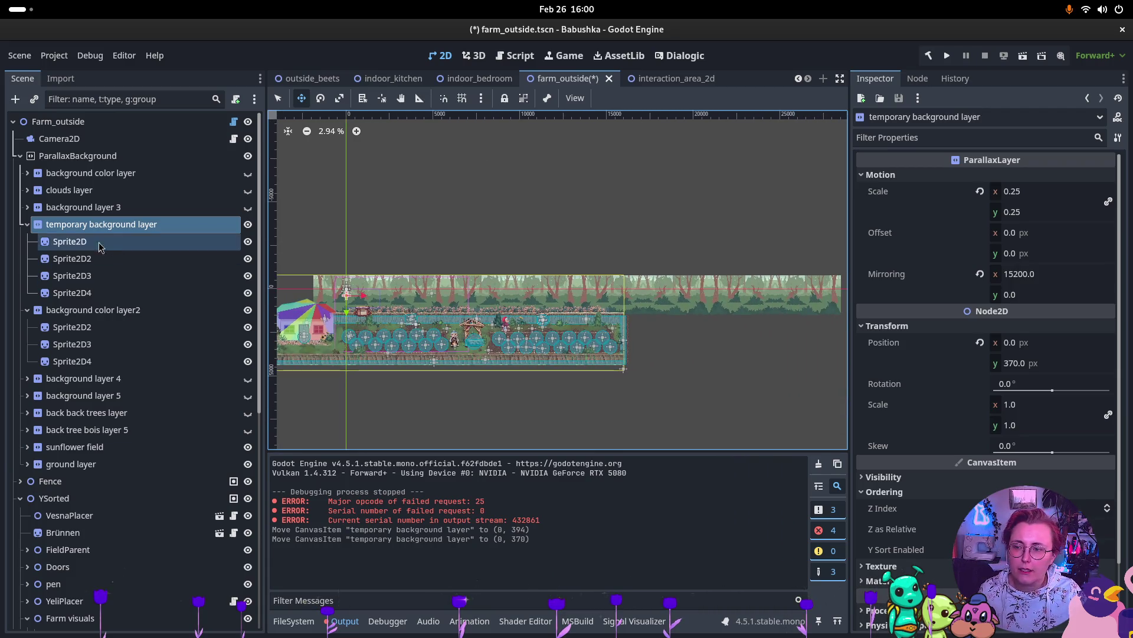
{"action": "key", "text": "ctrl+s"}
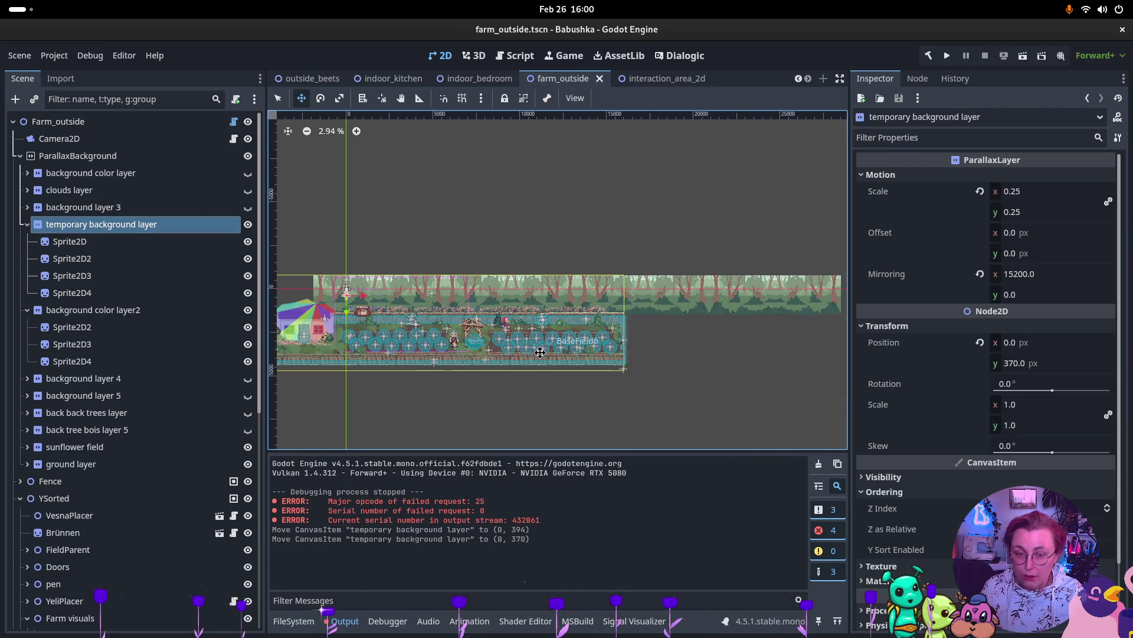
Step: In Rider, include farm_outside.tscn and all 16 unversioned files in the commit
{"action": "key", "text": "super"}
{"action": "left_click", "coordinate": [210, 242]}
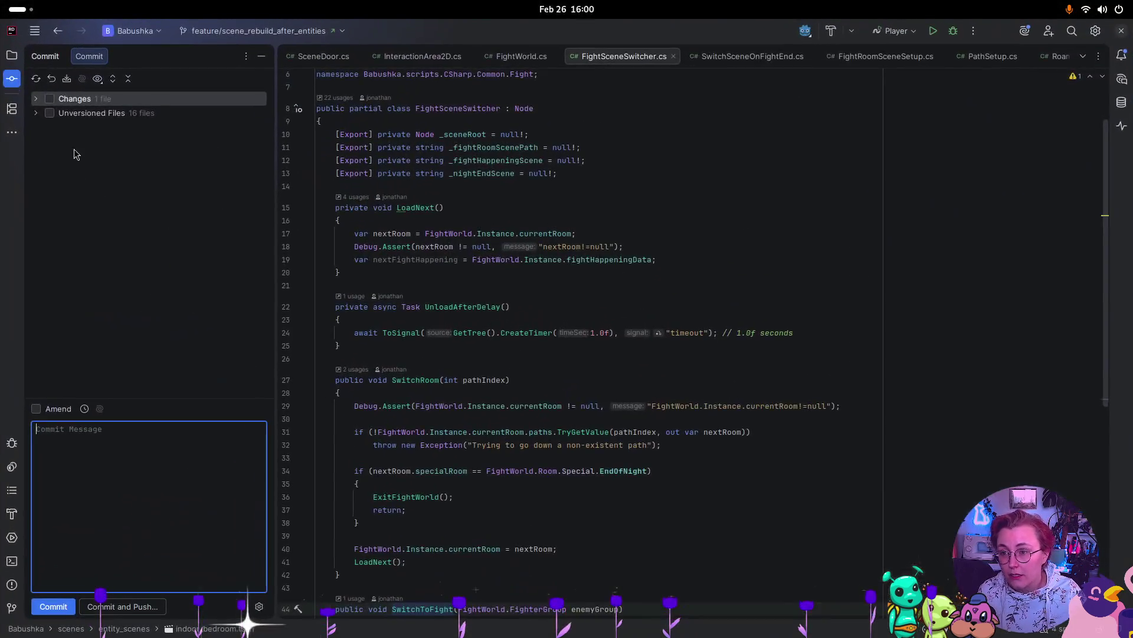
{"action": "left_click", "coordinate": [57, 99]}
{"action": "double_click", "coordinate": [44, 127]}
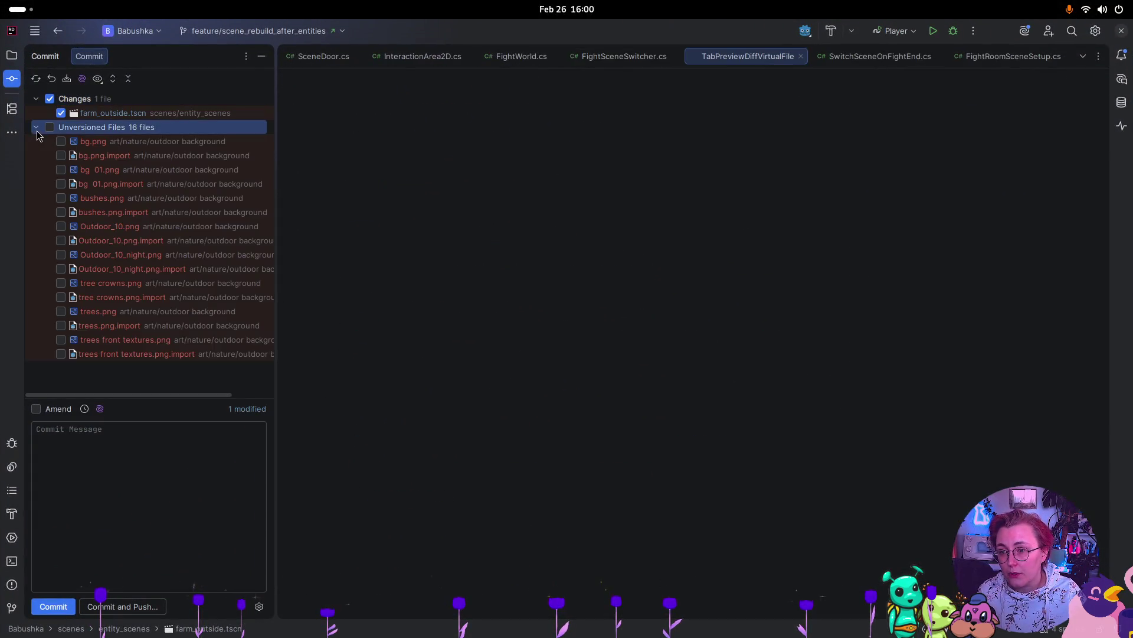
{"action": "left_click", "coordinate": [50, 127]}
Step: Write the commit message 'implemented temporary workaround for the day forest background'
{"action": "left_click", "coordinate": [117, 467]}
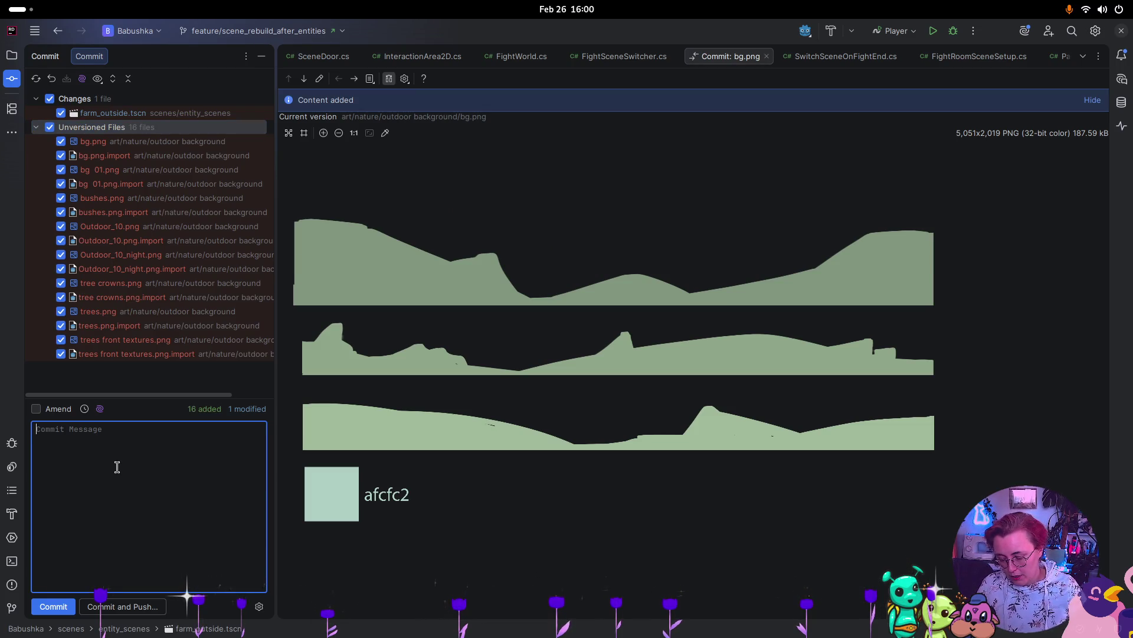
{"action": "type", "text": ":"}
{"action": "key", "text": "BackSpace"}
{"action": "type", "text": "sparkle"}
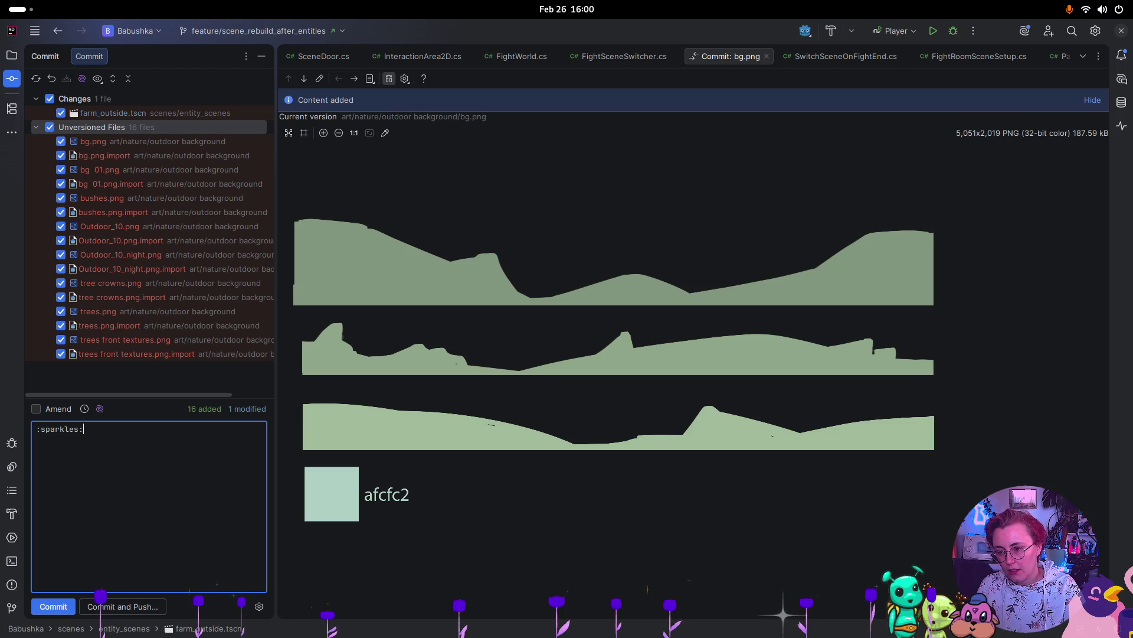
{"action": "type", "text": "s: implemente"}
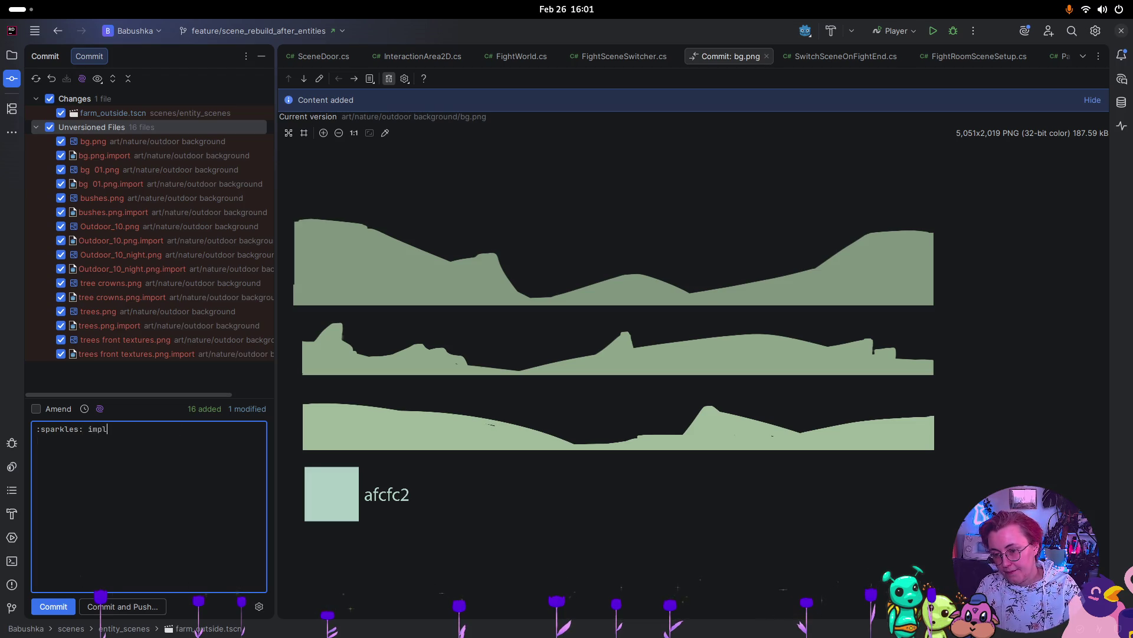
{"action": "type", "text": "d temporary workaroud"}
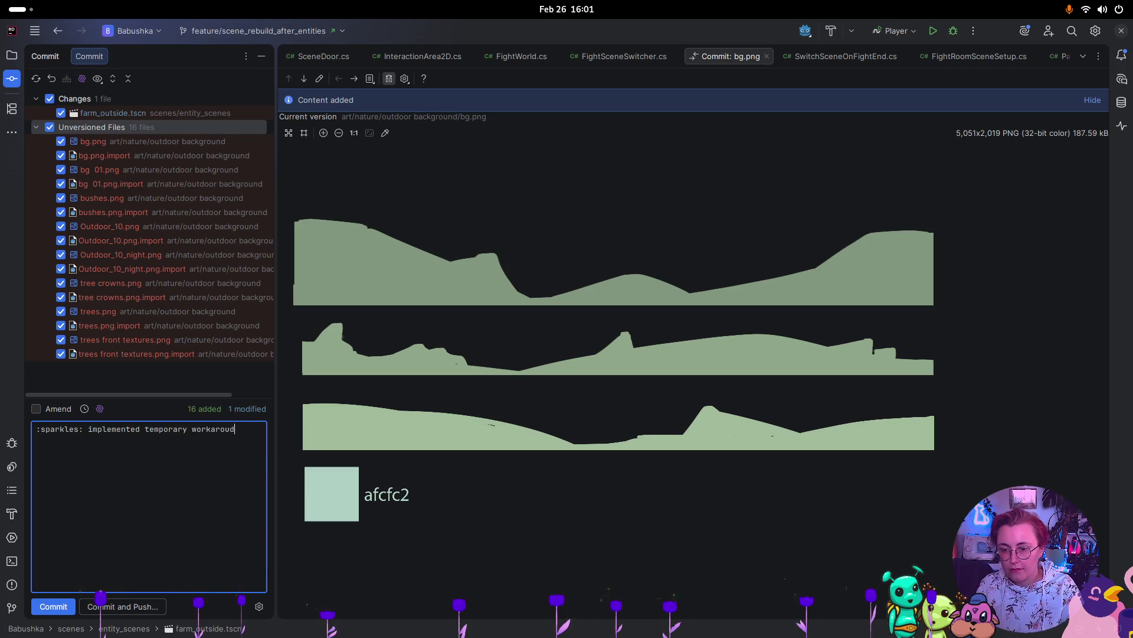
{"action": "type", "text": "ay forest background"}
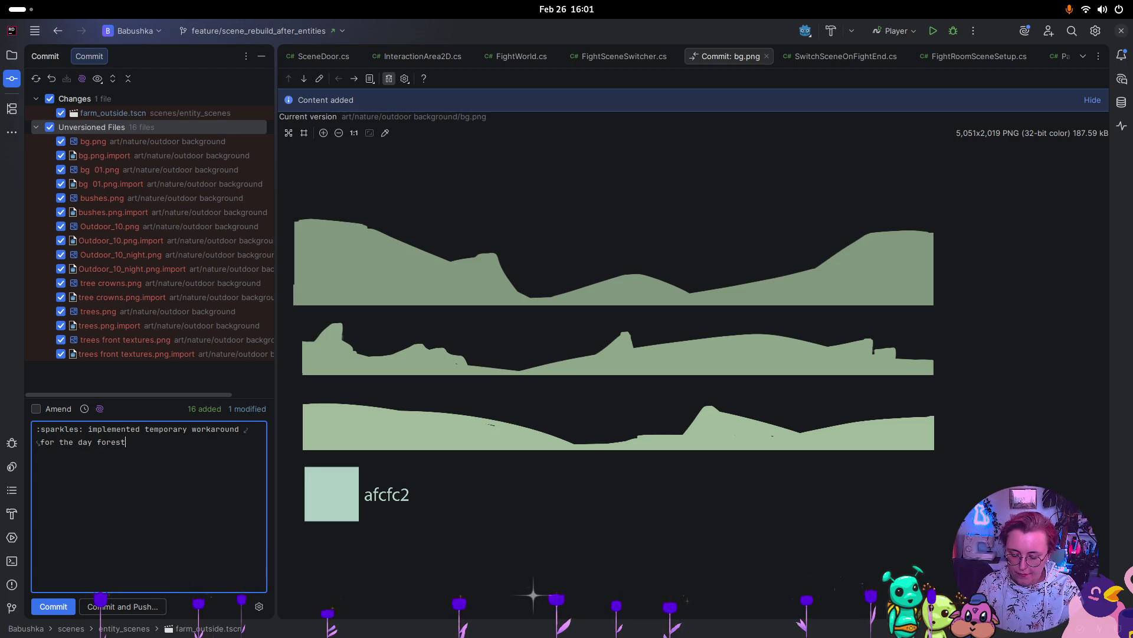
{"action": "key", "text": "super"}
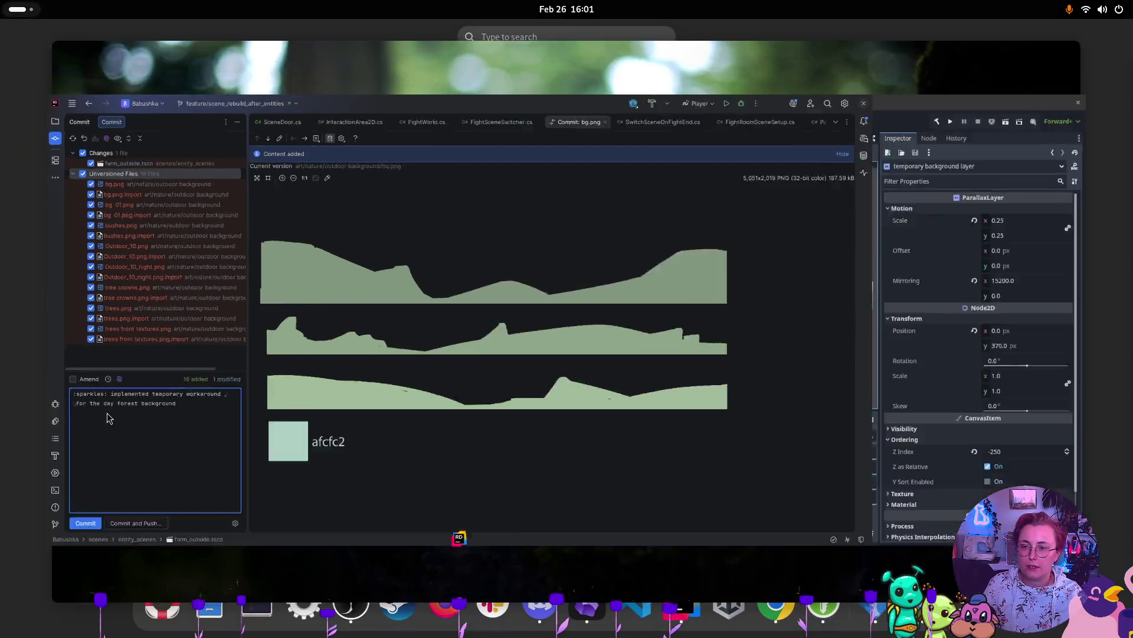
{"action": "left_click", "coordinate": [805, 308]}
Step: Collapse the layer nodes and show the FileSystem dock in list view
{"action": "key", "text": "Left"}
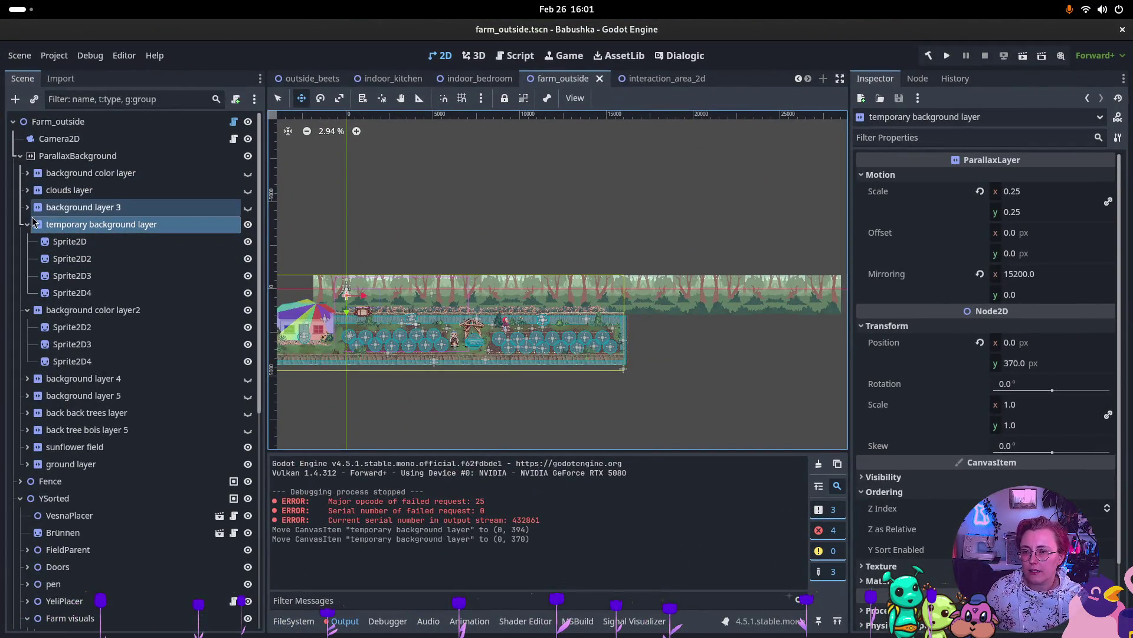
{"action": "key", "text": "shift+Down"}
{"action": "key", "text": "Left"}
{"action": "key", "text": "Left"}
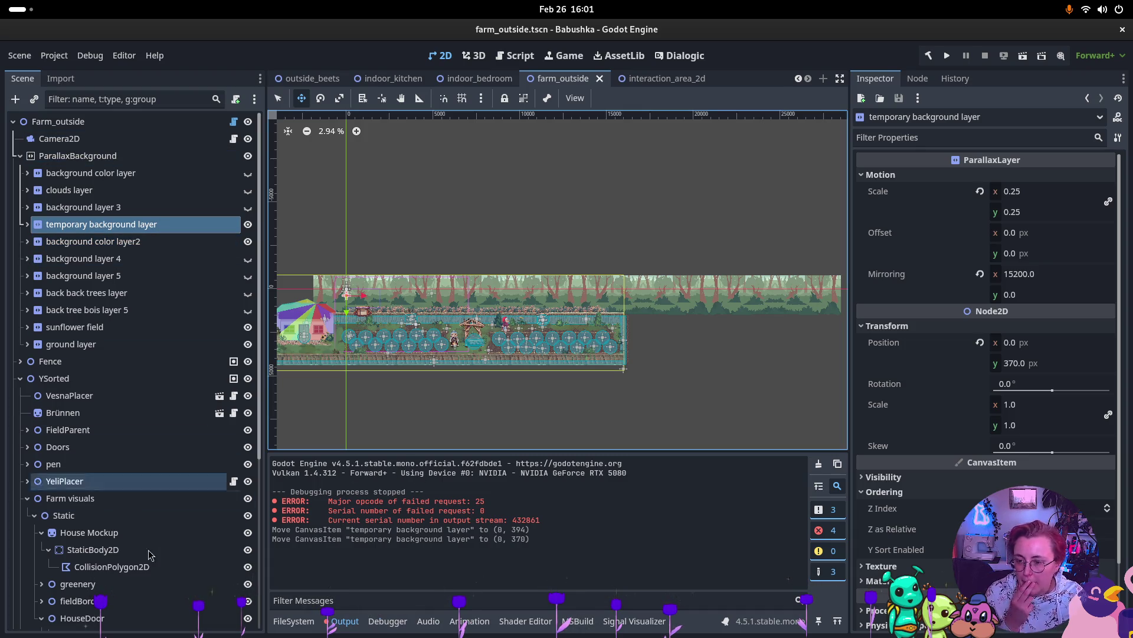
{"action": "left_click", "coordinate": [293, 620]}
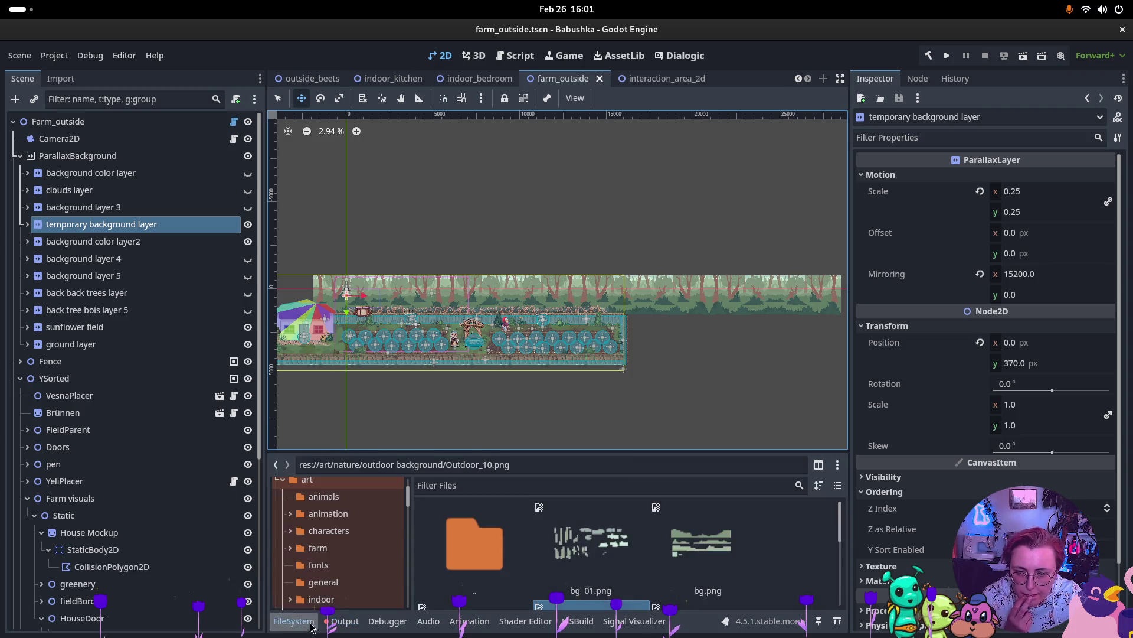
{"action": "left_click", "coordinate": [838, 484]}
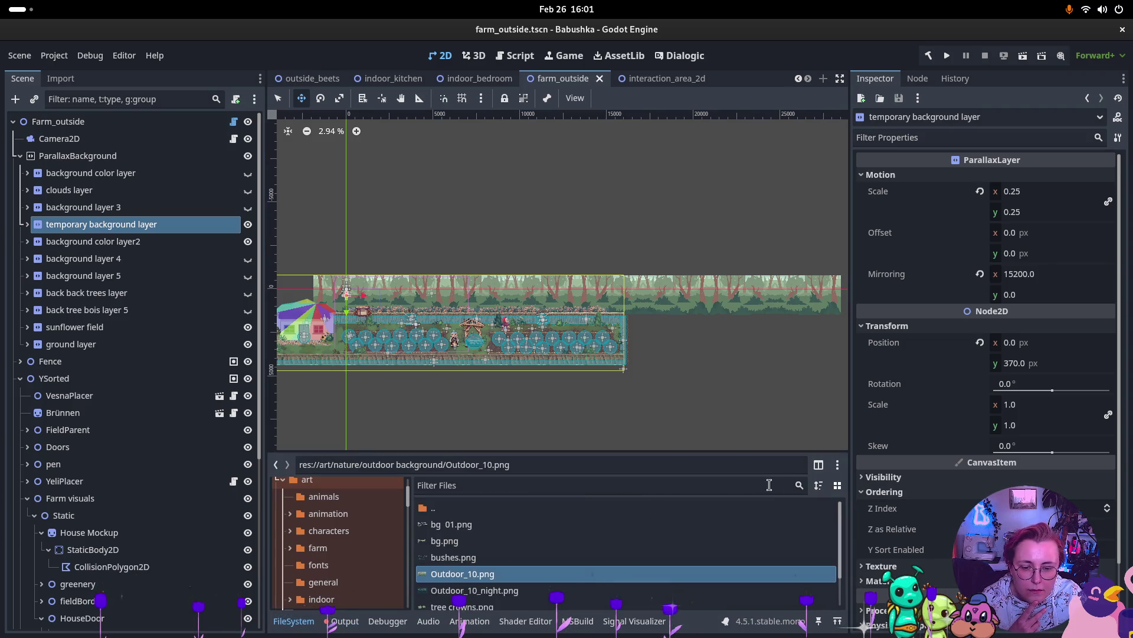
Step: Raise the temporary background layer to y 336
{"action": "left_click_drag", "start_coordinate": [616, 446], "coordinate": [615, 445]}
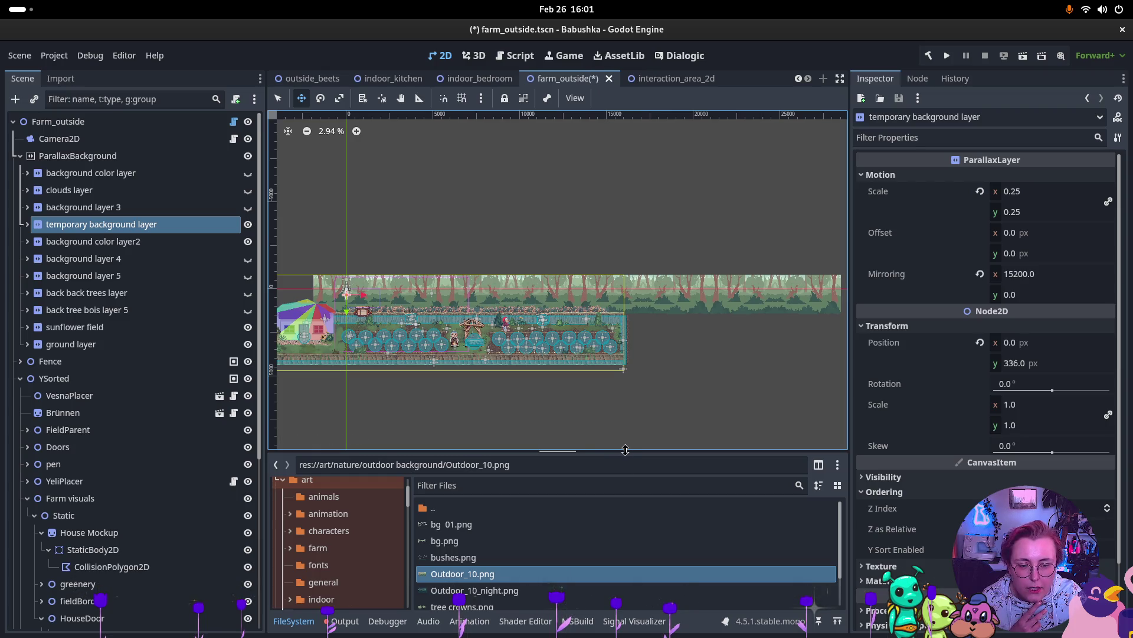
{"action": "left_click_drag", "start_coordinate": [625, 451], "coordinate": [625, 386]}
{"action": "scroll", "coordinate": [285, 476], "scroll_direction": "up", "scroll_amount": 2}
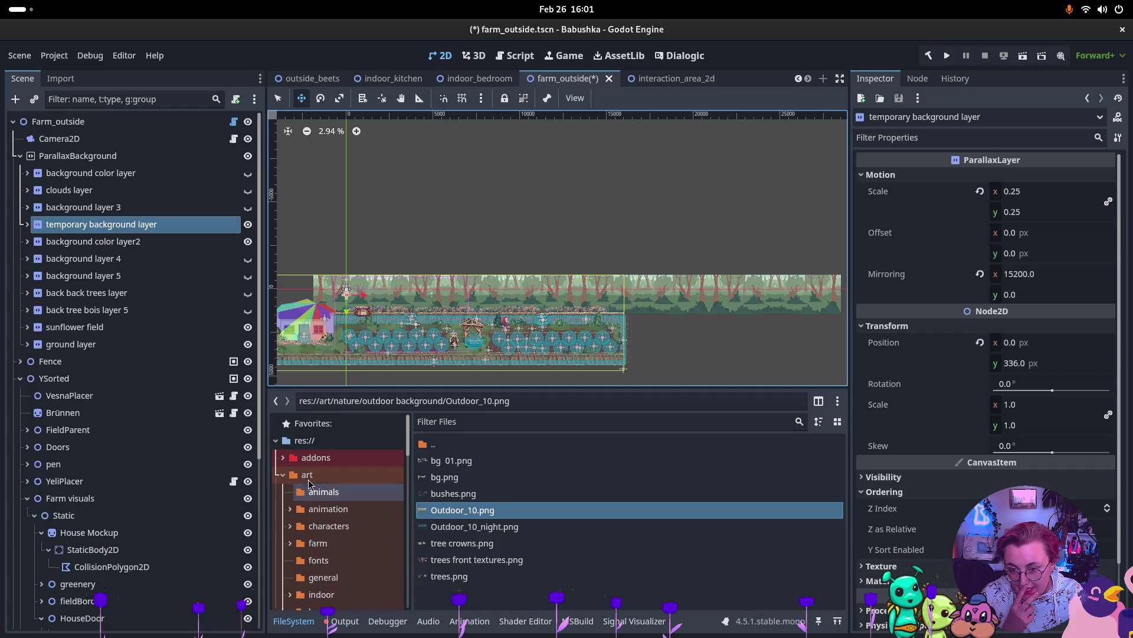
{"action": "scroll", "coordinate": [284, 476], "scroll_direction": "down", "scroll_amount": 10}
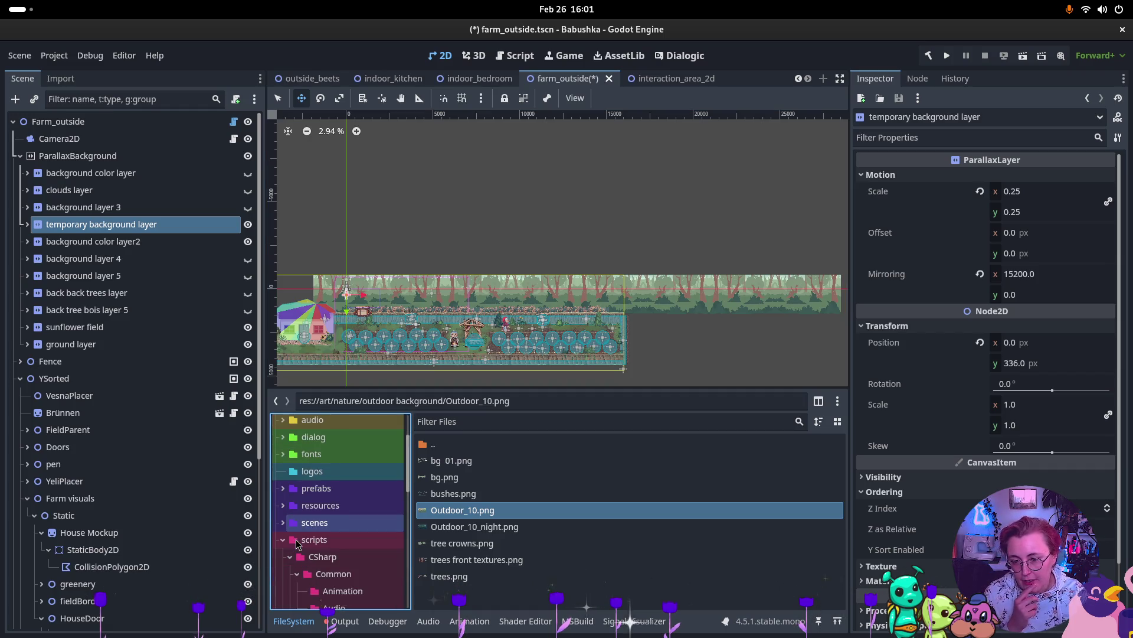
{"action": "scroll", "coordinate": [277, 530], "scroll_direction": "up", "scroll_amount": 2}
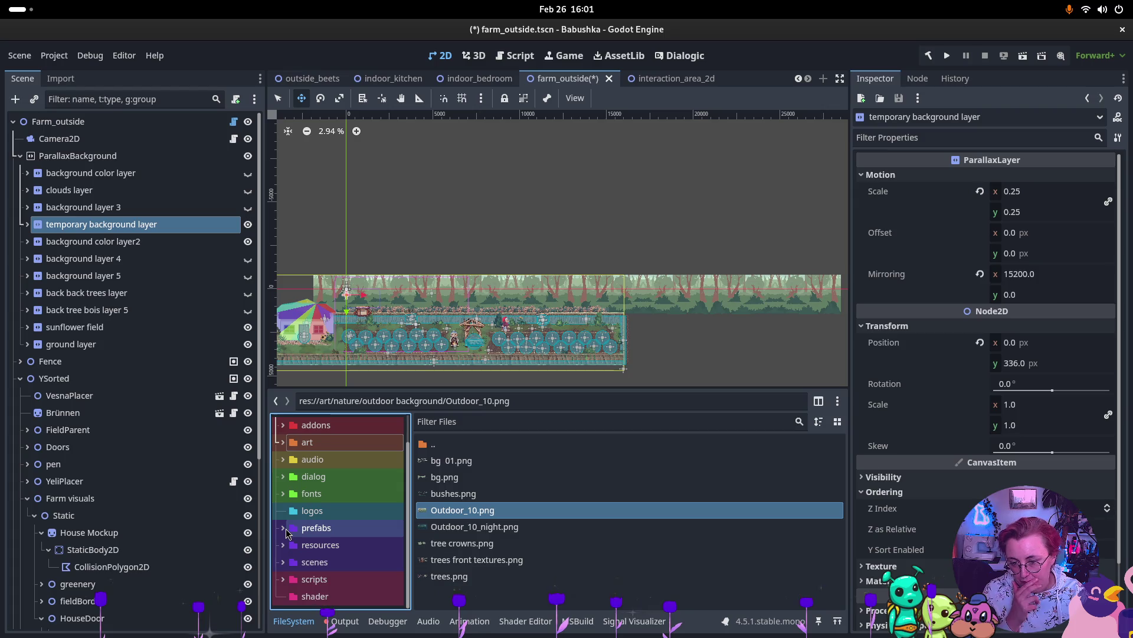
Step: Expand the prefabs folder, collapsing farm and fight, and select it
{"action": "left_click", "coordinate": [283, 528]}
{"action": "scroll", "coordinate": [286, 507], "scroll_direction": "down", "scroll_amount": 5}
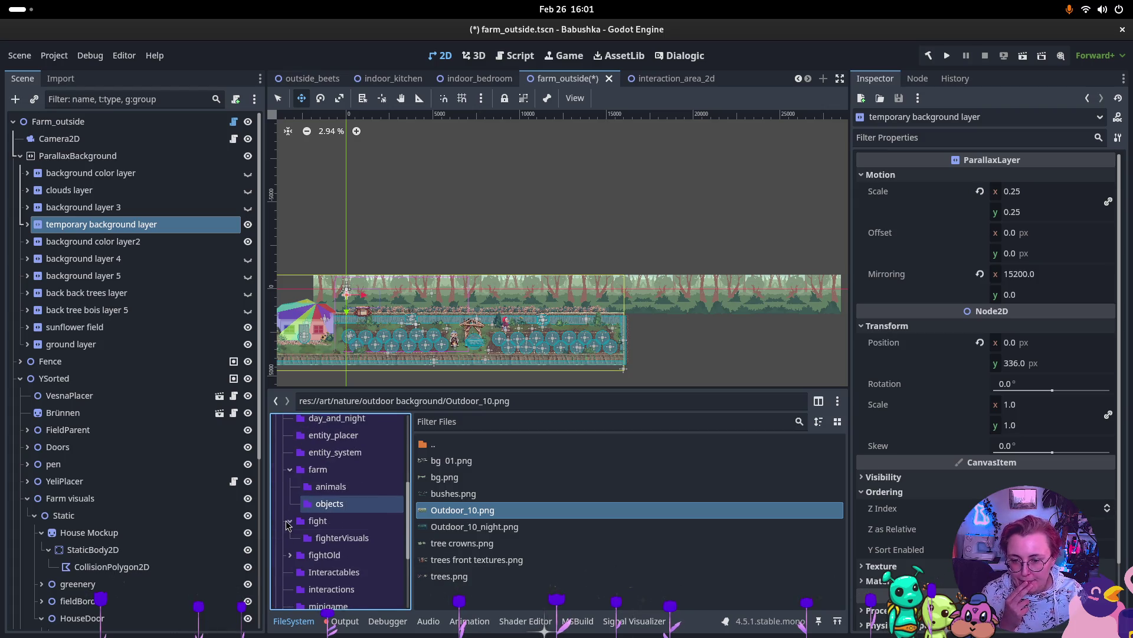
{"action": "left_click", "coordinate": [289, 469]}
{"action": "left_click", "coordinate": [290, 486]}
{"action": "scroll", "coordinate": [295, 517], "scroll_direction": "down", "scroll_amount": 3}
{"action": "scroll", "coordinate": [298, 511], "scroll_direction": "up", "scroll_amount": 5}
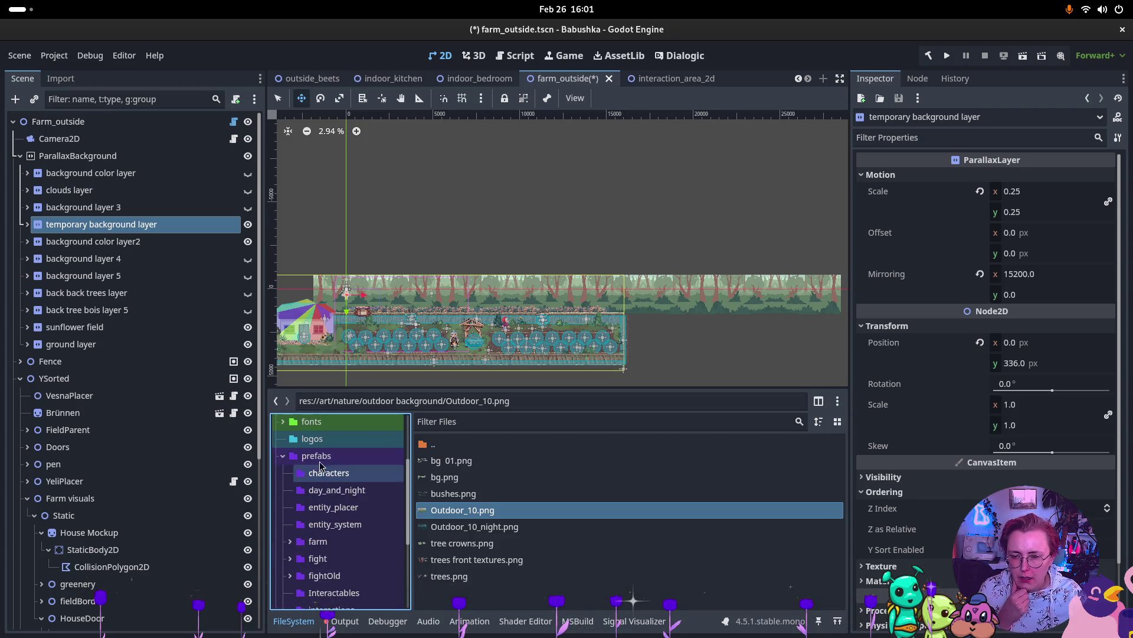
{"action": "left_click", "coordinate": [319, 456]}
{"action": "right_click", "coordinate": [321, 460]}
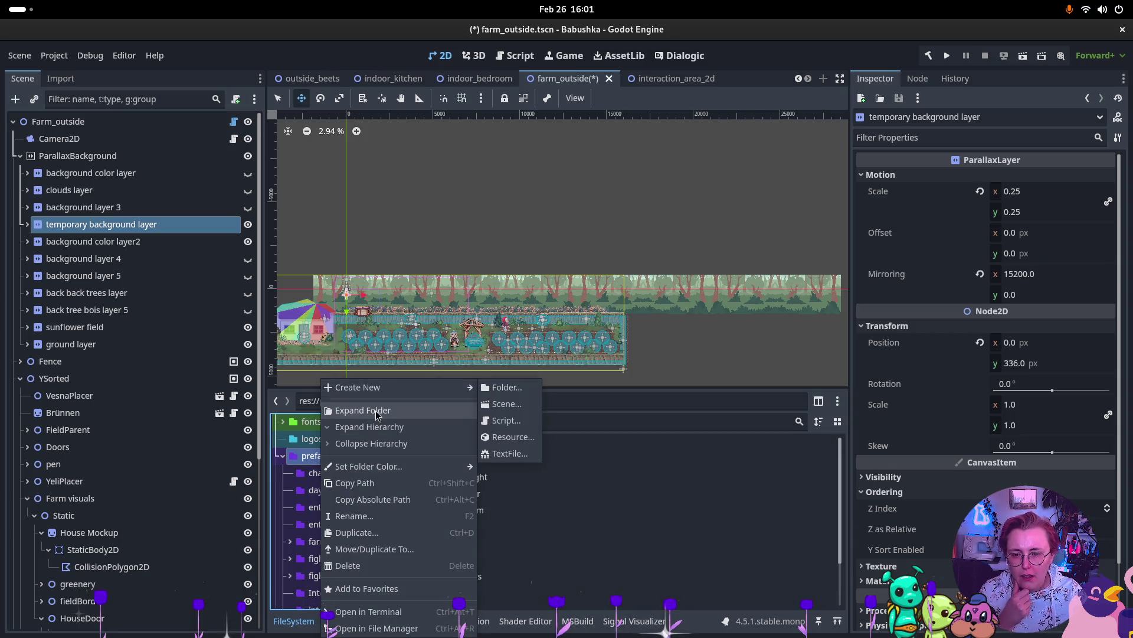
Step: Create a backgrounds folder under prefabs and drag ParallaxBackground into it to save as a scene
{"action": "left_click", "coordinate": [393, 421]}
{"action": "right_click", "coordinate": [318, 458]}
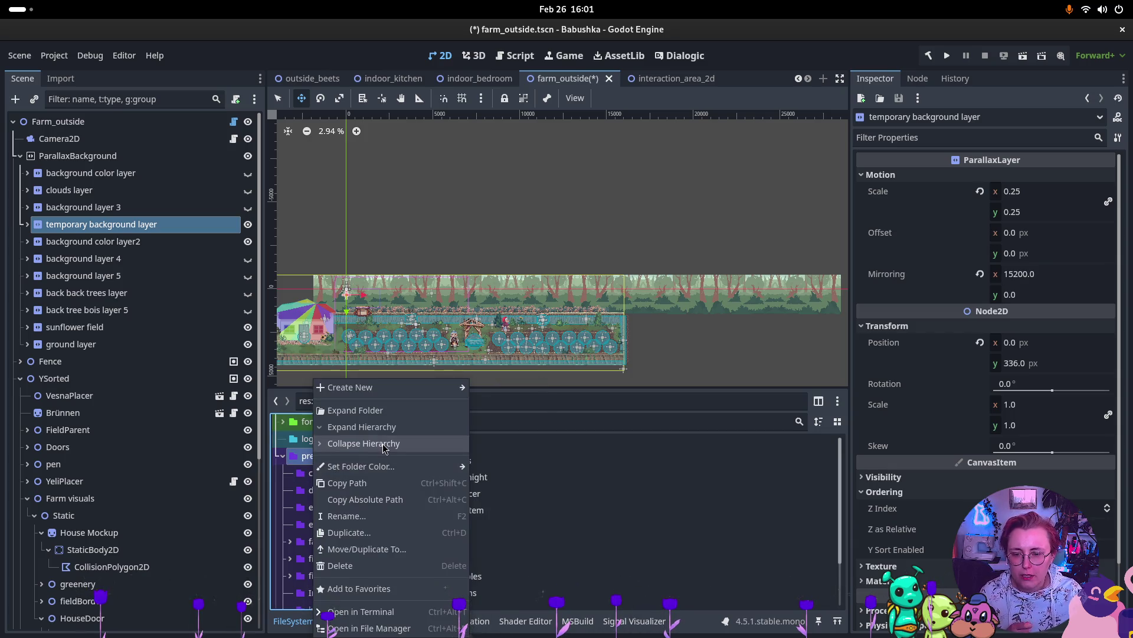
{"action": "mouse_move", "coordinate": [407, 388]}
{"action": "left_click", "coordinate": [499, 389]}
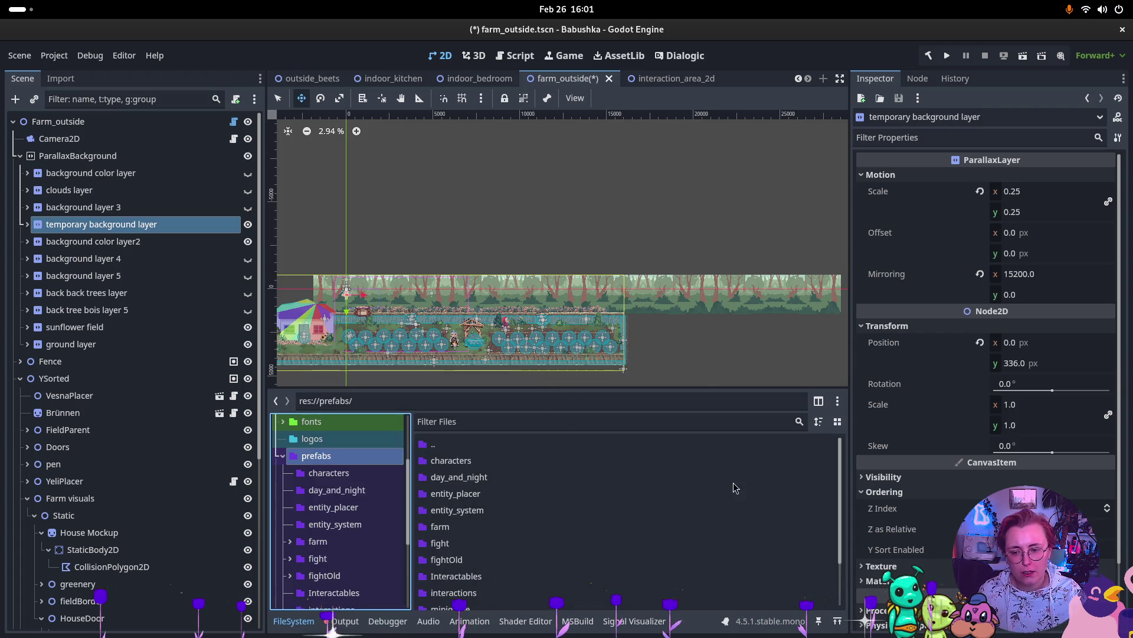
{"action": "type", "text": "backgriuz"}
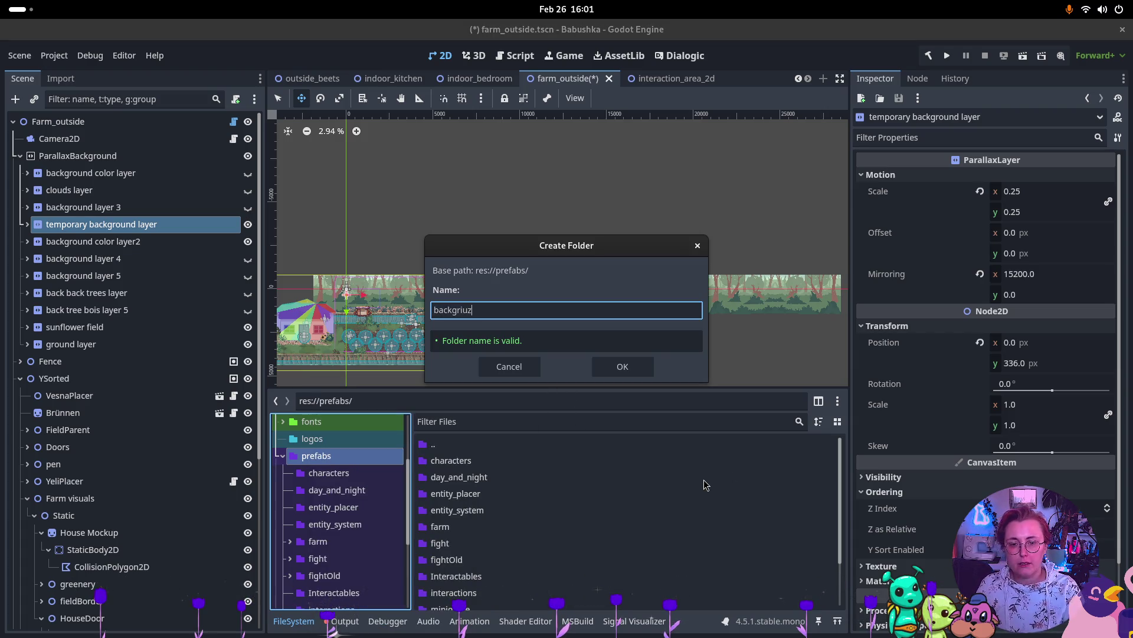
{"action": "key", "text": "BackSpace"}
{"action": "key", "text": "BackSpace"}
{"action": "type", "text": "ounds"}
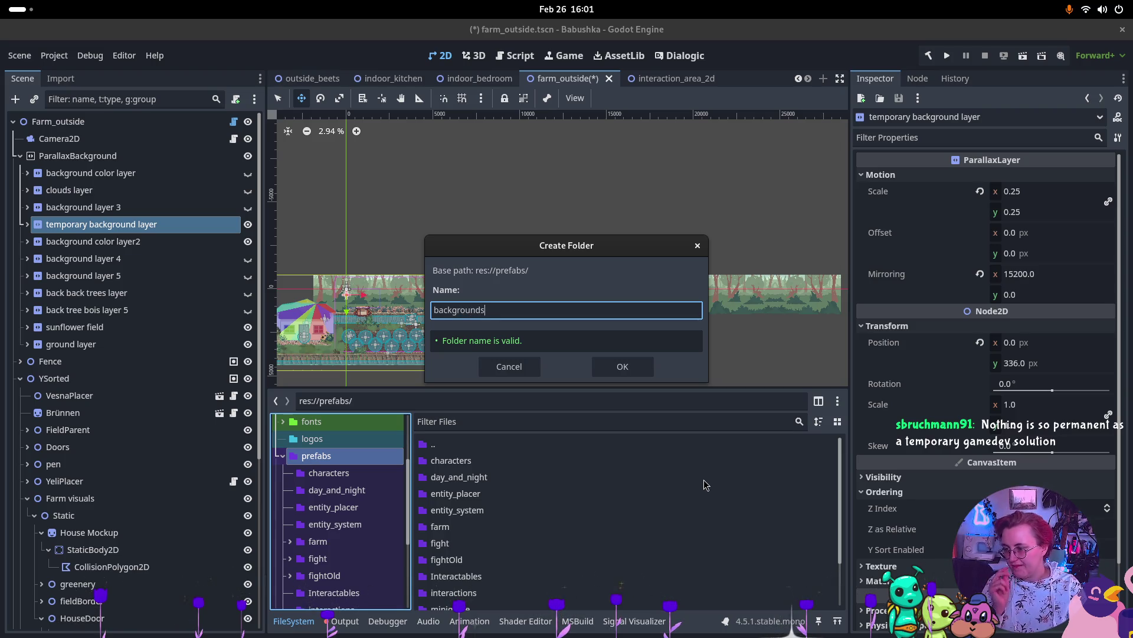
{"action": "key", "text": "Return"}
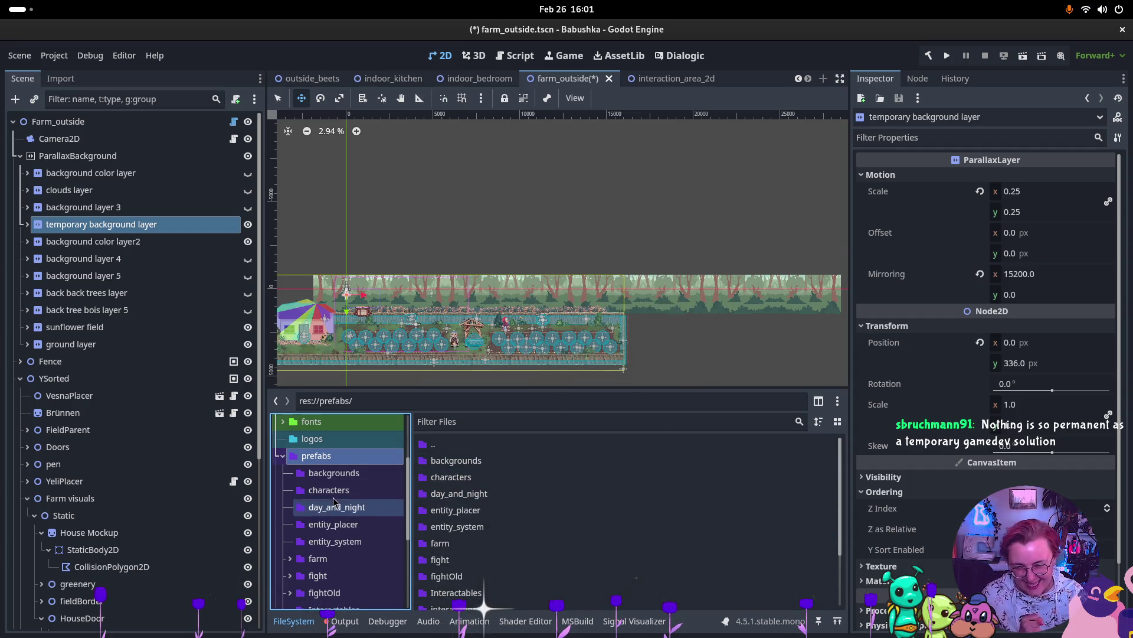
{"action": "left_click", "coordinate": [347, 477]}
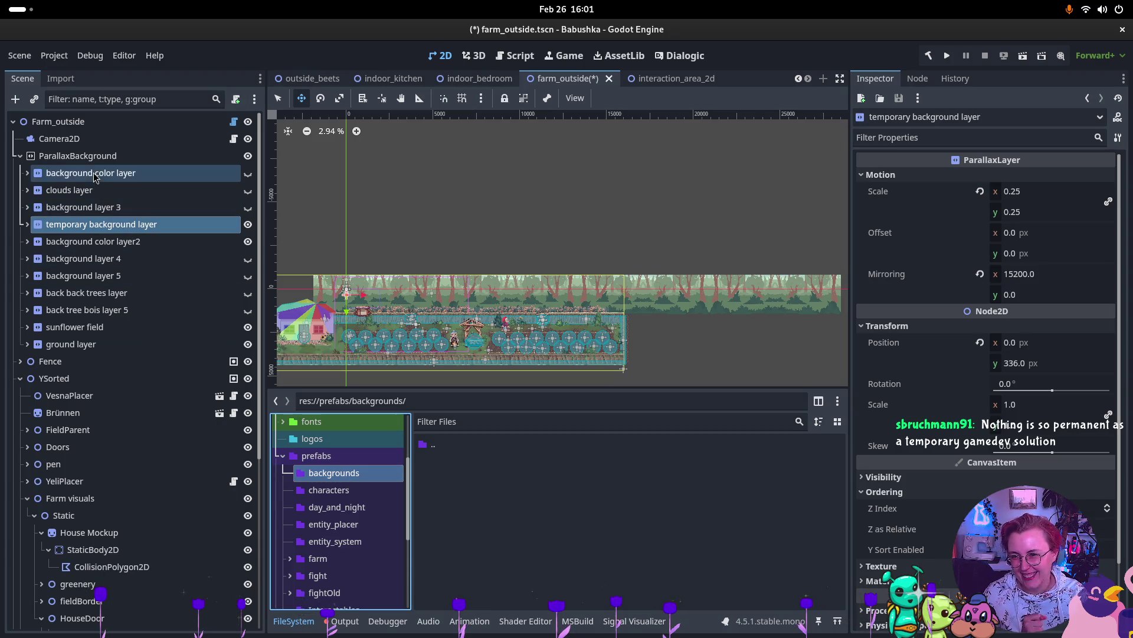
{"action": "left_click_drag", "start_coordinate": [99, 156], "coordinate": [600, 499]}
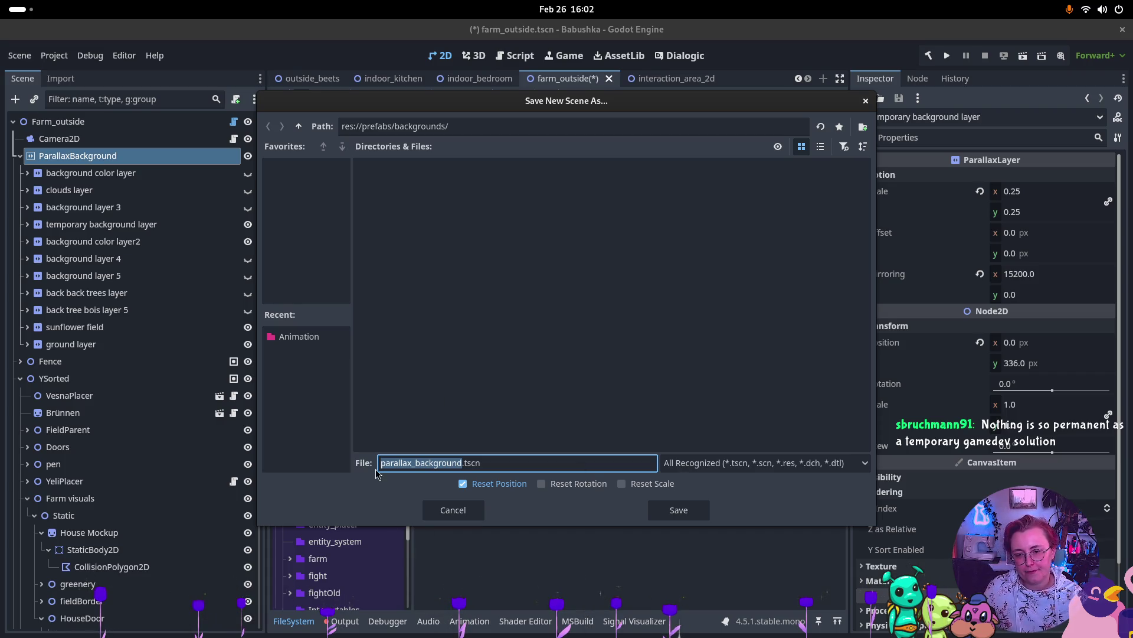
Step: Save the branch as parallax_background.tscn in prefabs/backgrounds, then save farm_outside
{"action": "left_click", "coordinate": [463, 462]}
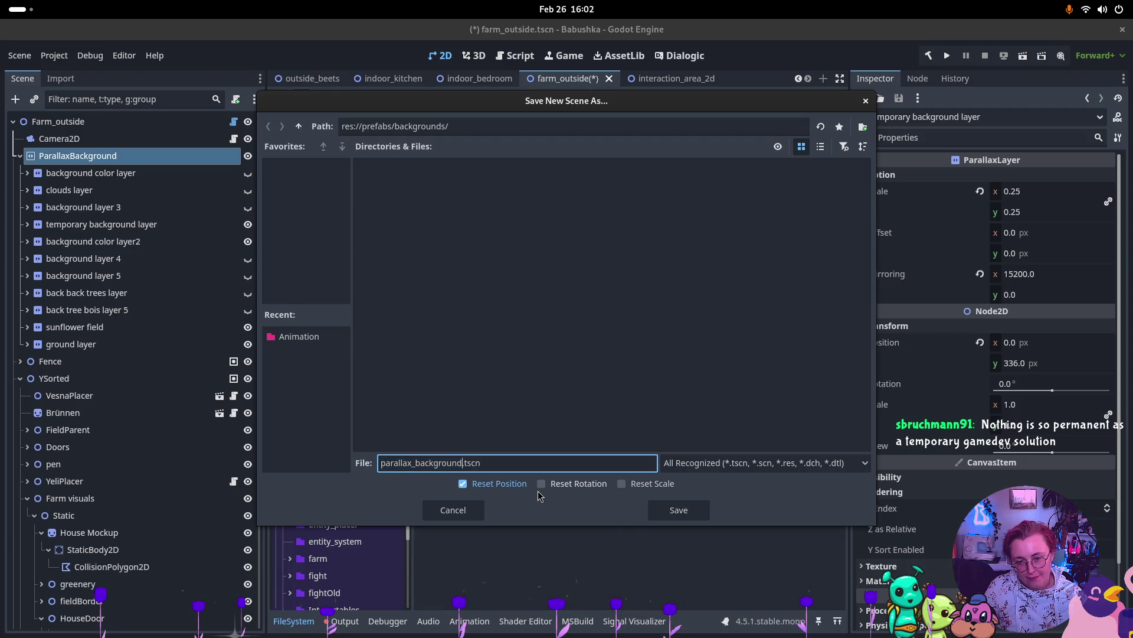
{"action": "type", "text": "_day"}
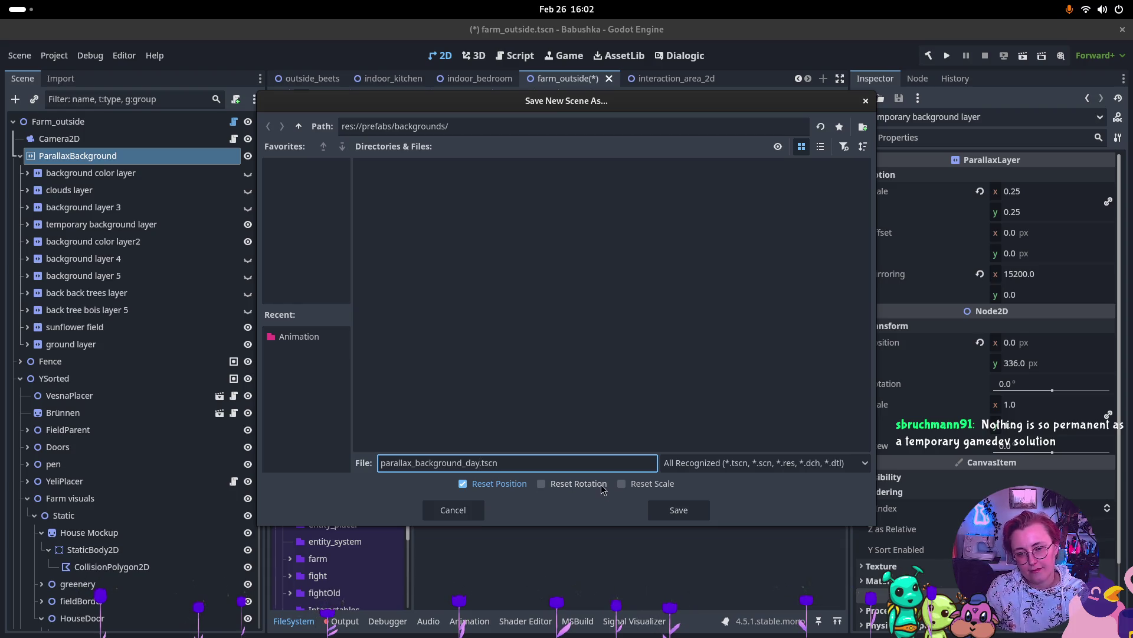
{"action": "key", "text": "BackSpace"}
{"action": "key", "text": "BackSpace"}
{"action": "key", "text": "BackSpace"}
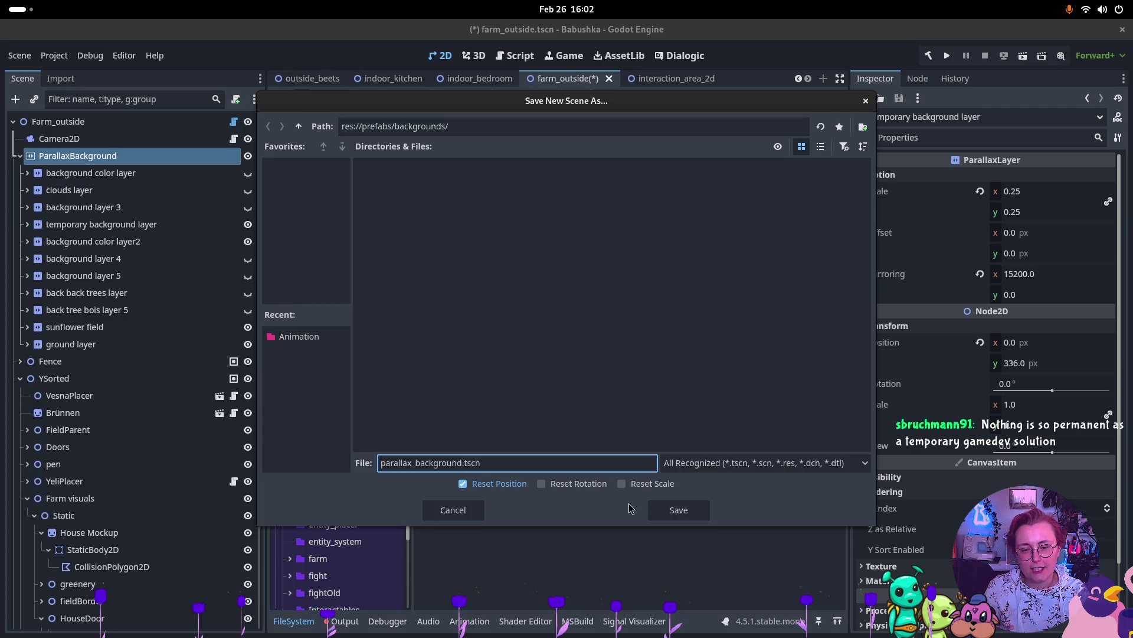
{"action": "left_click", "coordinate": [679, 510]}
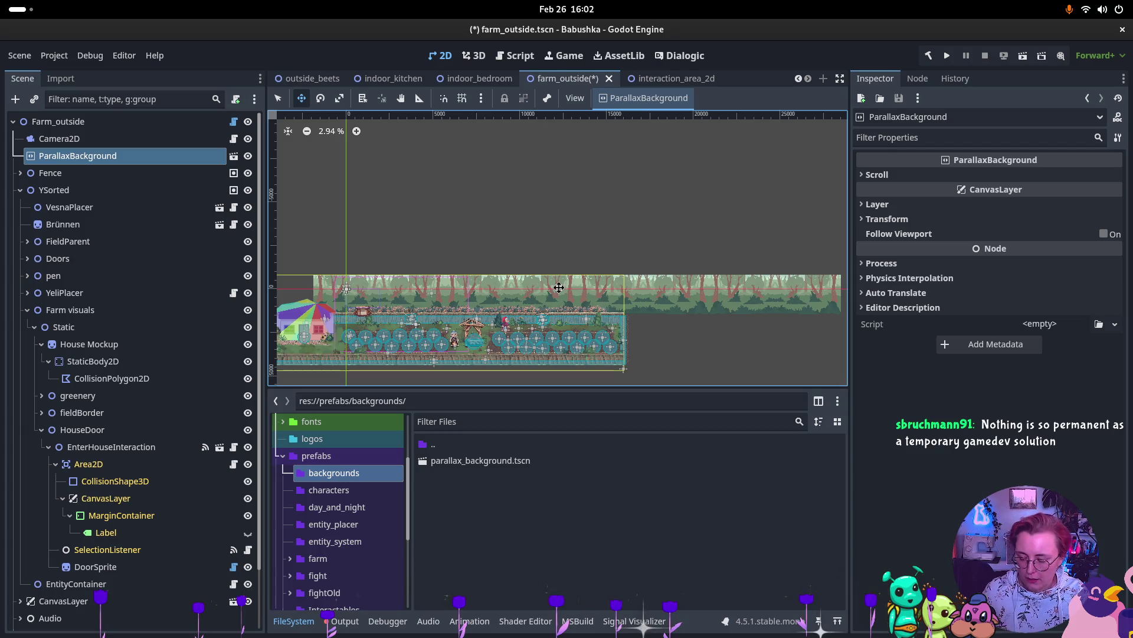
{"action": "key", "text": "ctrl+s"}
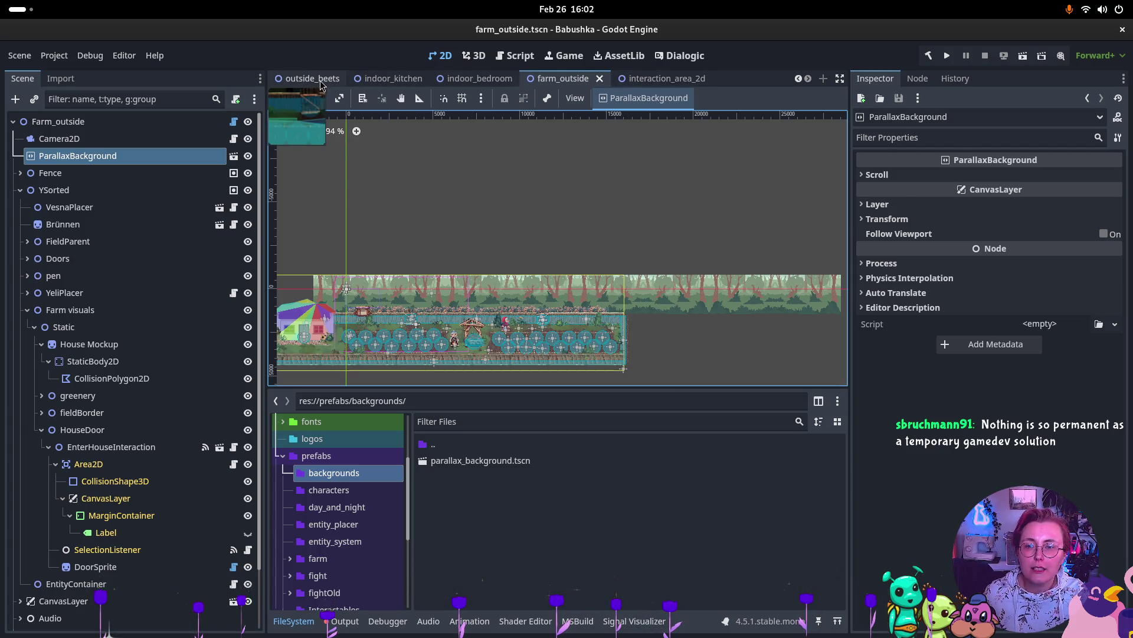
Step: In the outside_beets scene, hide the old ParallaxBackground node
{"action": "left_click", "coordinate": [322, 83]}
{"action": "scroll", "coordinate": [538, 195], "scroll_direction": "right", "scroll_amount": 3}
{"action": "scroll", "coordinate": [560, 250], "scroll_direction": "up", "scroll_amount": 2}
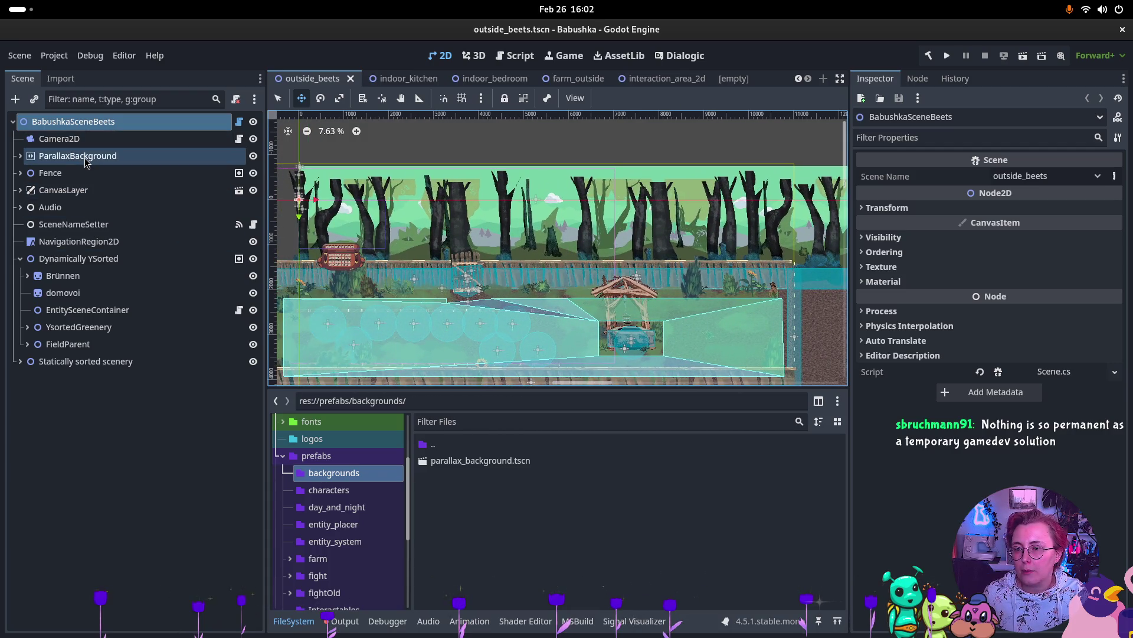
{"action": "left_click", "coordinate": [254, 156]}
Step: Instance parallax_background.tscn into the outside_beets scene tree as ParallaxBackground2
{"action": "mouse_move", "coordinate": [472, 460]}
{"action": "left_mouse_down"}
{"action": "mouse_move", "coordinate": [43, 116]}
{"action": "mouse_move", "coordinate": [56, 148]}
{"action": "left_mouse_up"}
{"action": "scroll", "coordinate": [429, 272], "scroll_direction": "down", "scroll_amount": 2}
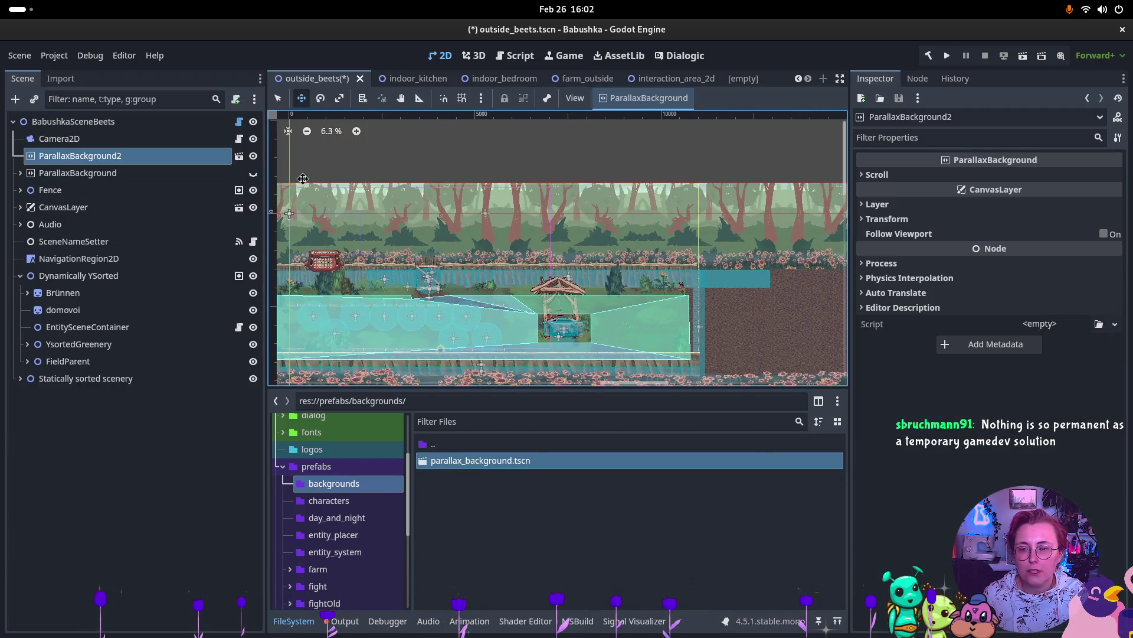
{"action": "scroll", "coordinate": [389, 256], "scroll_direction": "down", "scroll_amount": 1}
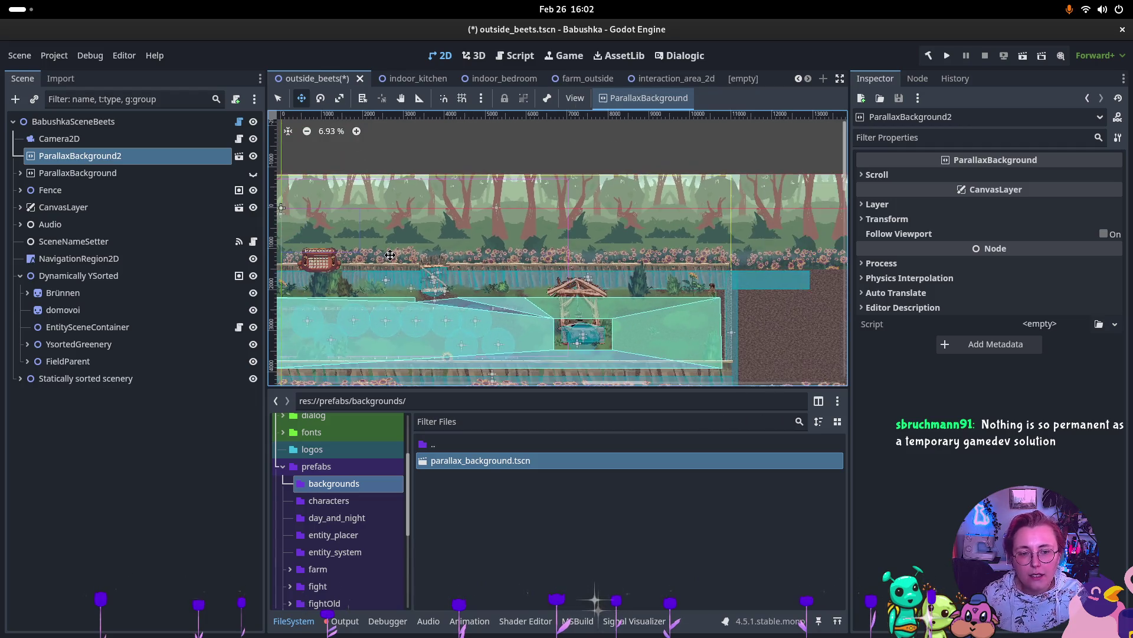
{"action": "scroll", "coordinate": [390, 255], "scroll_direction": "up", "scroll_amount": 2}
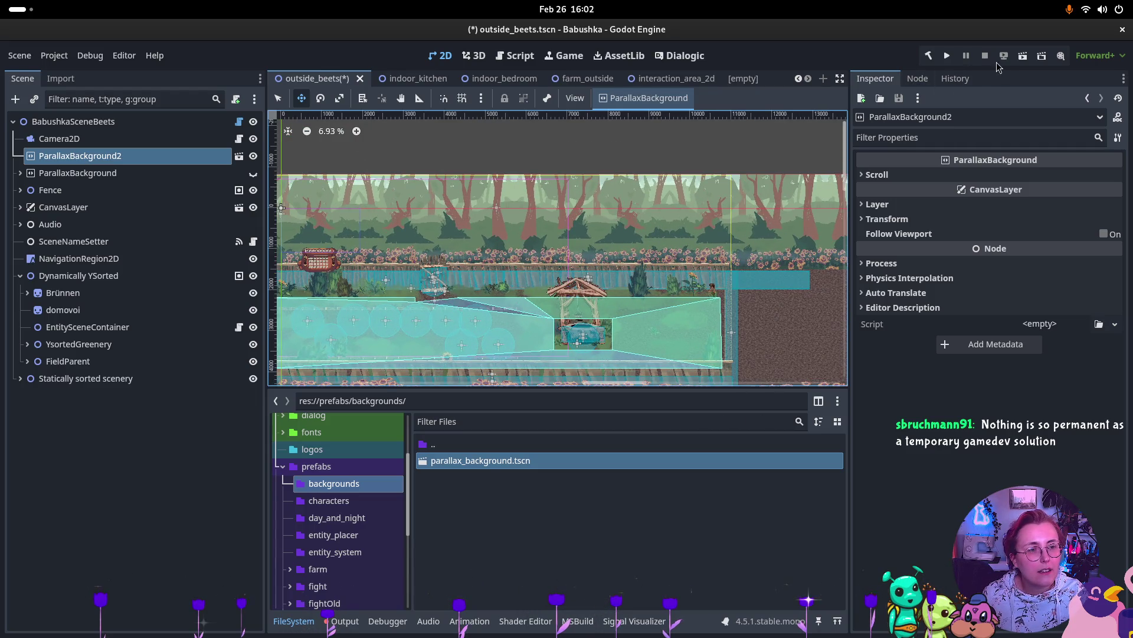
Step: Save outside_beets and return to the farm_outside scene to run it
{"action": "key", "text": "ctrl+s"}
{"action": "left_click", "coordinate": [562, 78]}
{"action": "left_click", "coordinate": [1042, 56]}
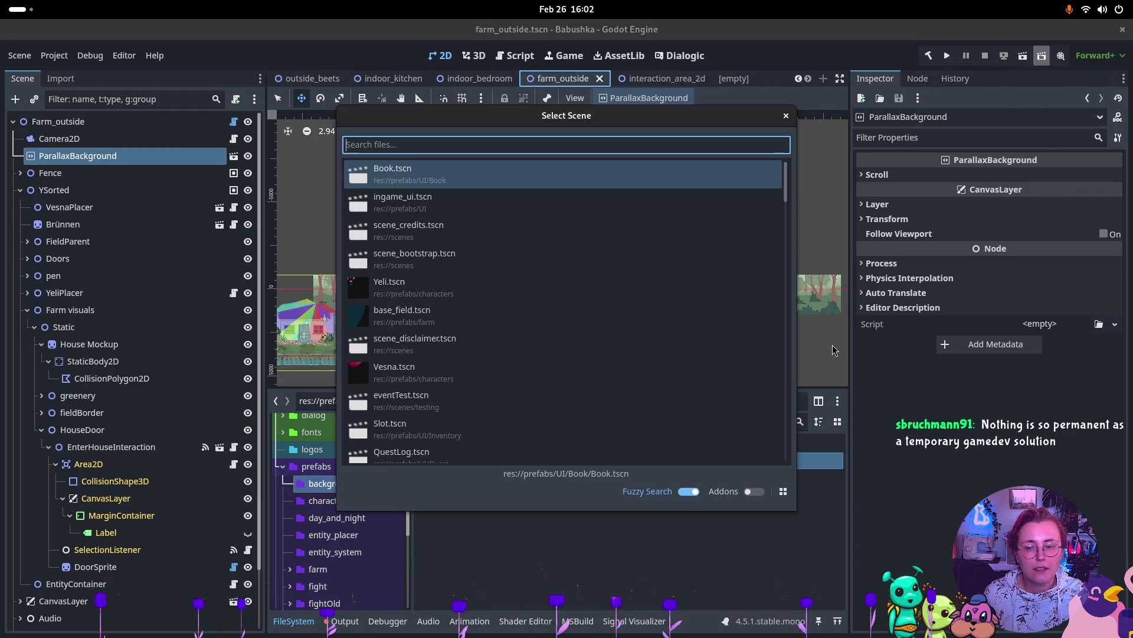
{"action": "left_click", "coordinate": [787, 116]}
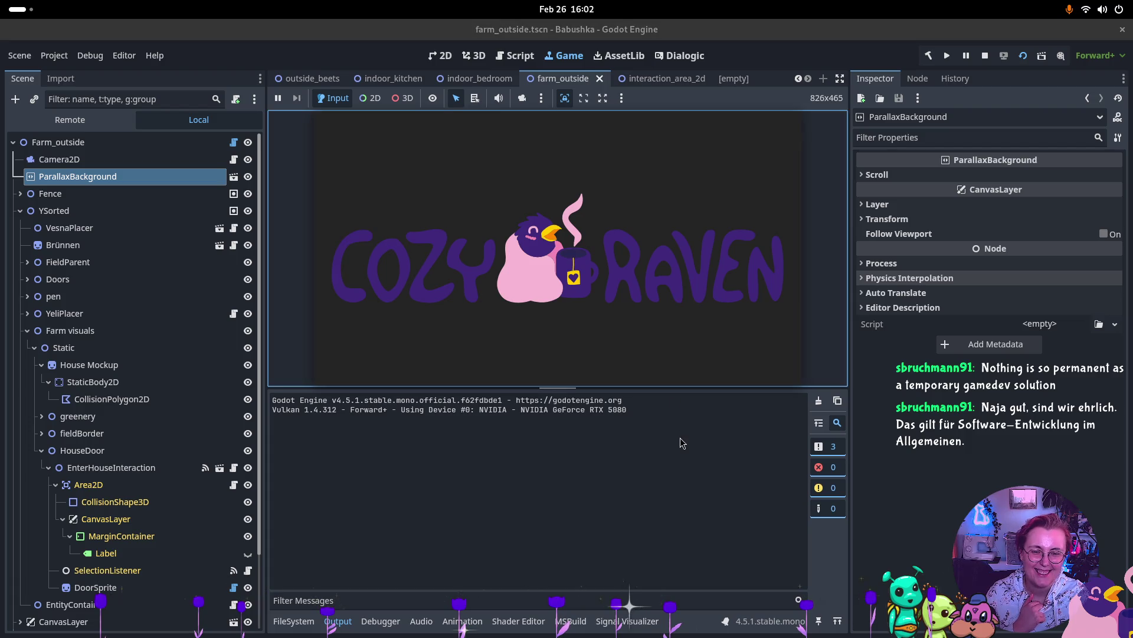
Step: Walk the character along the fence and past the well to view the forest background, then stop the game
{"action": "key", "text": "d"}
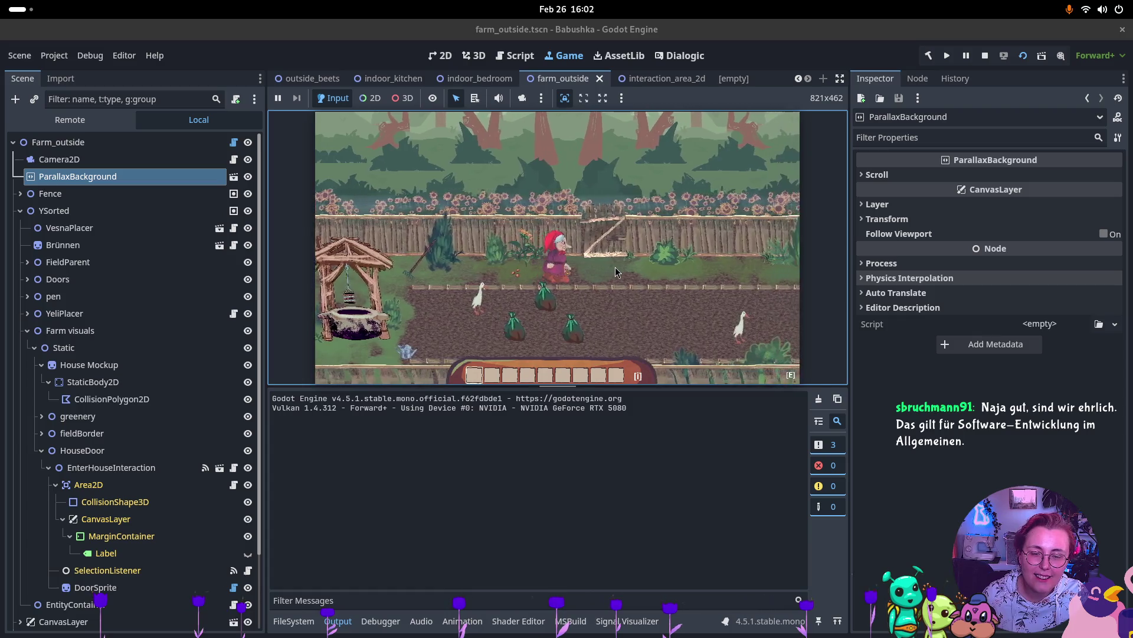
{"action": "key", "text": "w"}
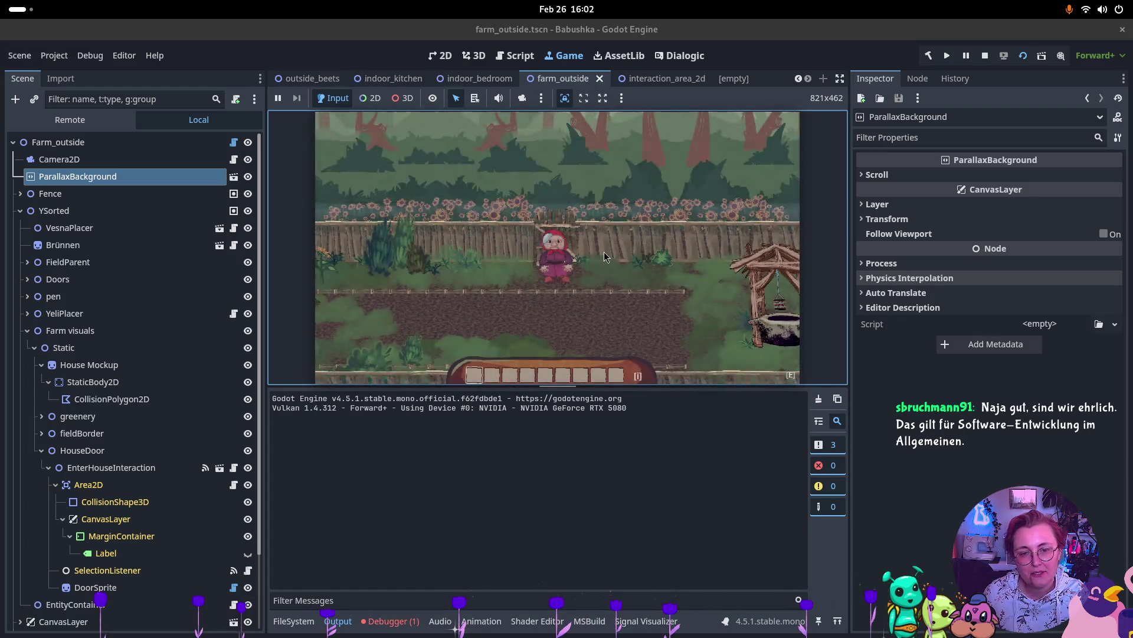
{"action": "key", "text": "w"}
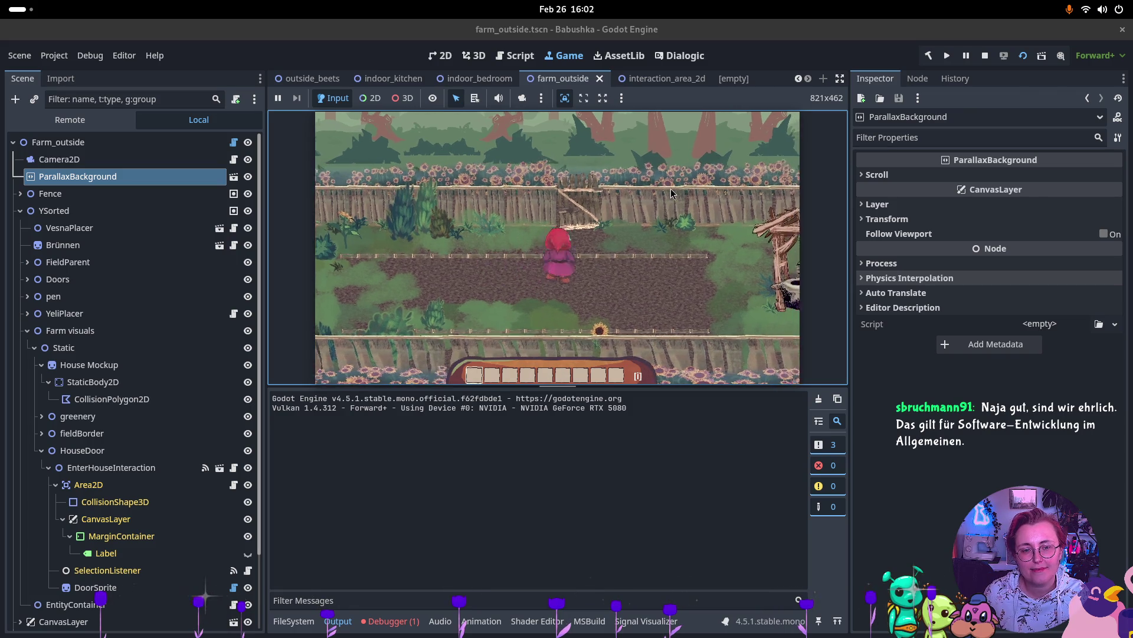
{"action": "key", "text": "d"}
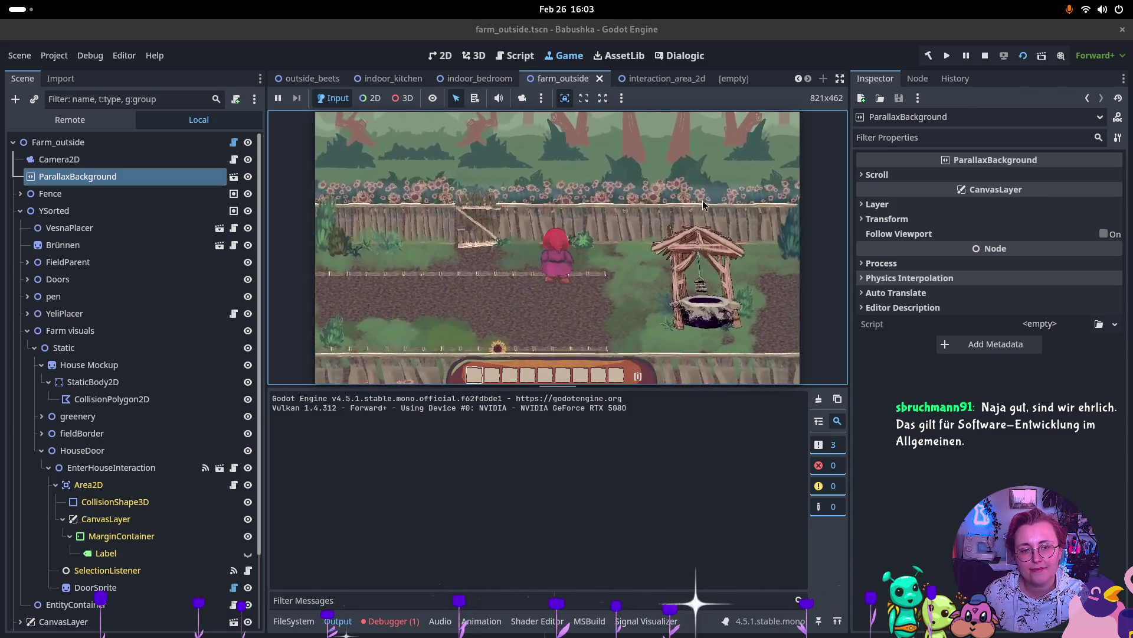
{"action": "key", "text": "d"}
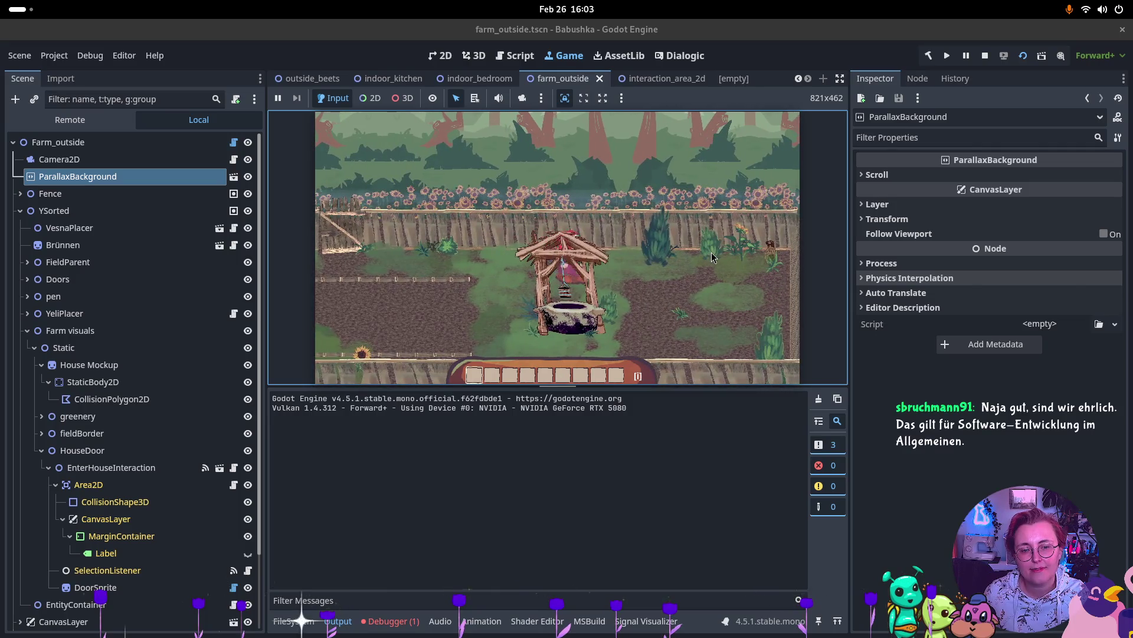
{"action": "key", "text": "a"}
{"action": "key", "text": "a"}
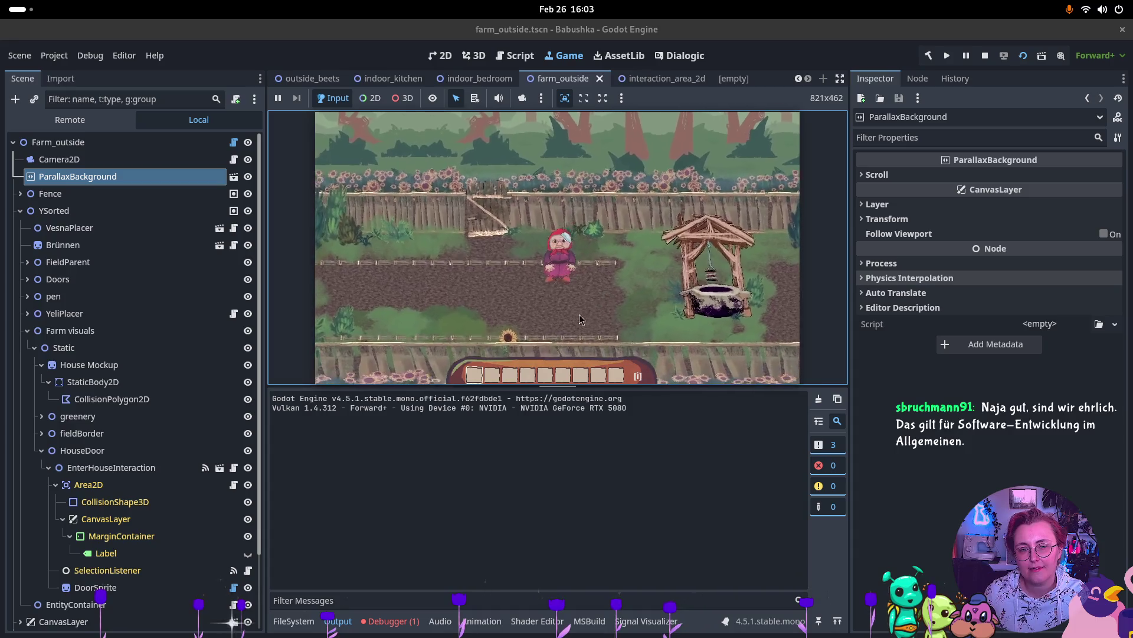
{"action": "key", "text": "a"}
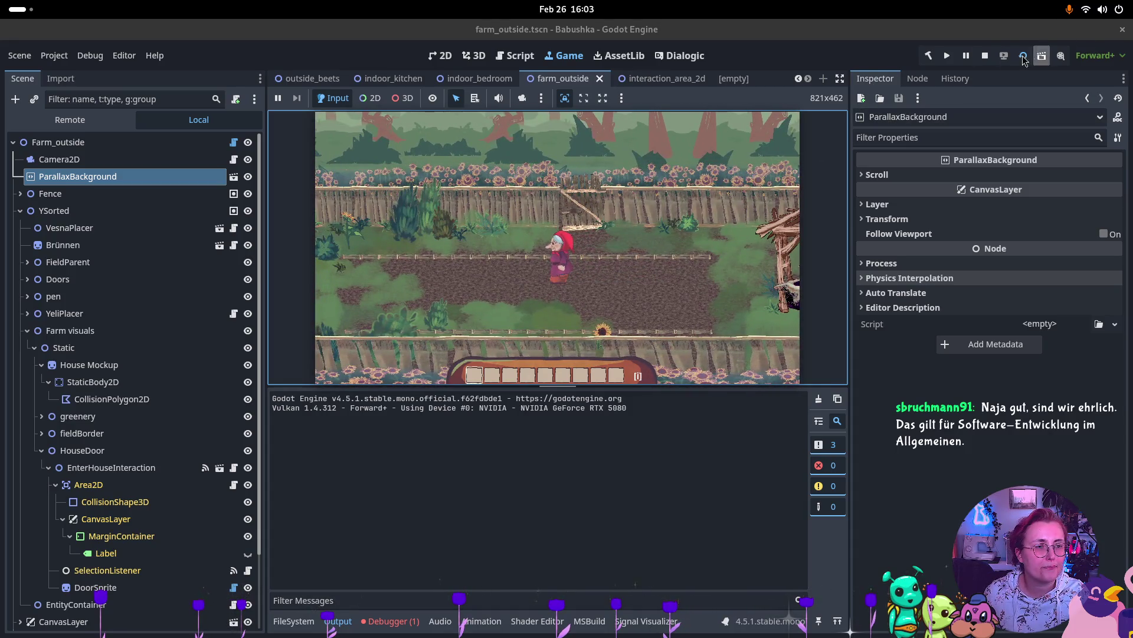
{"action": "left_click", "coordinate": [985, 55]}
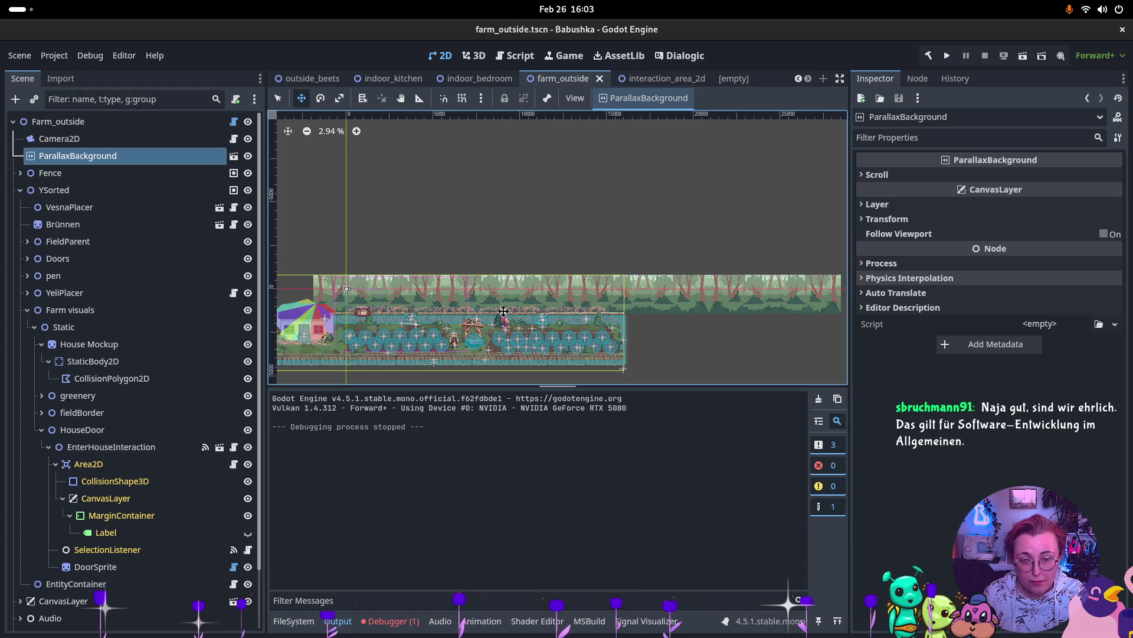
Step: Rerun the farm scene and screenshot the game view's forest background behind the fence
{"action": "scroll", "coordinate": [526, 301], "scroll_direction": "up", "scroll_amount": 4}
{"action": "left_click", "coordinate": [1023, 55]}
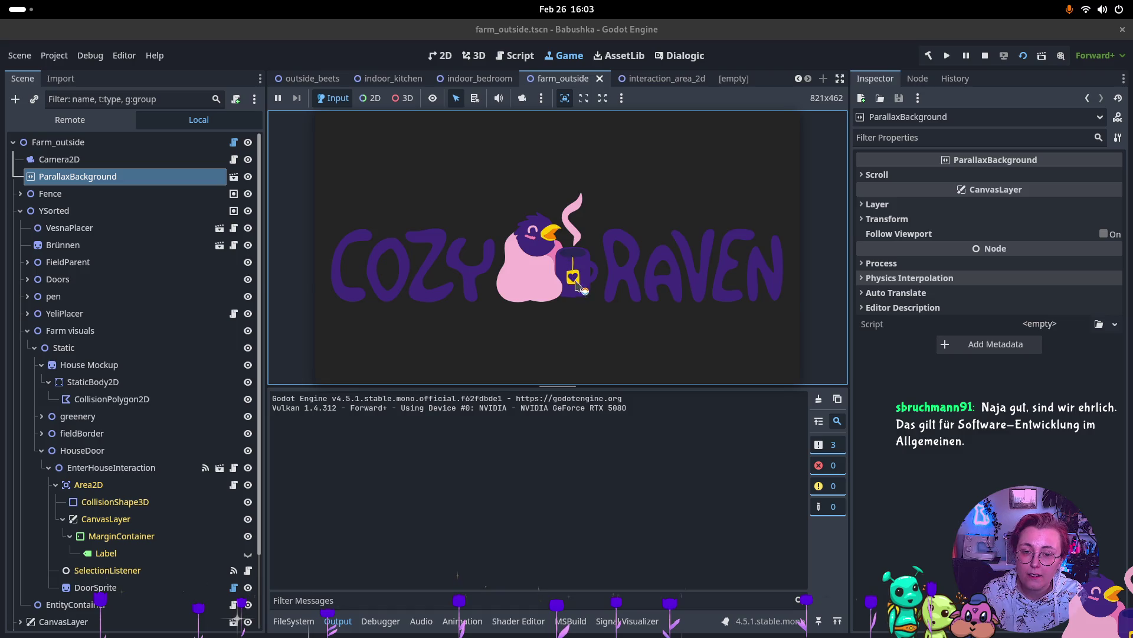
{"action": "key", "text": "Print"}
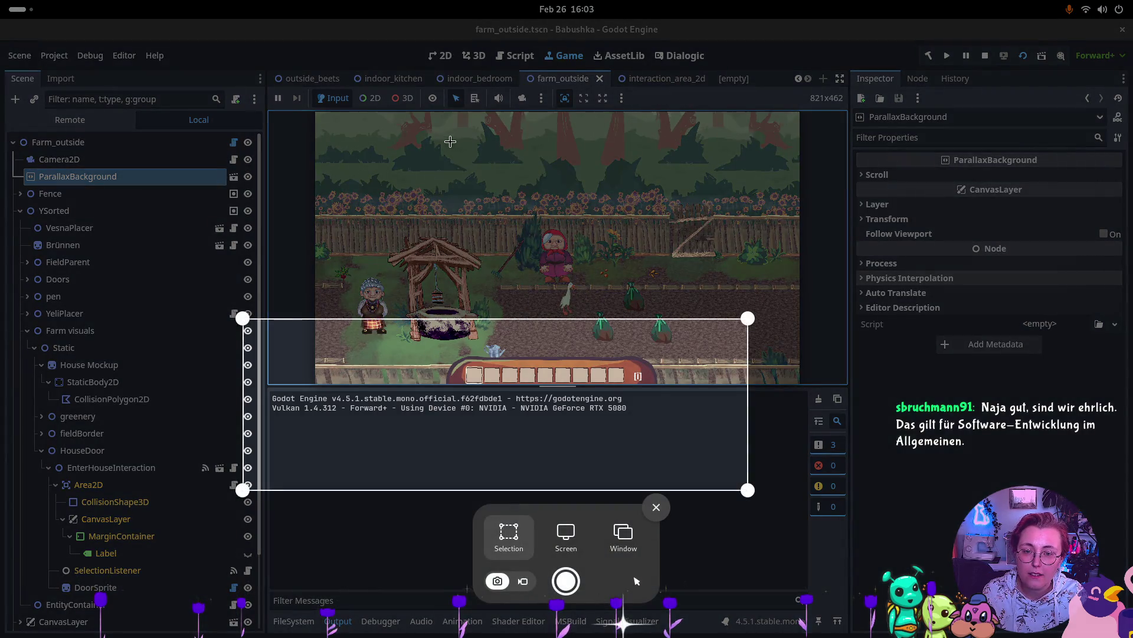
{"action": "mouse_move", "coordinate": [388, 124]}
{"action": "left_mouse_down"}
{"action": "mouse_move", "coordinate": [706, 331]}
{"action": "mouse_move", "coordinate": [752, 311]}
{"action": "mouse_move", "coordinate": [765, 265]}
{"action": "left_mouse_up"}
{"action": "mouse_move", "coordinate": [765, 130]}
{"action": "left_mouse_down"}
{"action": "mouse_move", "coordinate": [769, 115]}
{"action": "mouse_move", "coordinate": [792, 119]}
{"action": "mouse_move", "coordinate": [706, 113]}
{"action": "left_mouse_up"}
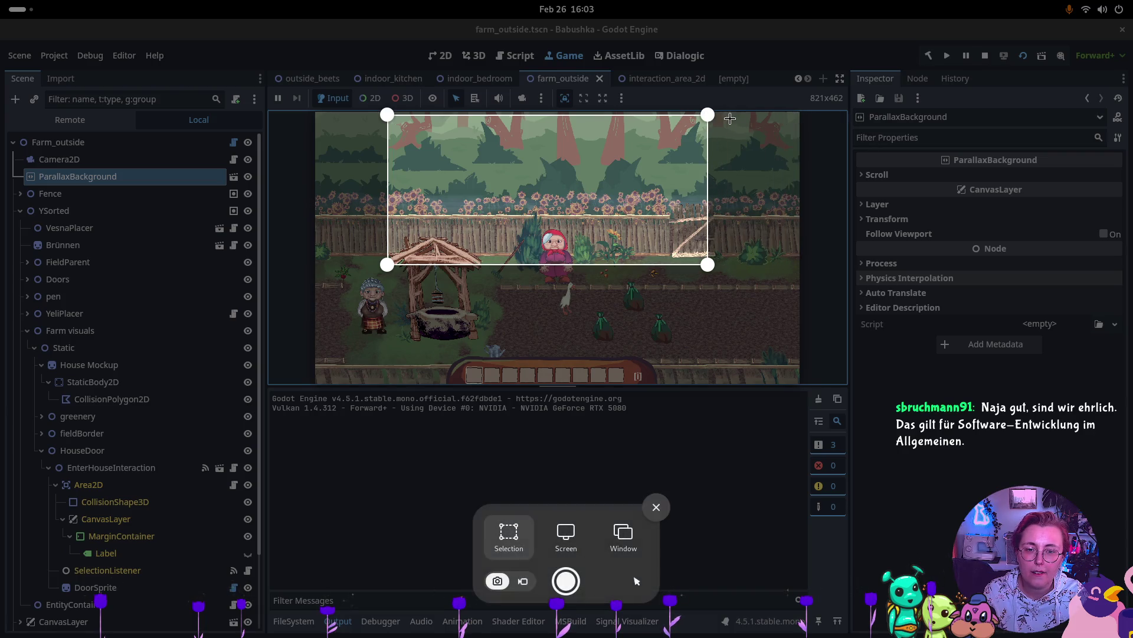
{"action": "key", "text": "Return"}
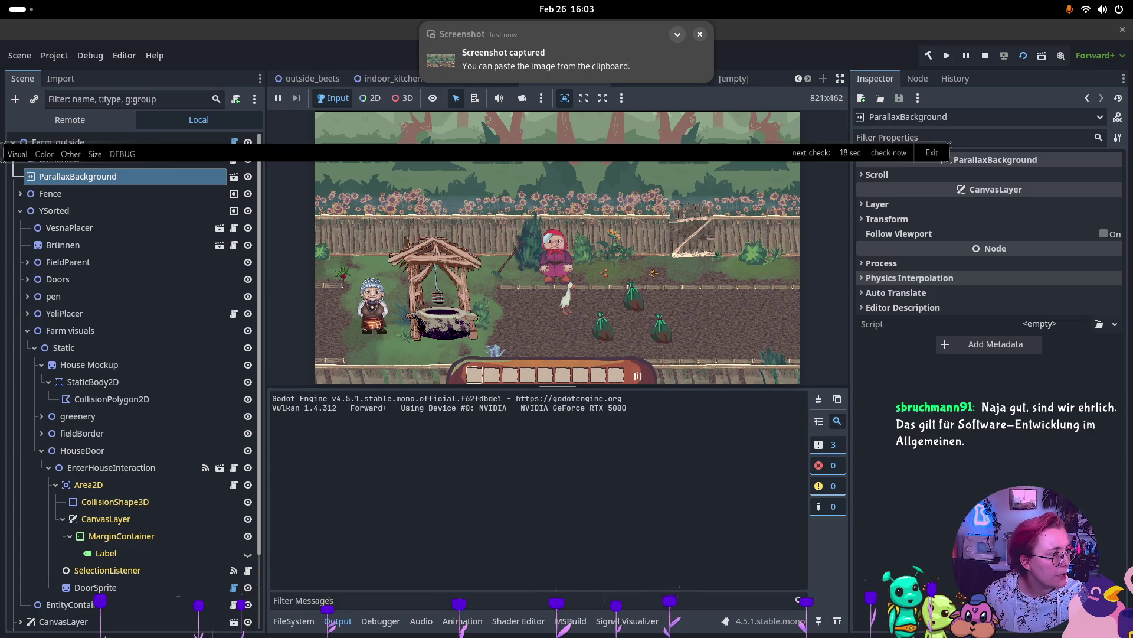
{"action": "key", "text": "alt+Tab"}
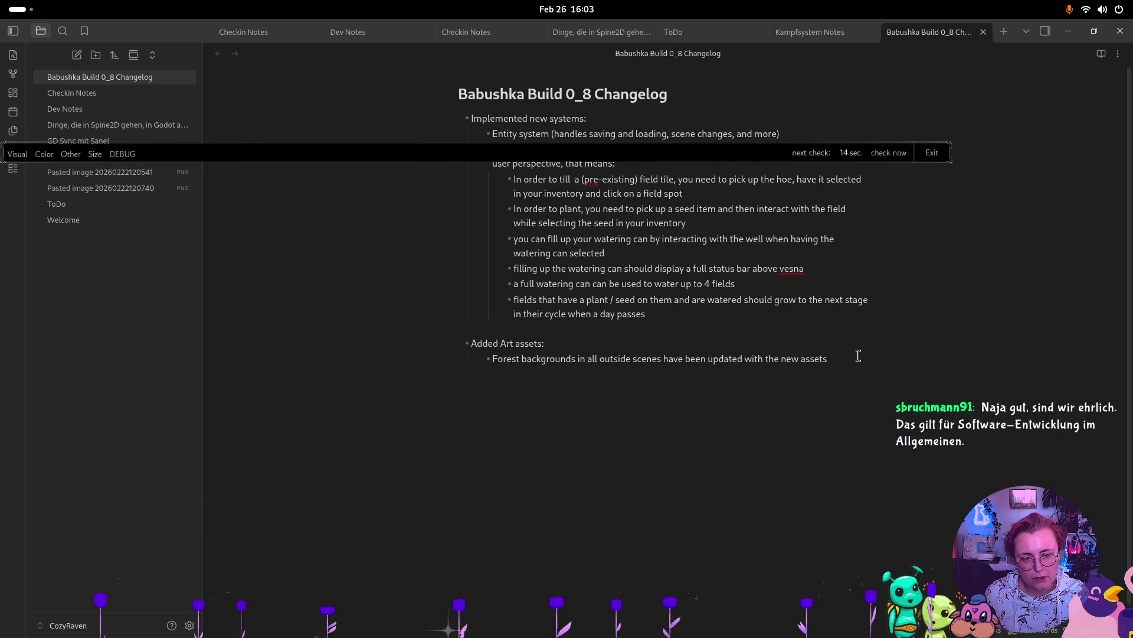
Step: Paste the forest screenshot under the forest backgrounds entry, then stop the running game
{"action": "key", "text": "ctrl+v"}
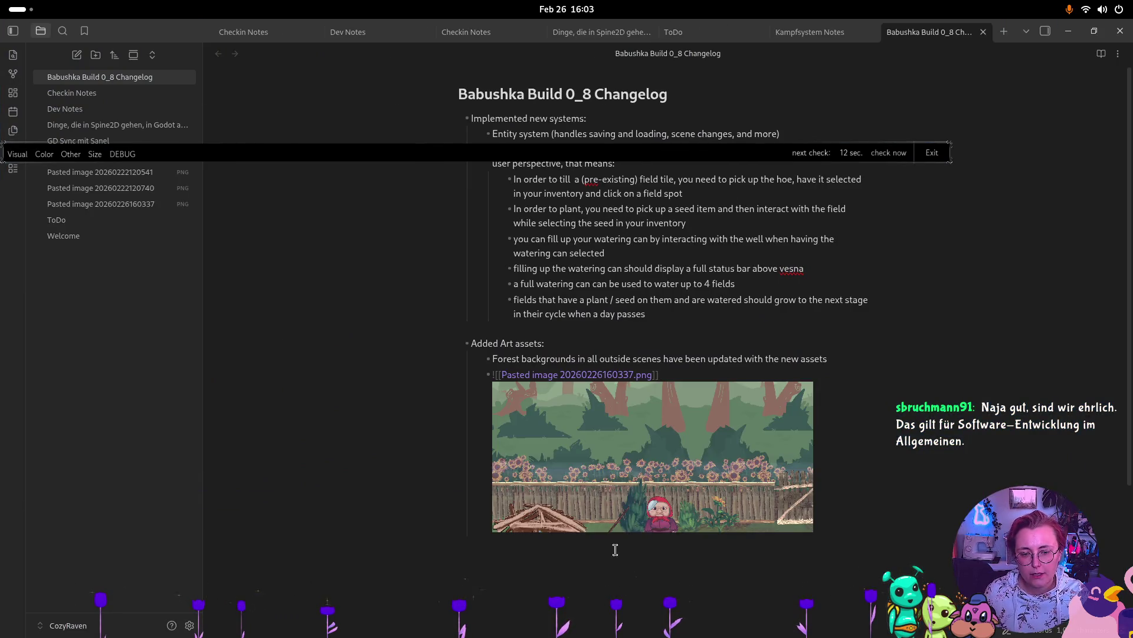
{"action": "mouse_move", "coordinate": [184, 30]}
{"action": "left_mouse_down"}
{"action": "mouse_move", "coordinate": [911, 218]}
{"action": "mouse_move", "coordinate": [1132, 217]}
{"action": "left_mouse_up"}
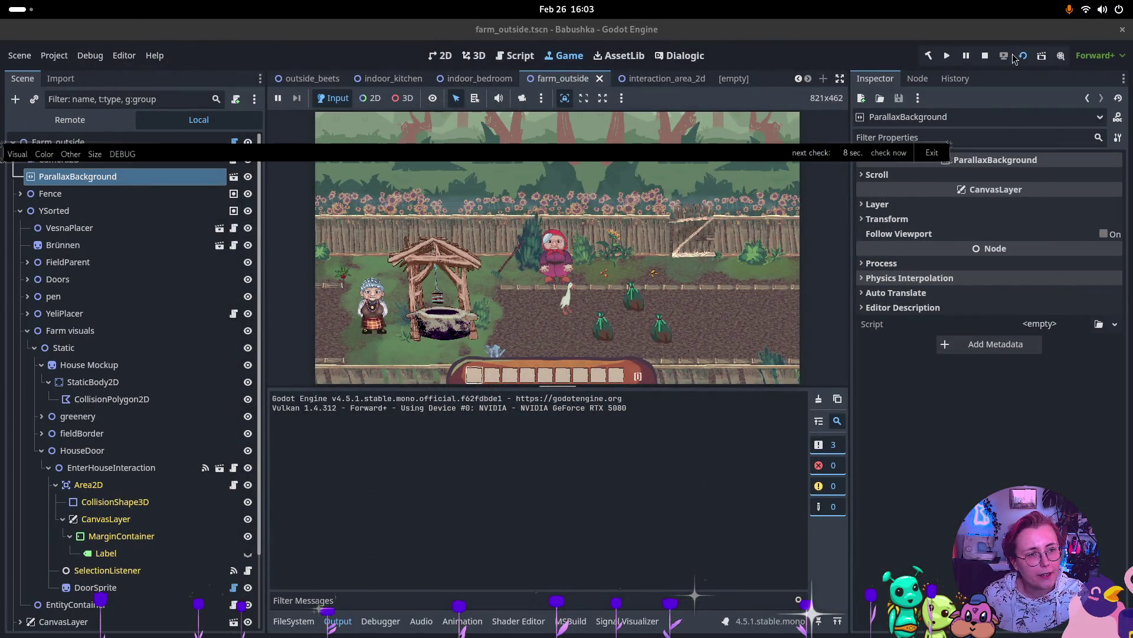
{"action": "left_click", "coordinate": [985, 55]}
Step: Include outside_beets.tscn and parallax_background.tscn and commit all 19 files with the forest prefab workaround message
{"action": "key", "text": "super"}
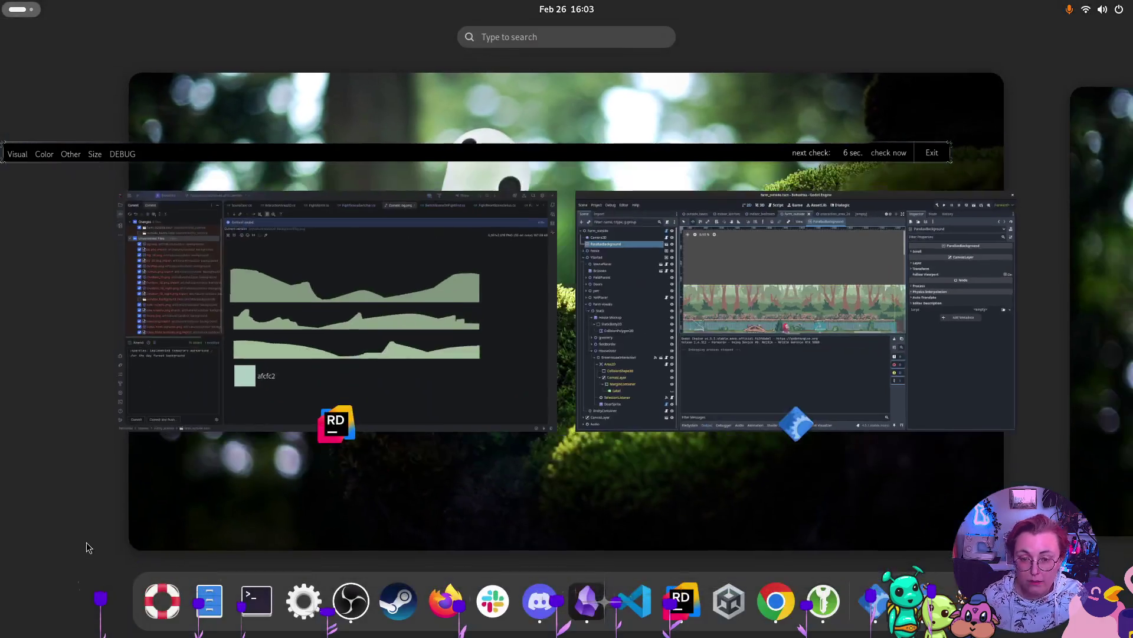
{"action": "left_click", "coordinate": [305, 282]}
{"action": "left_click", "coordinate": [61, 127]}
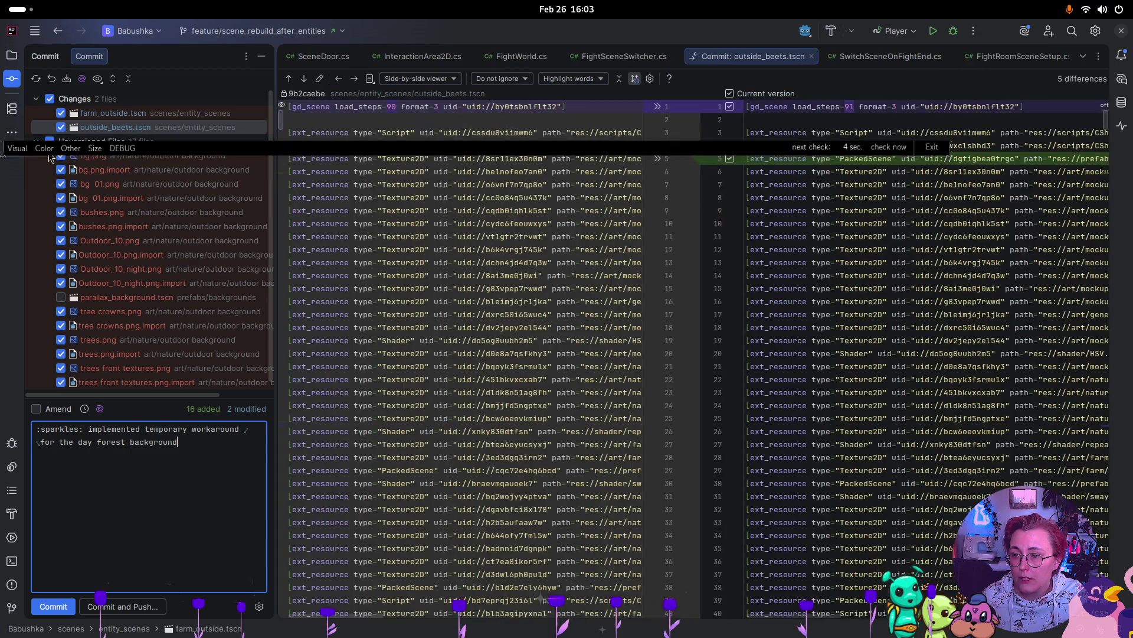
{"action": "left_click", "coordinate": [61, 297]}
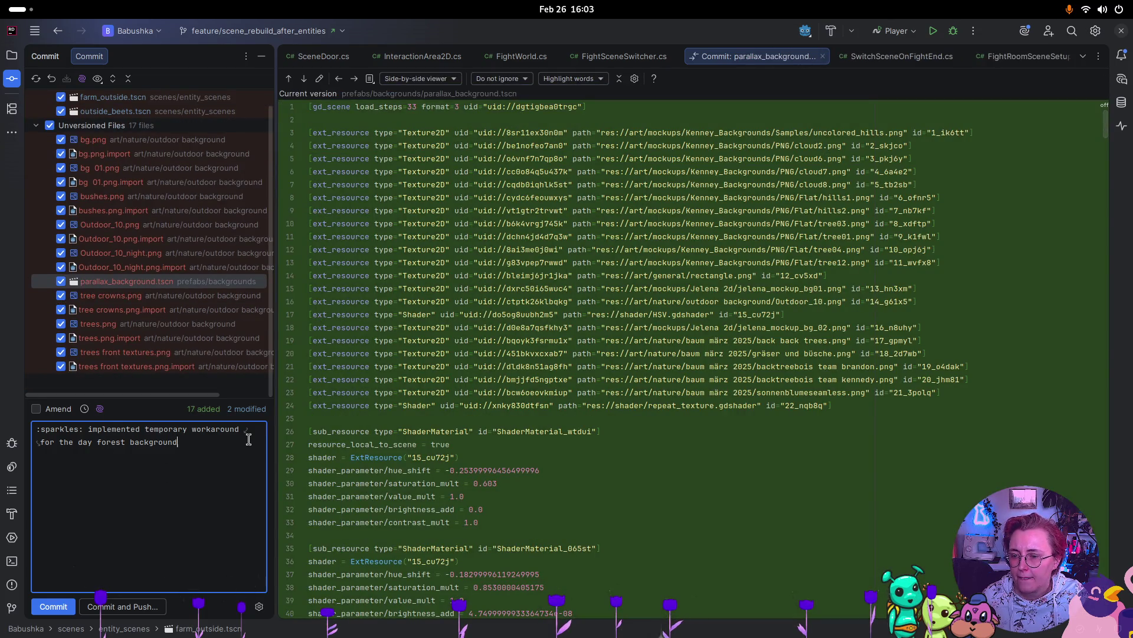
{"action": "type", "text": ", "}
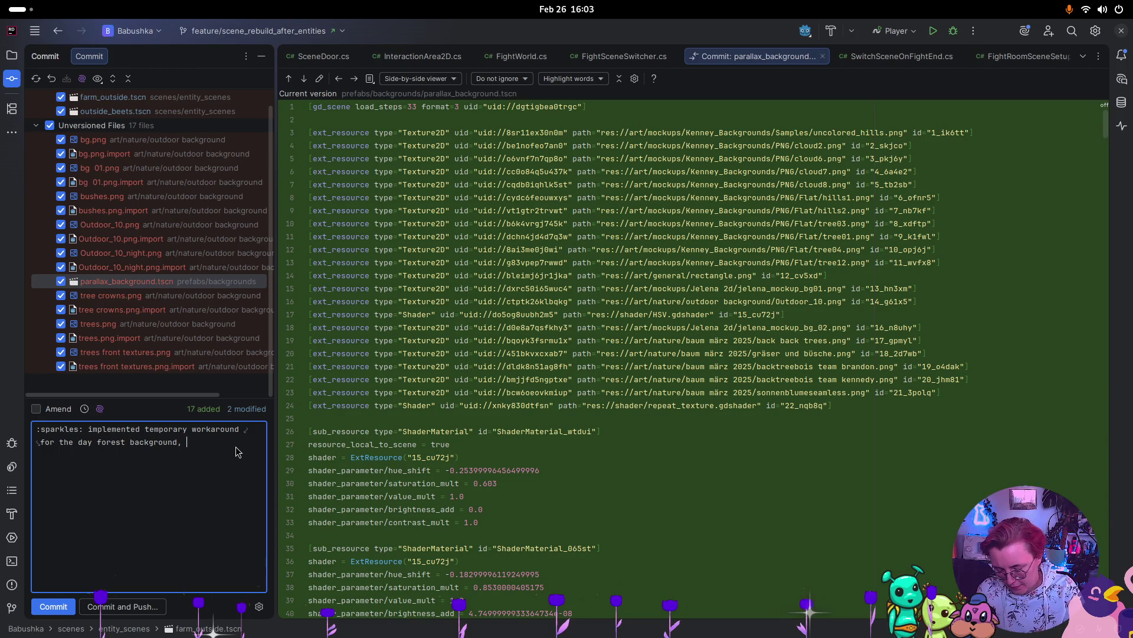
{"action": "type", "text": "created prefab and add"}
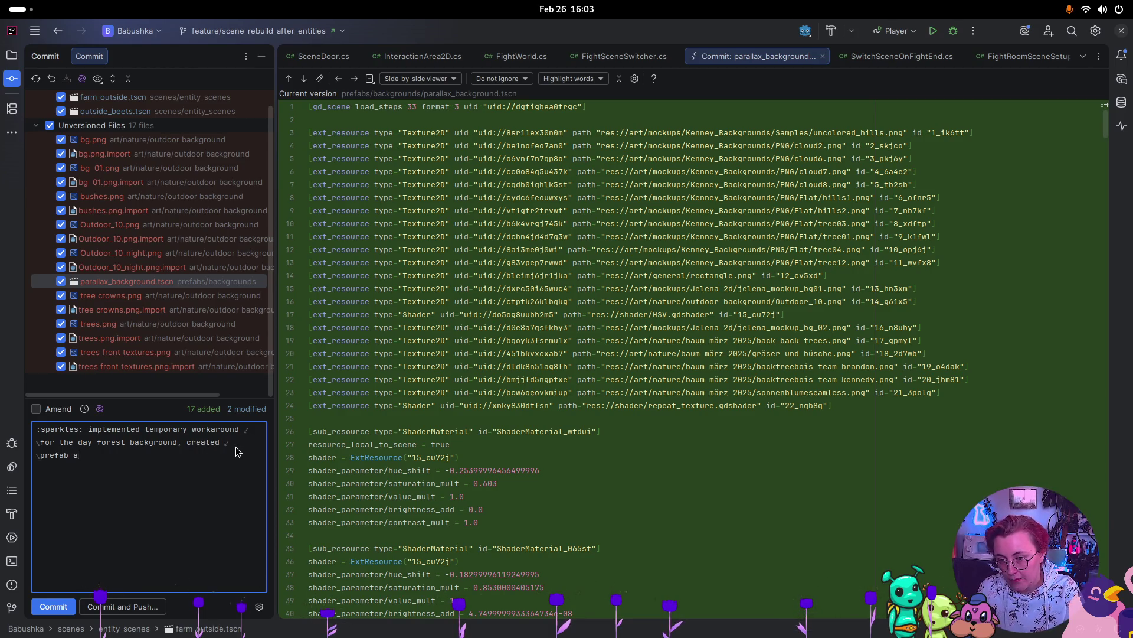
{"action": "type", "text": "t i"}
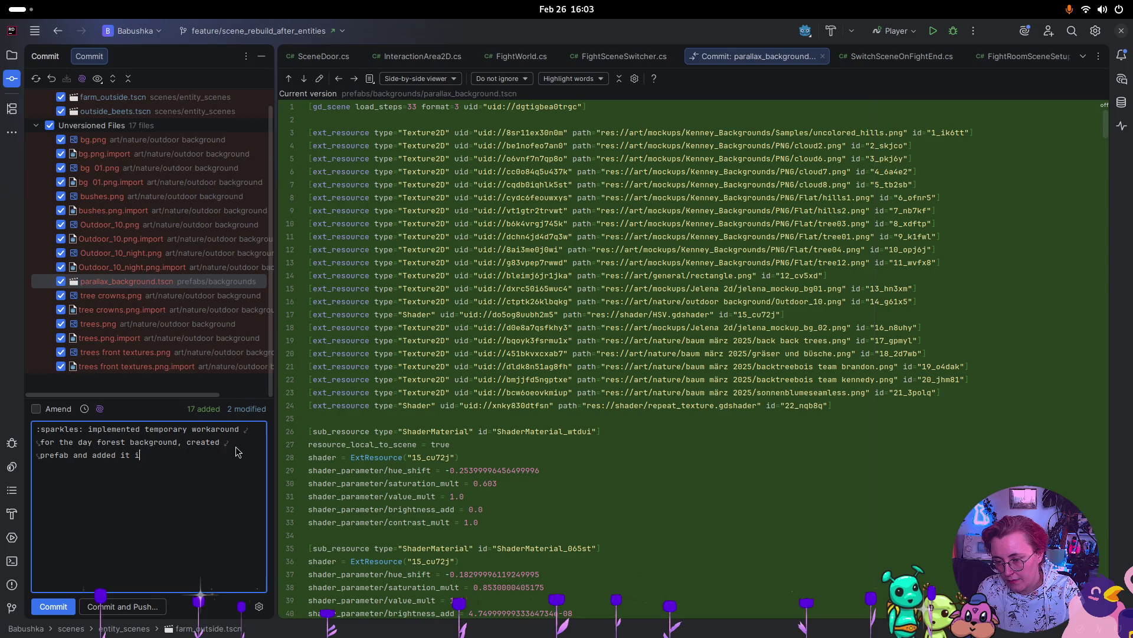
{"action": "type", "text": "n both outs"}
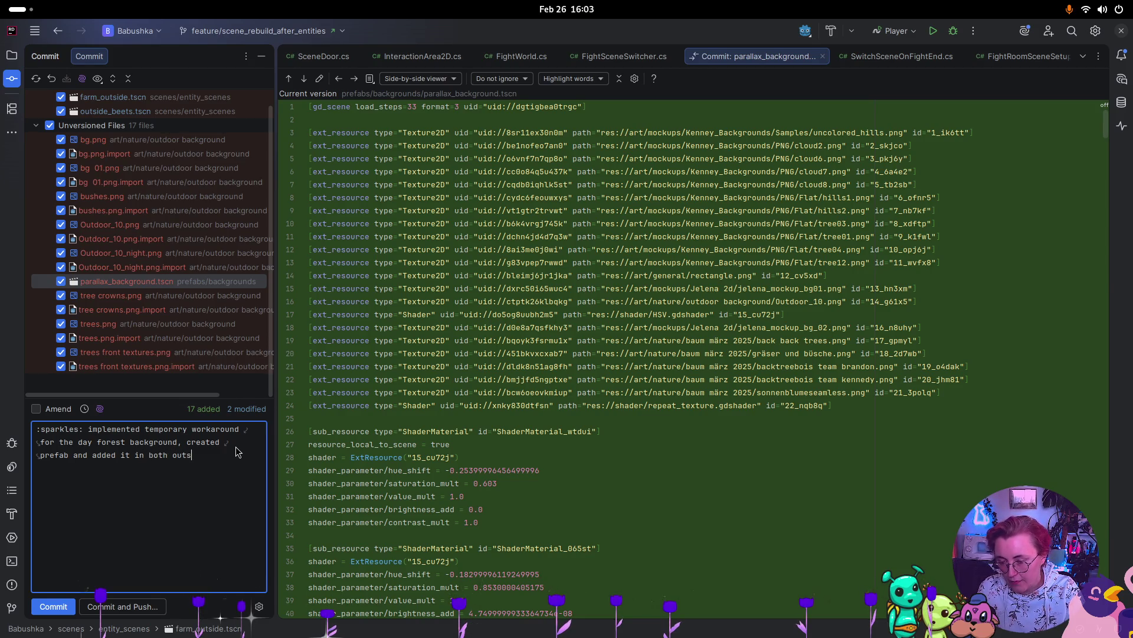
{"action": "type", "text": "ide scenes"}
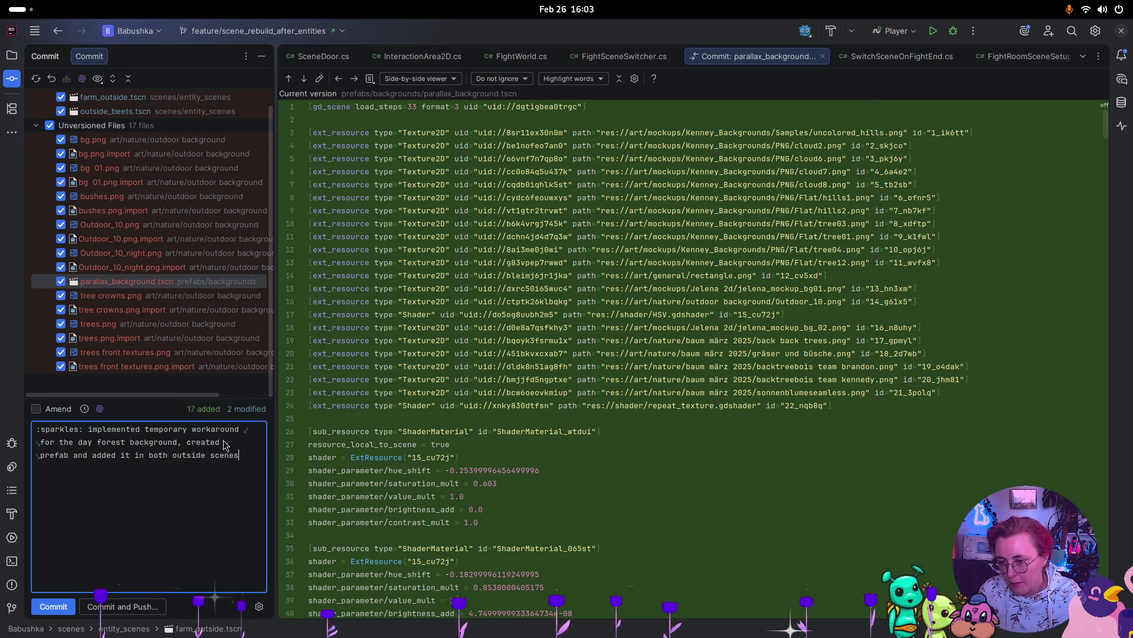
{"action": "key", "text": "ctrl+Return"}
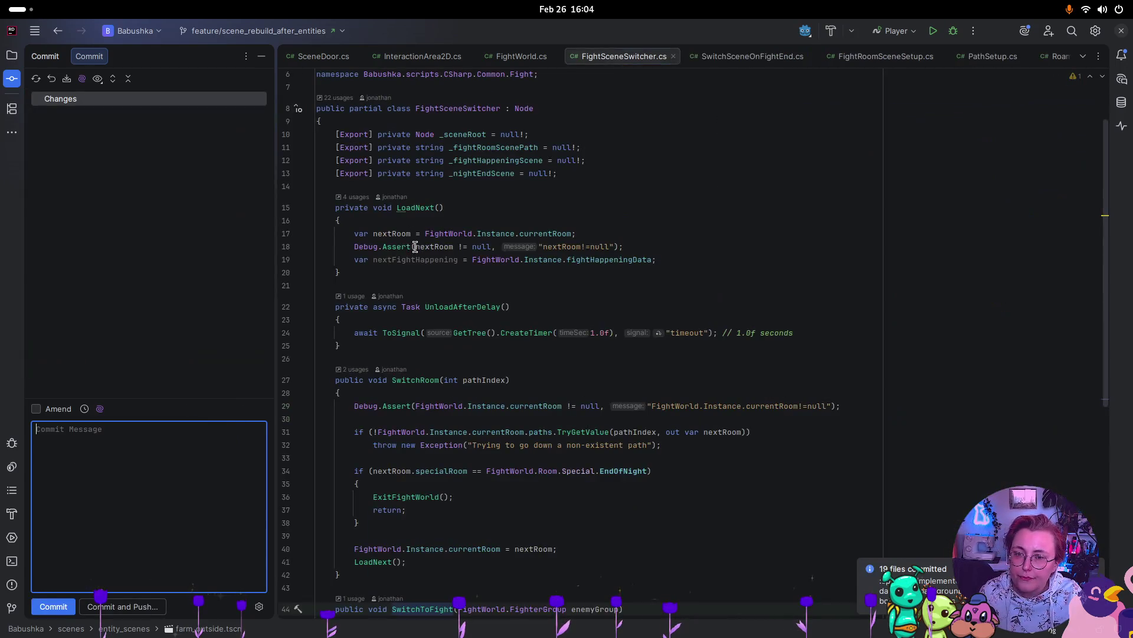
{"action": "key", "text": "super"}
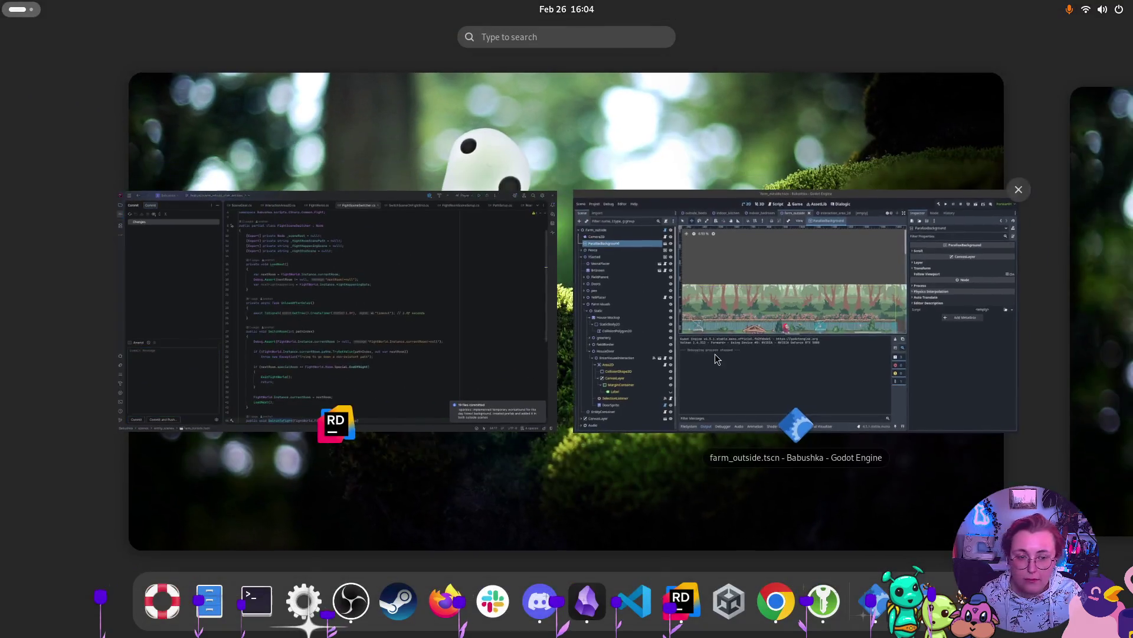
Step: In the ToDo note, check off 'Background farm outside' and 'Kampfsystem Paperprototypes vorbereiten'
{"action": "left_click", "coordinate": [714, 353]}
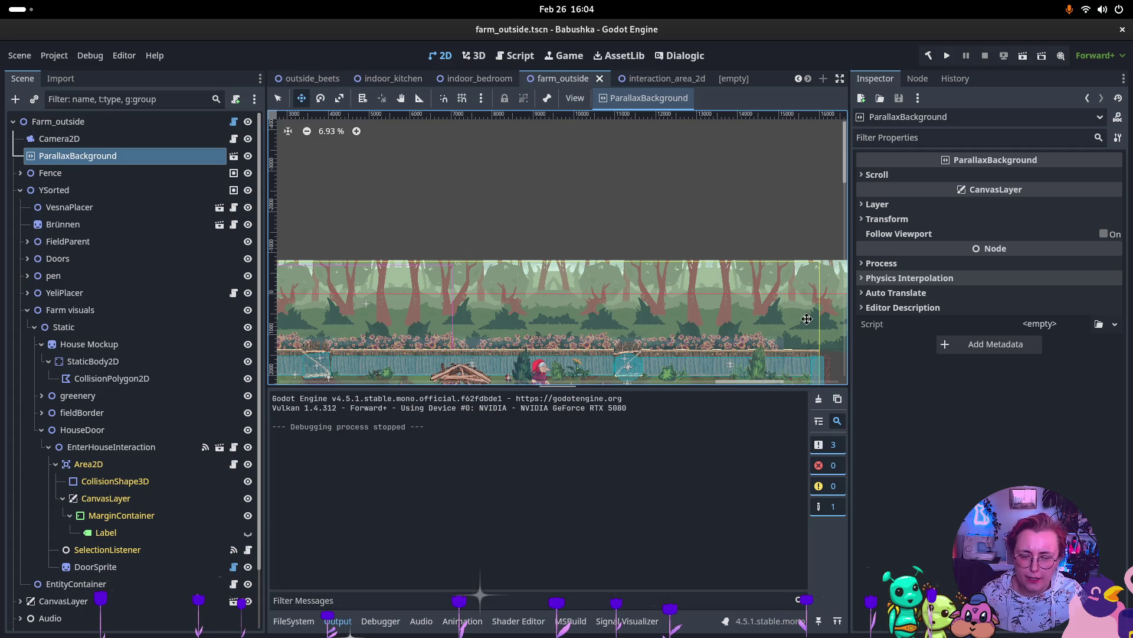
{"action": "key", "text": "super"}
{"action": "key", "text": "super"}
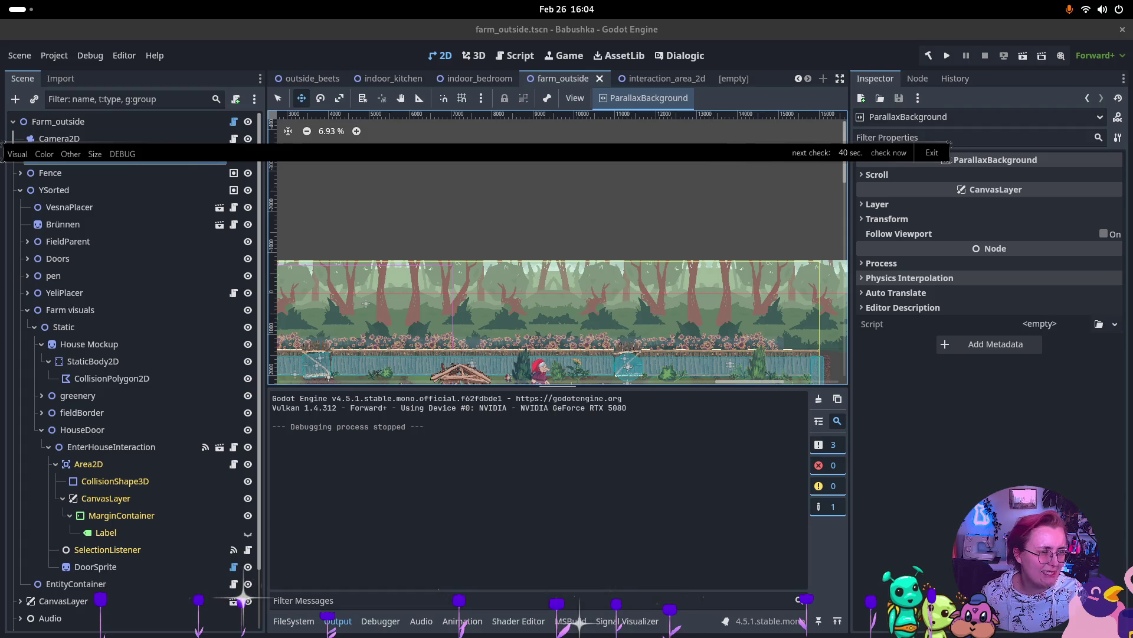
{"action": "key", "text": "alt+Tab"}
{"action": "left_click", "coordinate": [696, 32]}
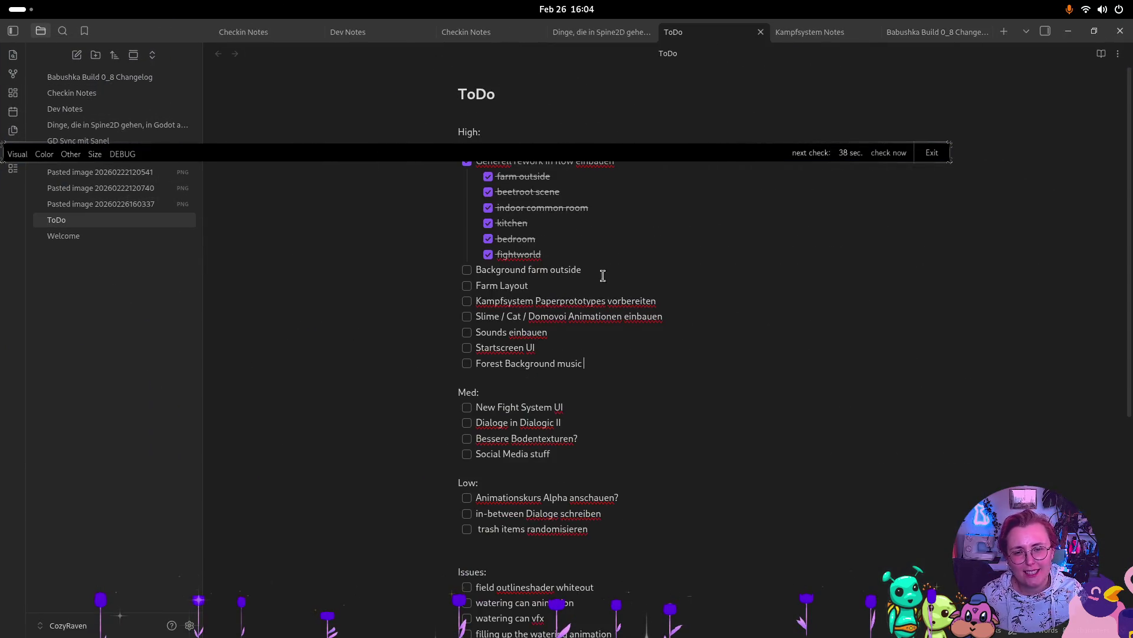
{"action": "left_click", "coordinate": [467, 269]}
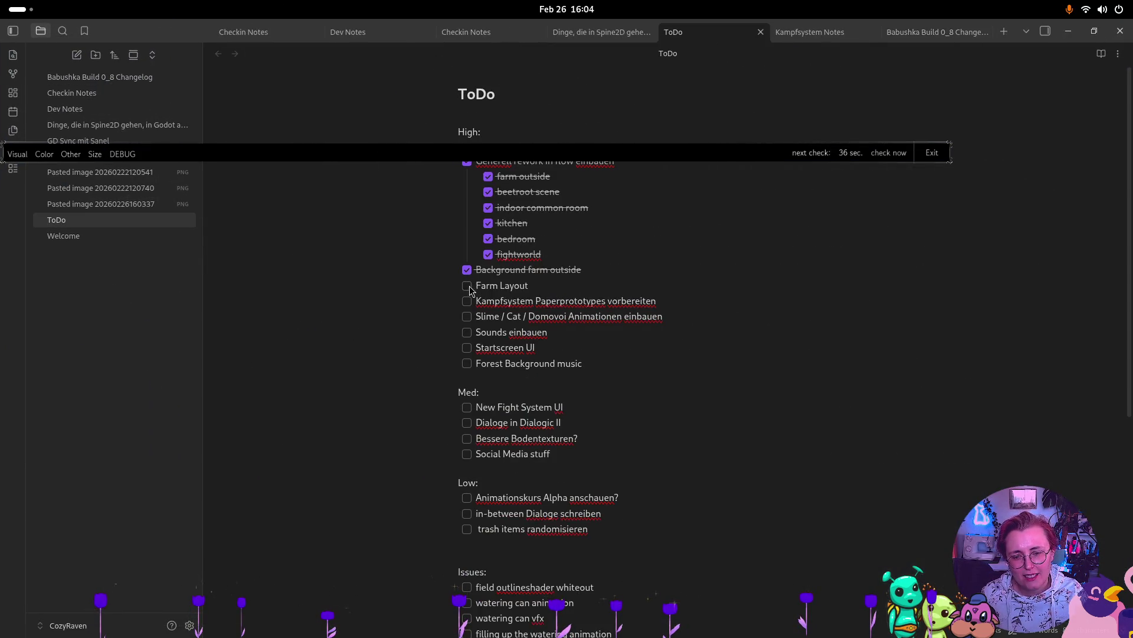
{"action": "left_click", "coordinate": [467, 301]}
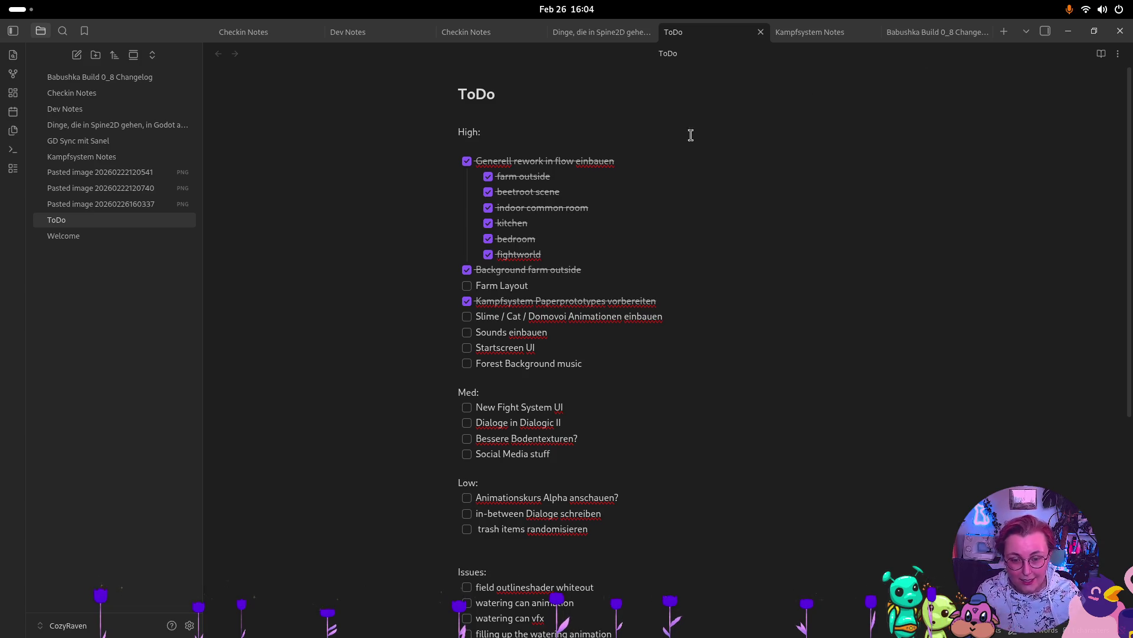
Step: Add a 'reconstruct Vesnas animations' task below Forest Background music, fixing its typo
{"action": "key", "text": "Return"}
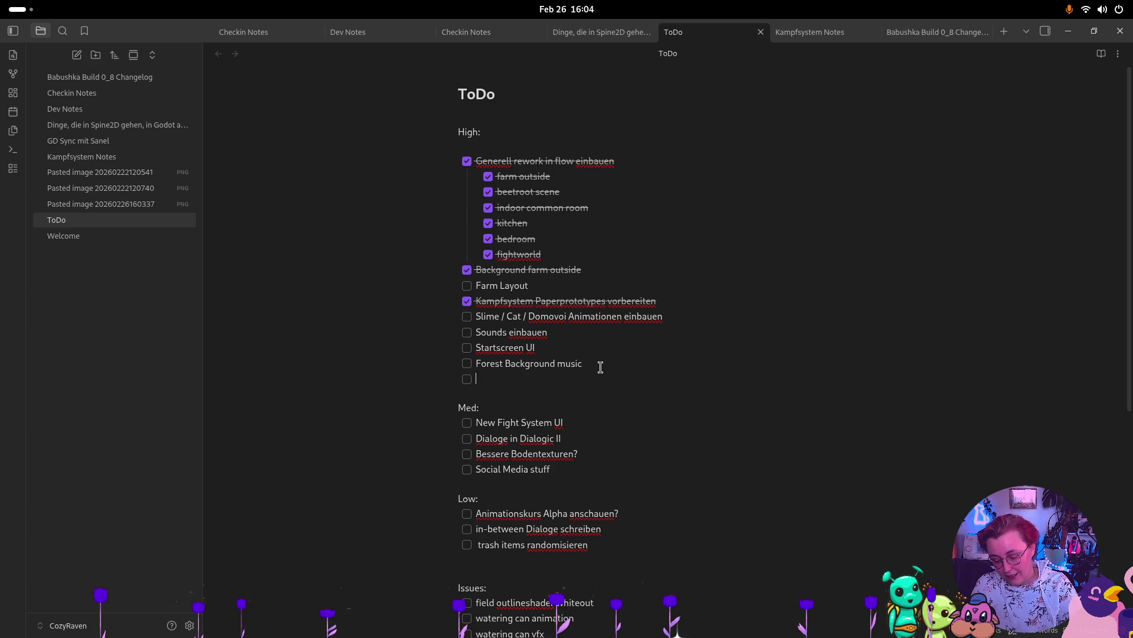
{"action": "type", "text": "recosntruct"}
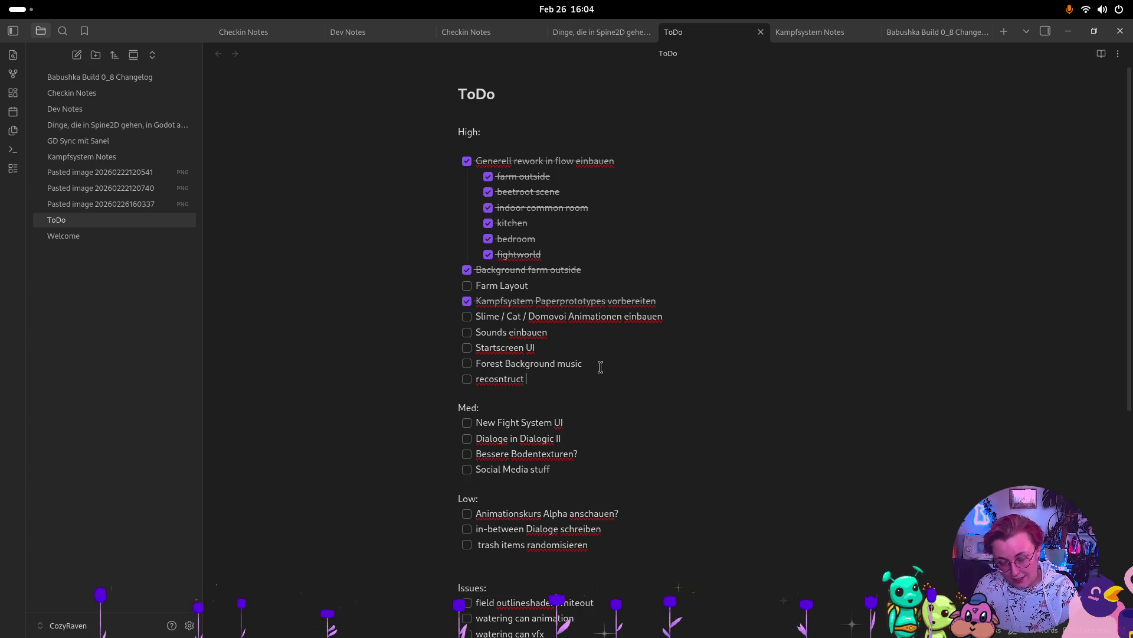
{"action": "type", "text": " Vesnas"}
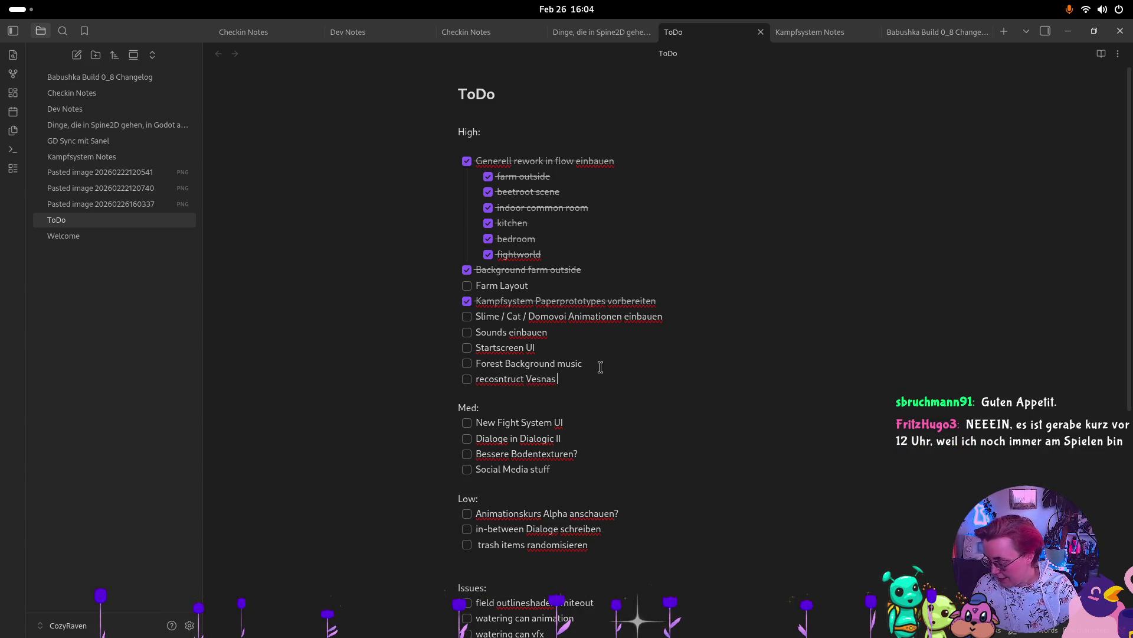
{"action": "type", "text": " animatio"}
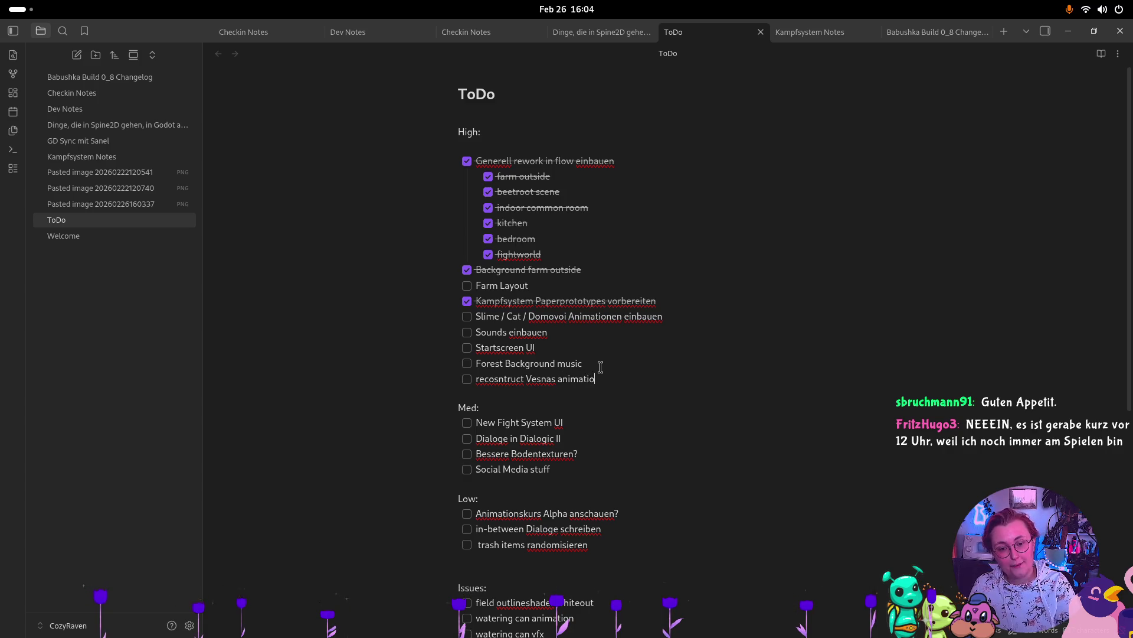
{"action": "left_click", "coordinate": [502, 380]}
{"action": "key", "text": "BackSpace"}
{"action": "key", "text": "Right"}
{"action": "key", "text": "Right"}
{"action": "type", "text": "s"}
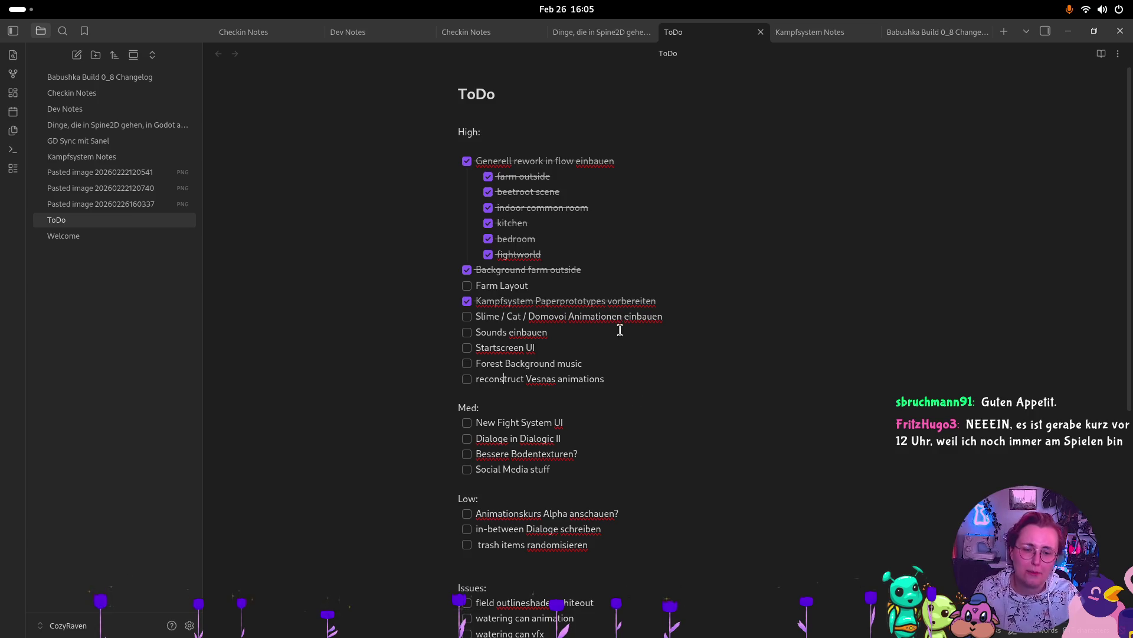
Step: Move the 'reconstruct Vesnas animations' task from High to Med, below Social Media stuff
{"action": "left_click_drag", "start_coordinate": [620, 376], "coordinate": [470, 385]}
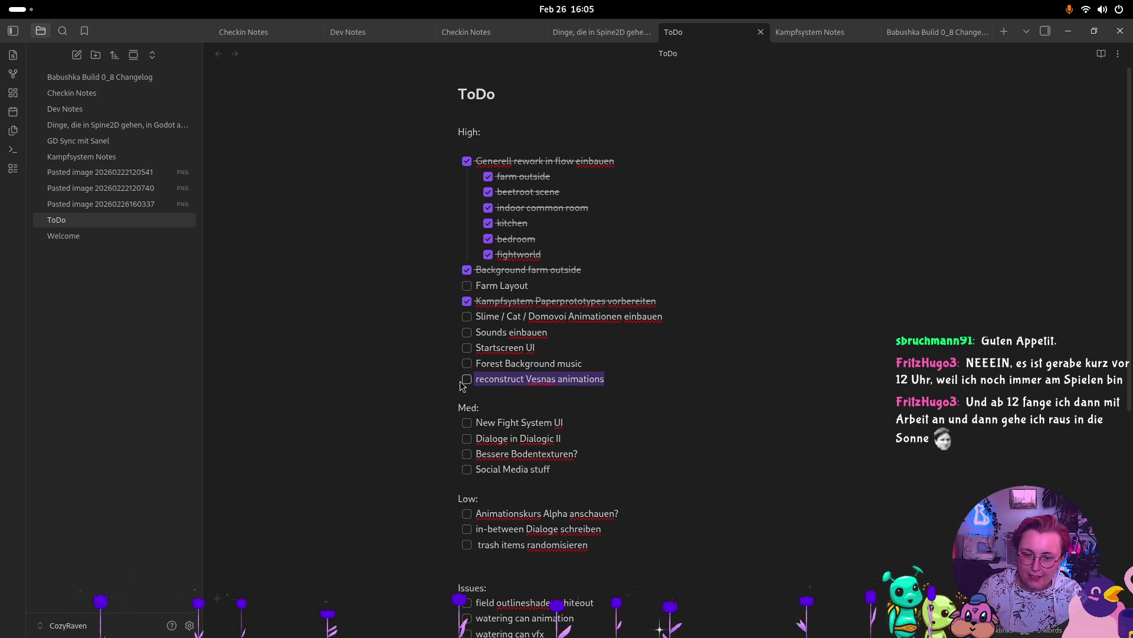
{"action": "key", "text": "BackSpace"}
{"action": "left_click", "coordinate": [573, 466]}
{"action": "key", "text": "Return"}
{"action": "type", "text": "- [ ] reconstruct Vesnas animations"}
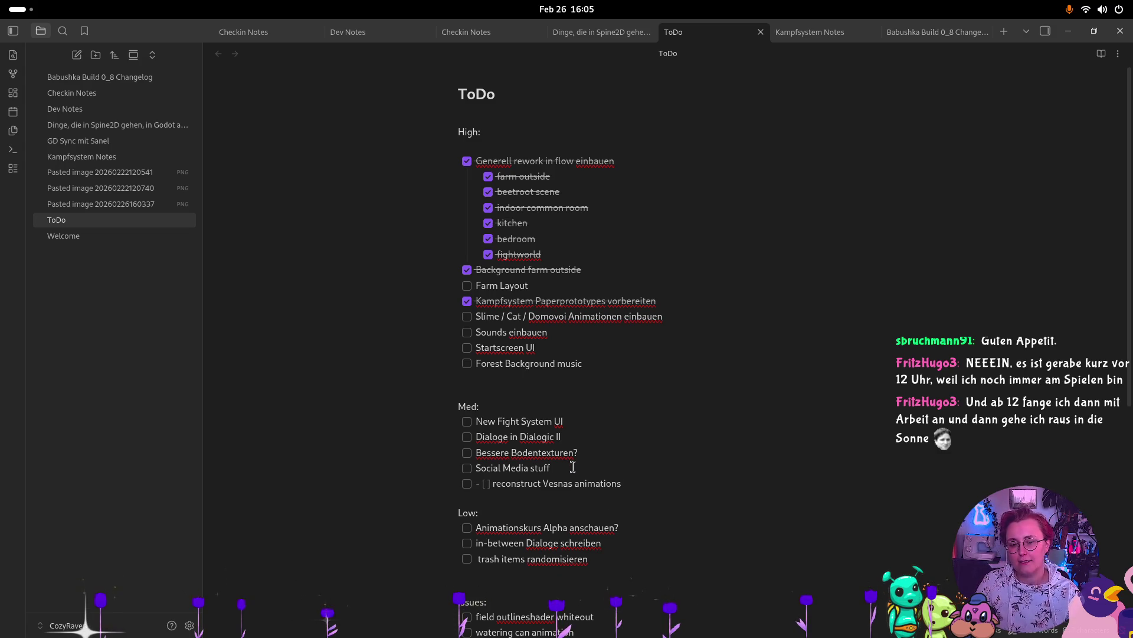
{"action": "left_click_drag", "start_coordinate": [493, 483], "coordinate": [485, 485]}
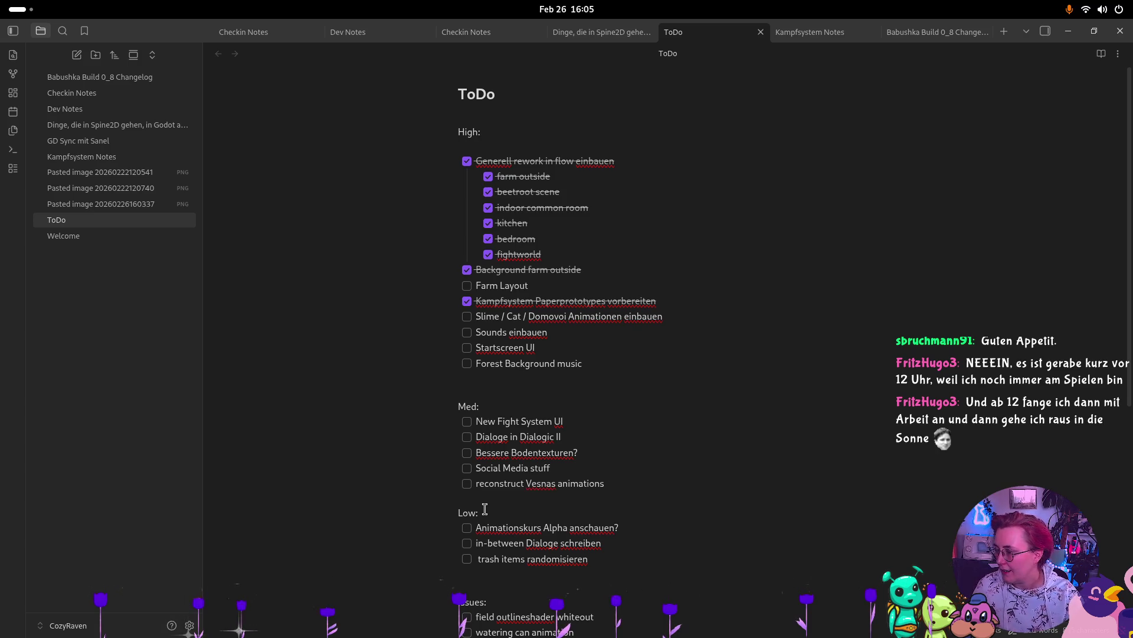
{"action": "key", "text": "super"}
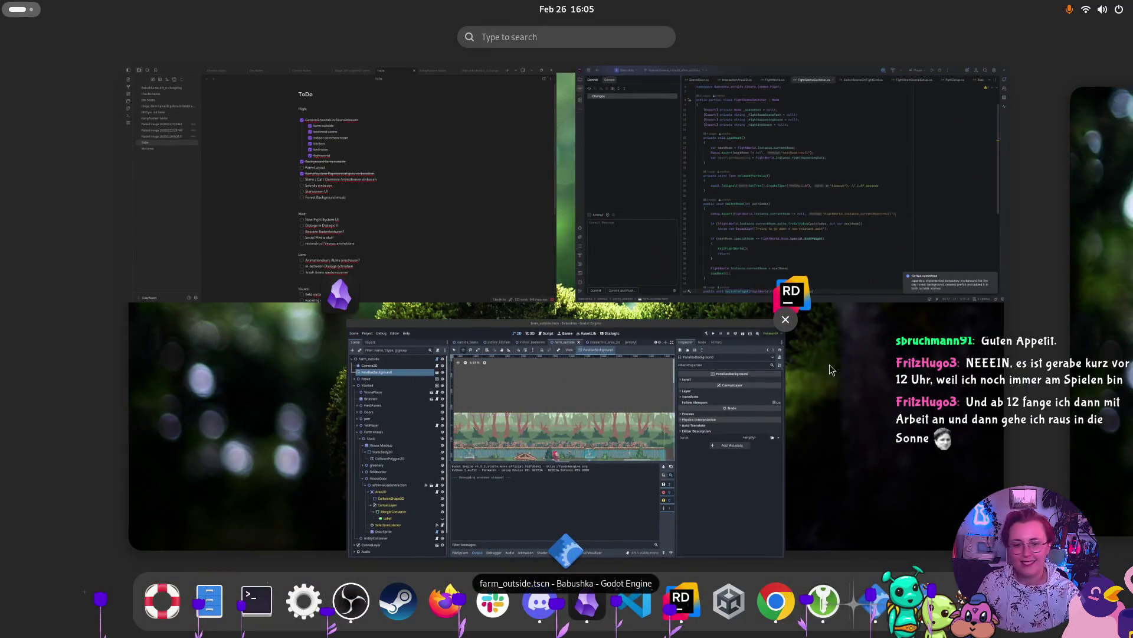
{"action": "left_click", "coordinate": [379, 193]}
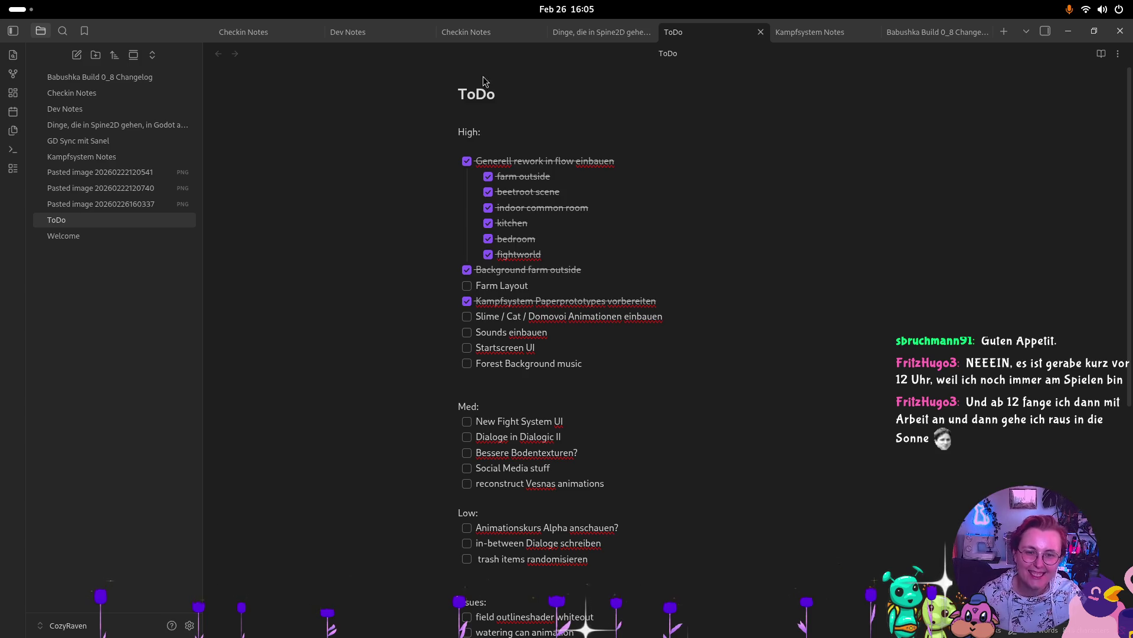
{"action": "left_click", "coordinate": [922, 31]}
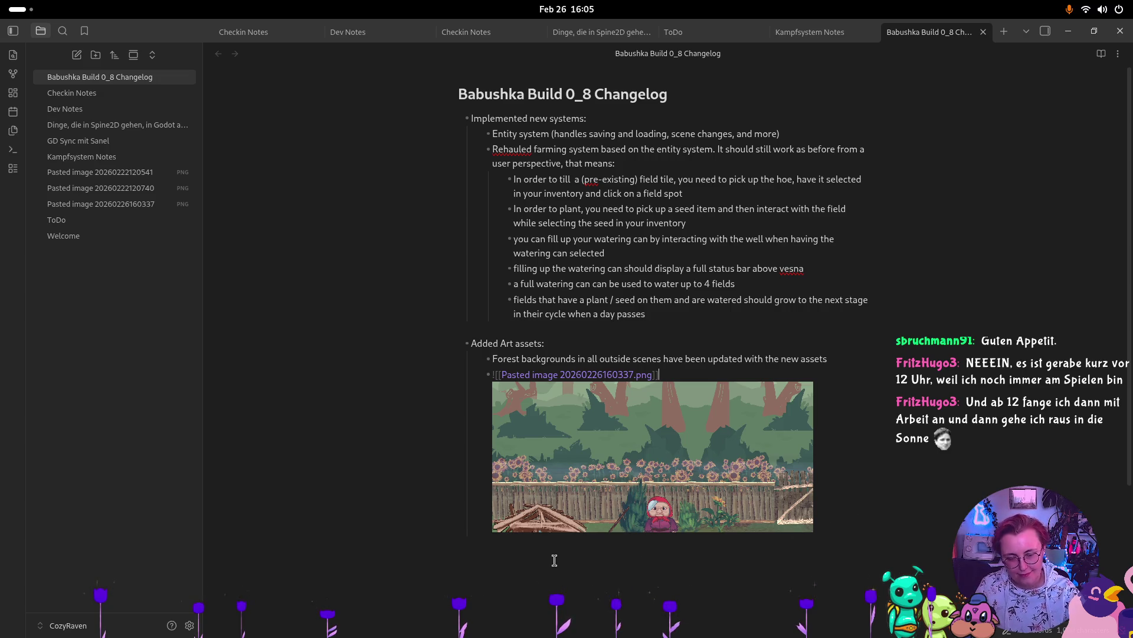
Step: Below the screenshot, add a Known issues note: Vesna's animations await next month's Spine2D rework, not rebuilt for this build
{"action": "key", "text": "Return"}
{"action": "key", "text": "Return"}
{"action": "type", "text": "## "}
{"action": "type", "text": "issues"}
{"action": "key", "text": "Return"}
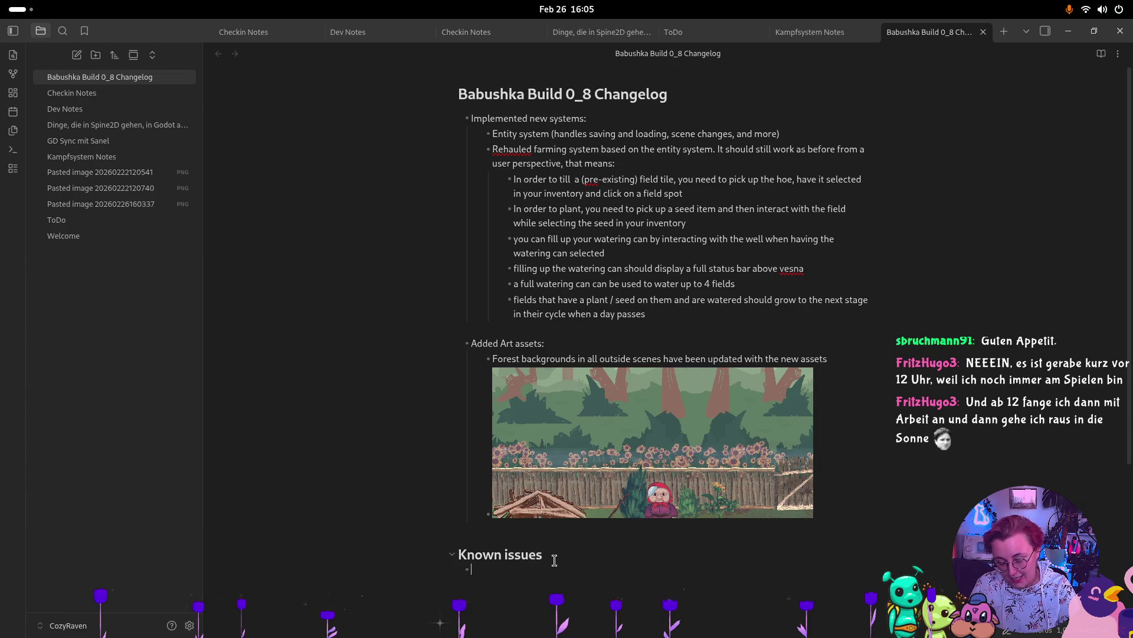
{"action": "type", "text": "V"}
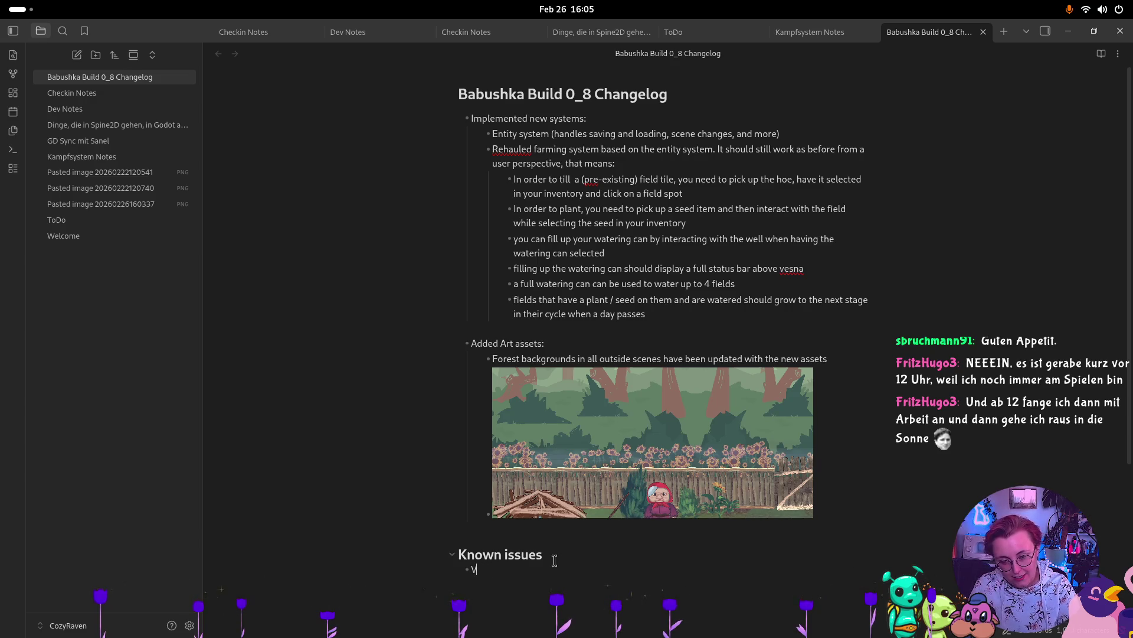
{"action": "type", "text": "esn of Vesnas"}
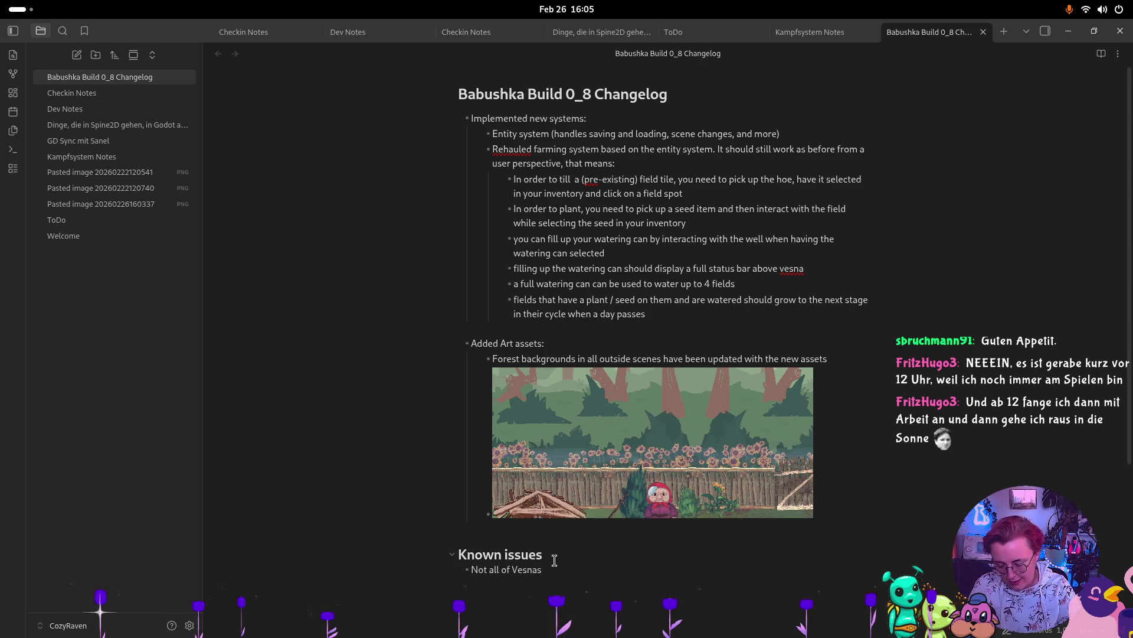
{"action": "type", "text": " beautiful "}
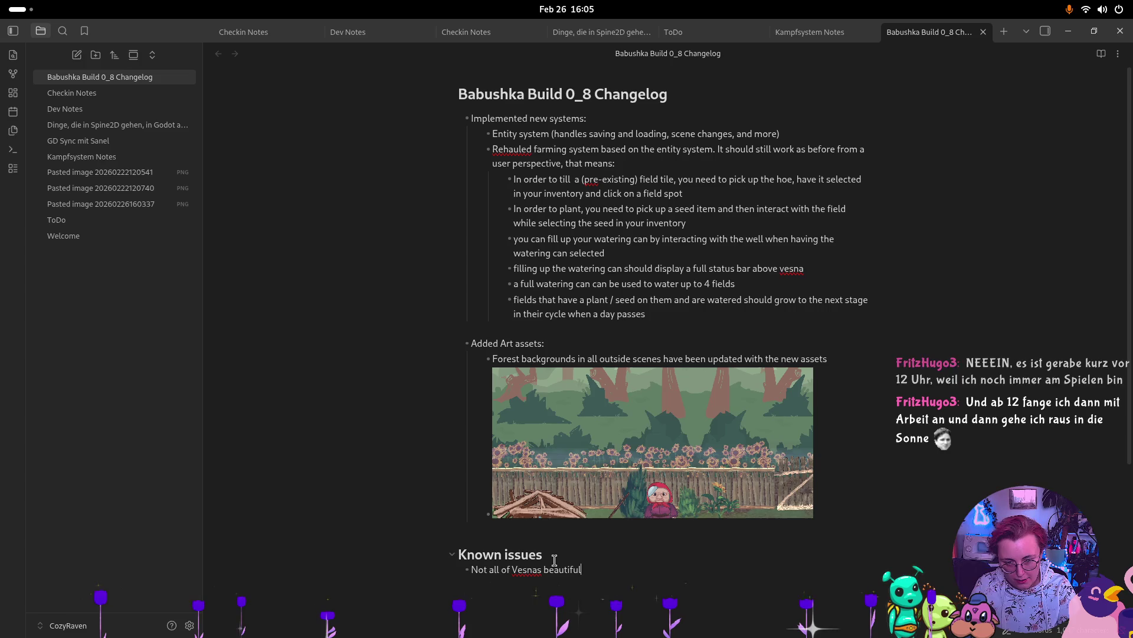
{"action": "type", "text": "animatio"}
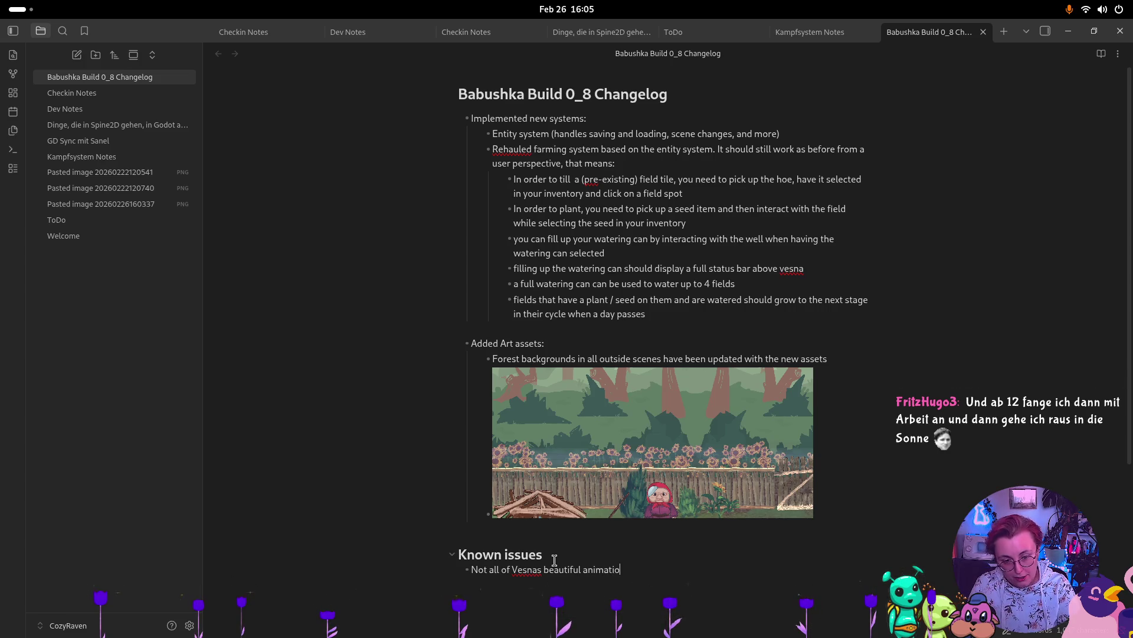
{"action": "type", "text": " t"}
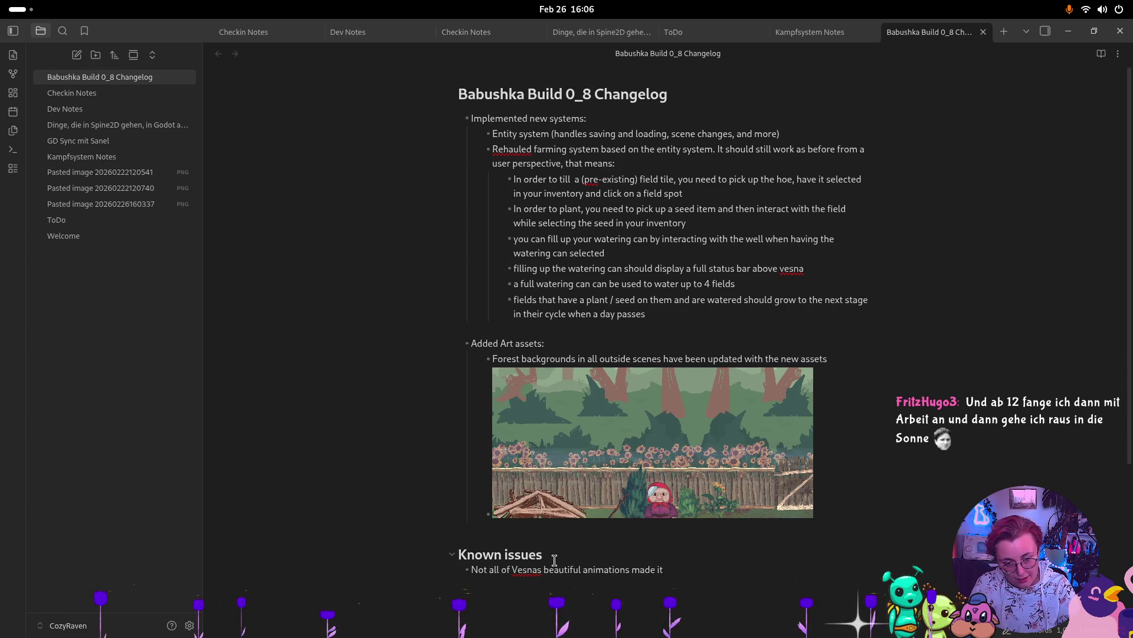
{"action": "type", "text": " through the entity sy"}
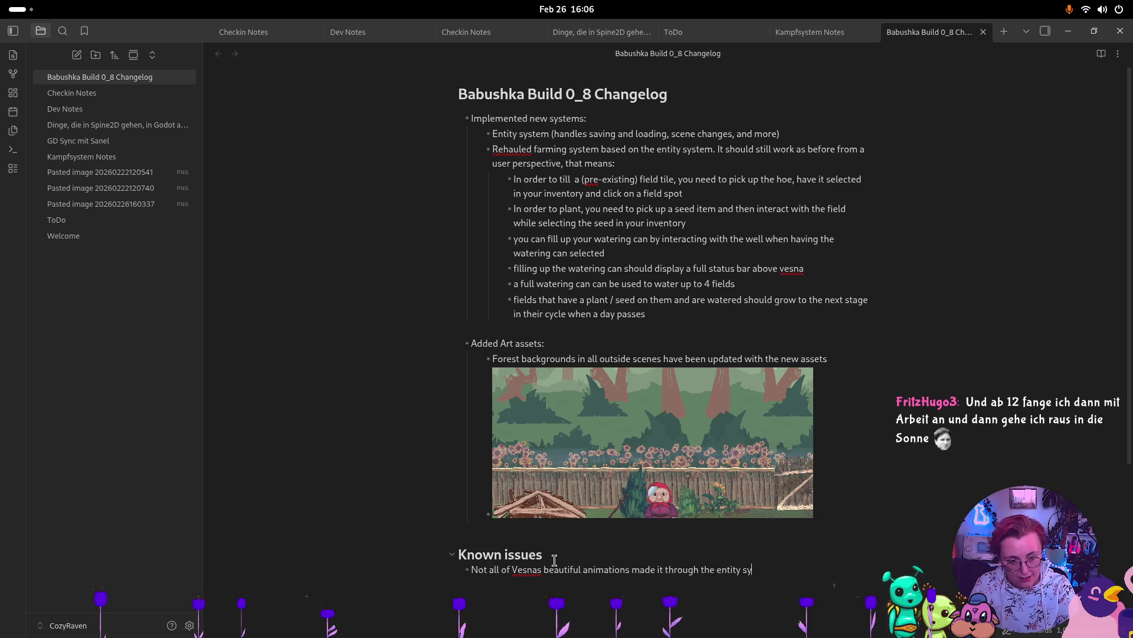
{"action": "type", "text": "stem rework. Since"}
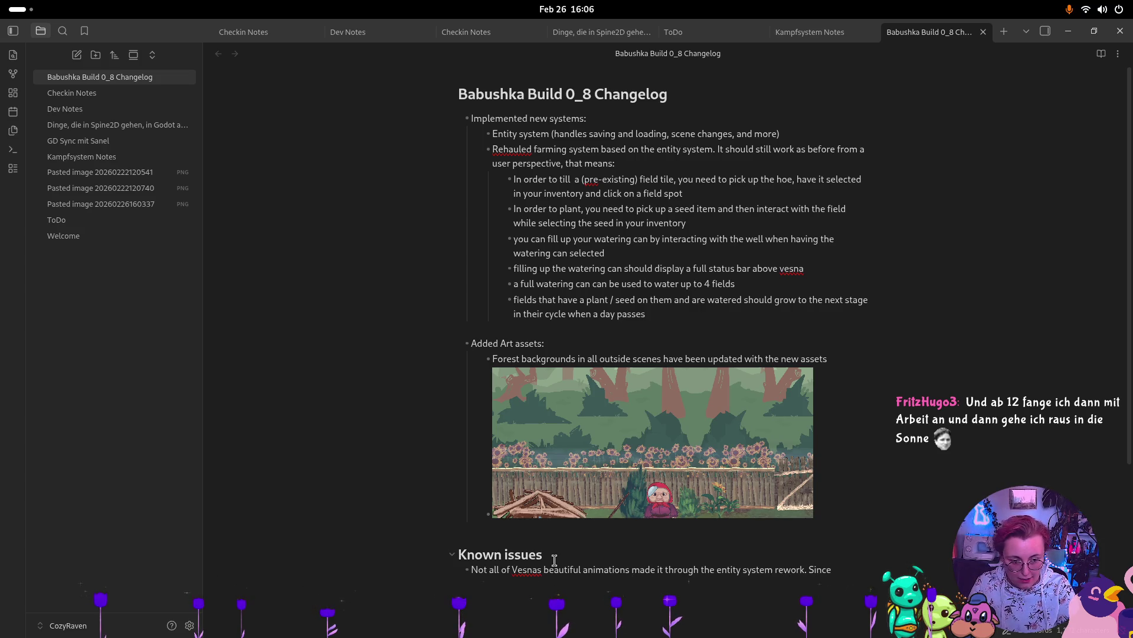
{"action": "type", "text": " we will b"}
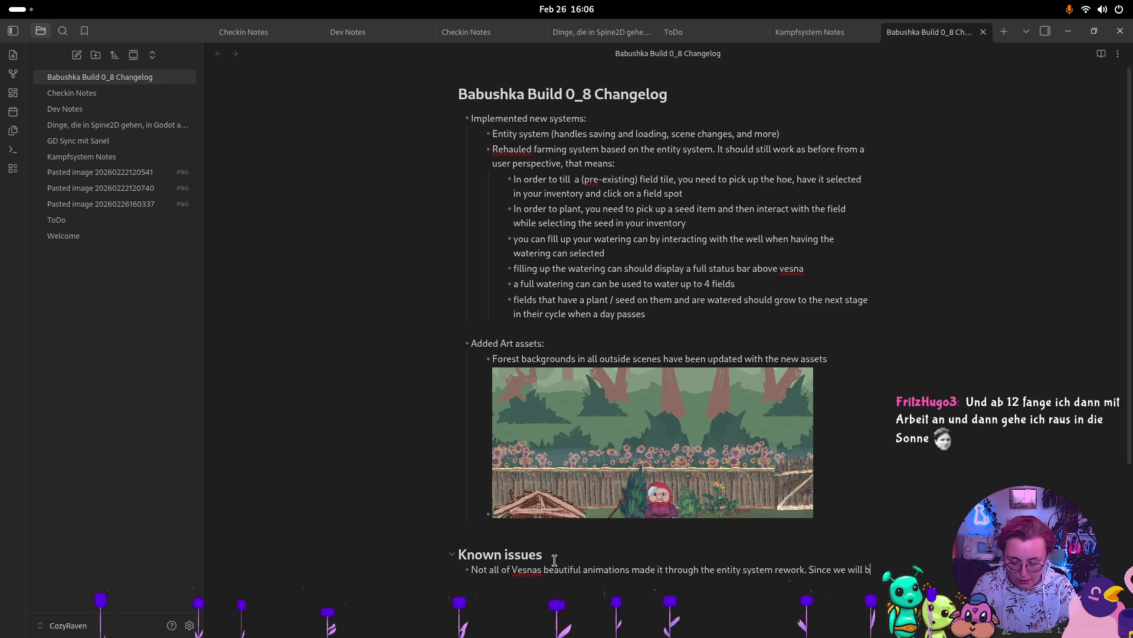
{"action": "type", "text": "ing a may"}
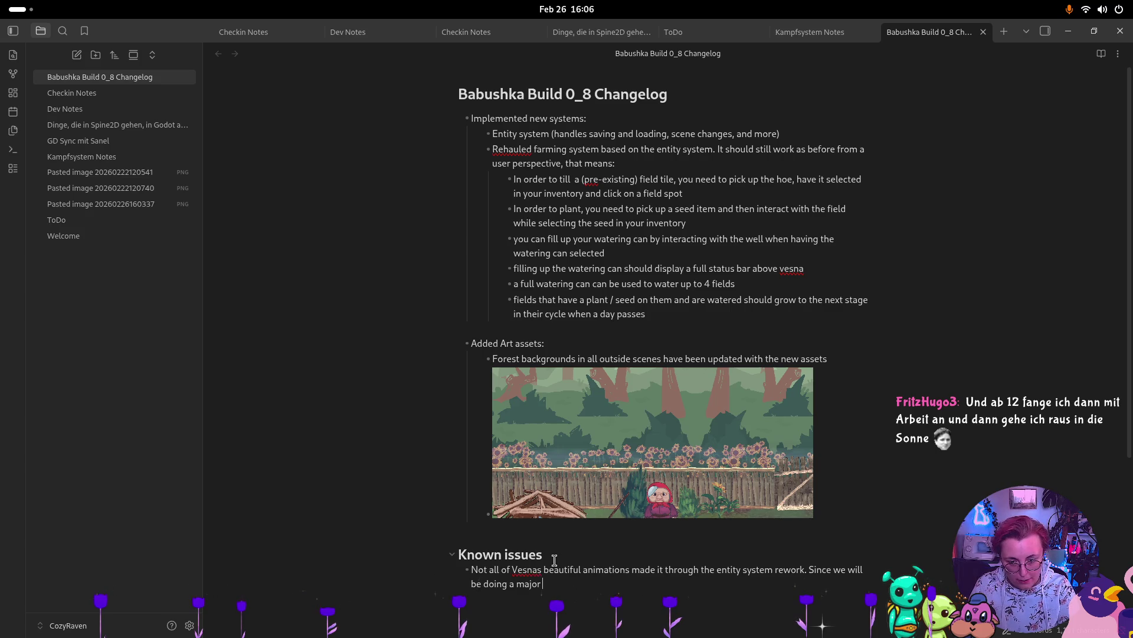
{"action": "type", "text": "animation"}
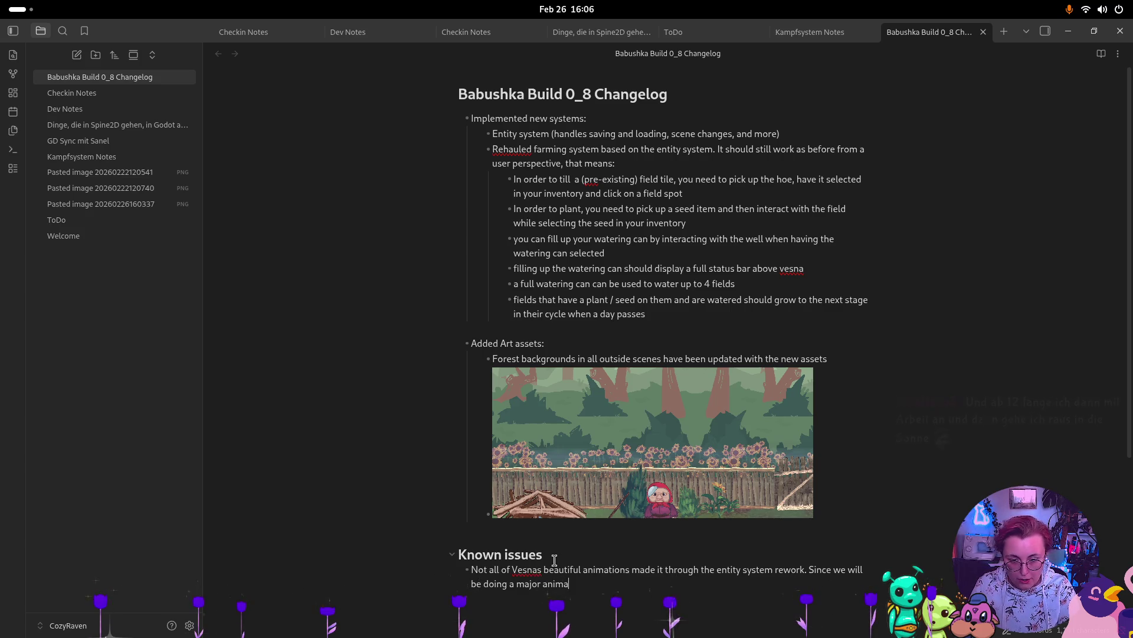
{"action": "type", "text": " rewor"}
{"action": "type", "text": "k "}
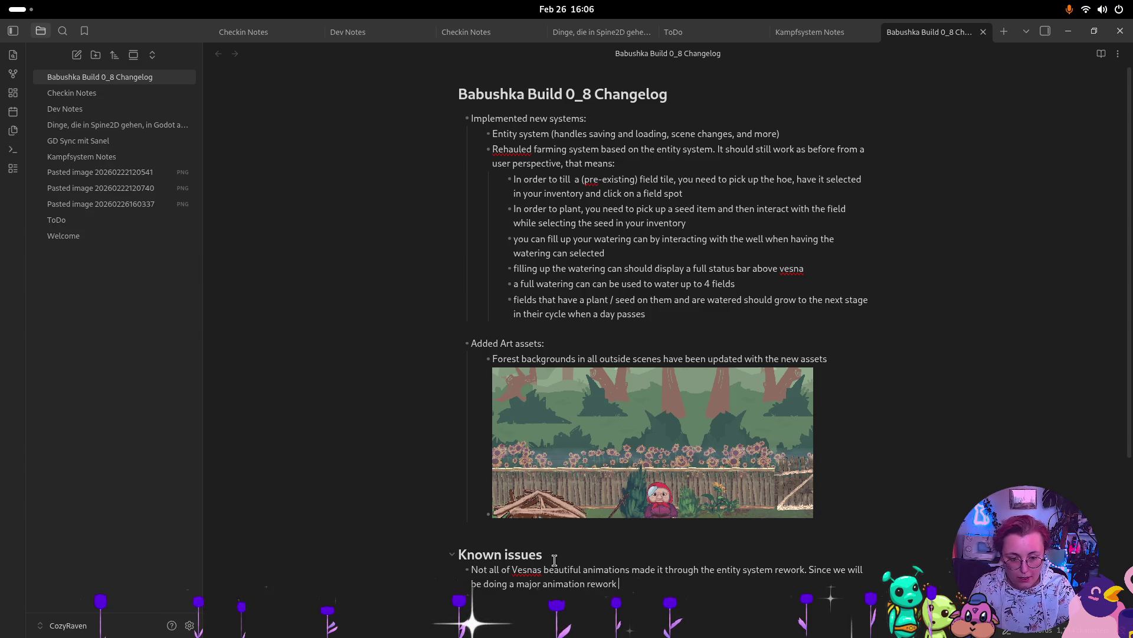
{"action": "type", "text": "next month anywa"}
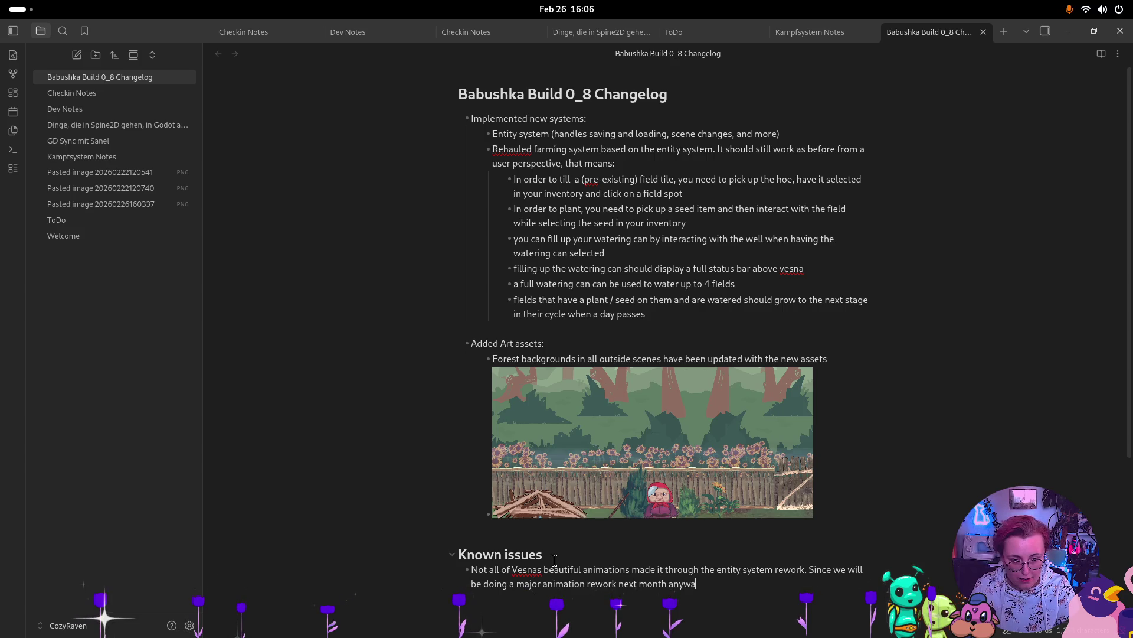
{"action": "type", "text": "y (Spine2D yaa"}
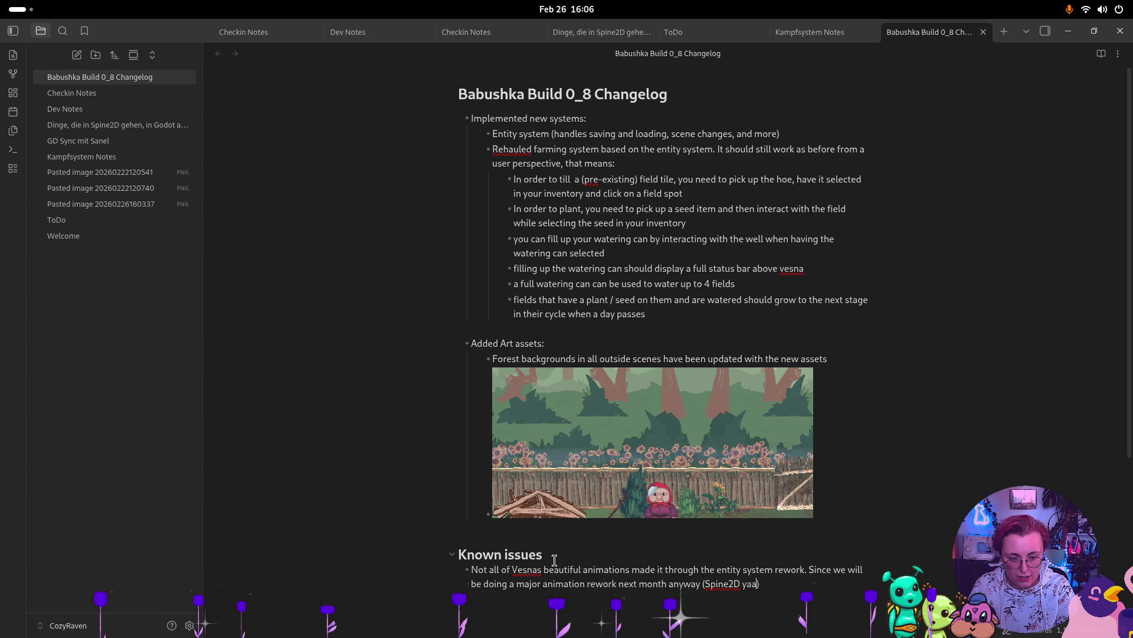
{"action": "type", "text": " yaaaay"}
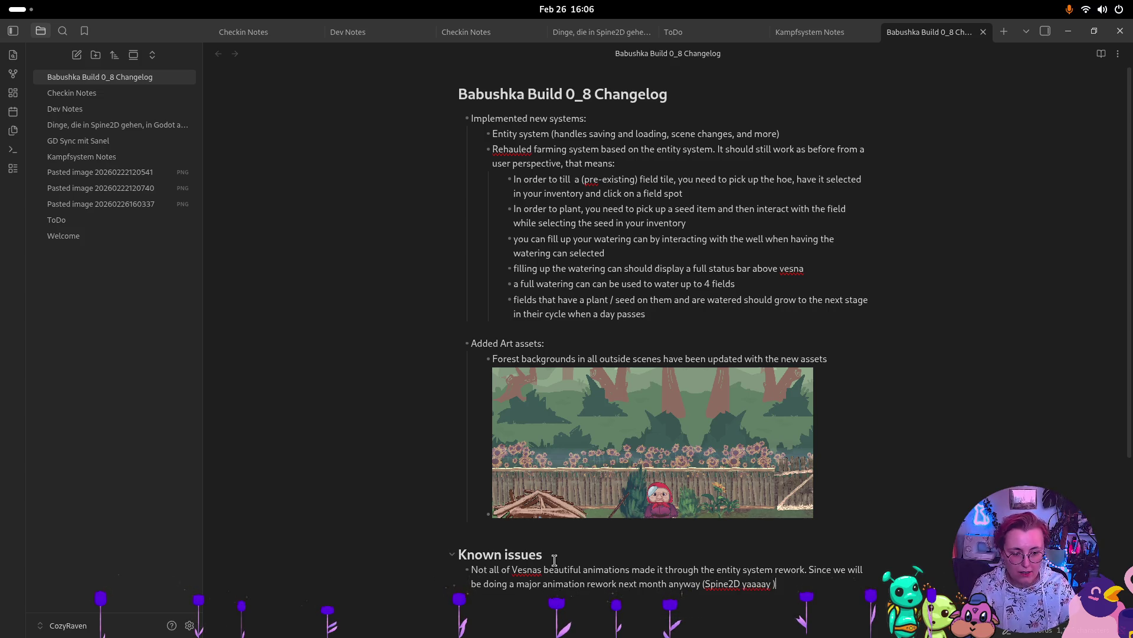
{"action": "key", "text": "BackSpace"}
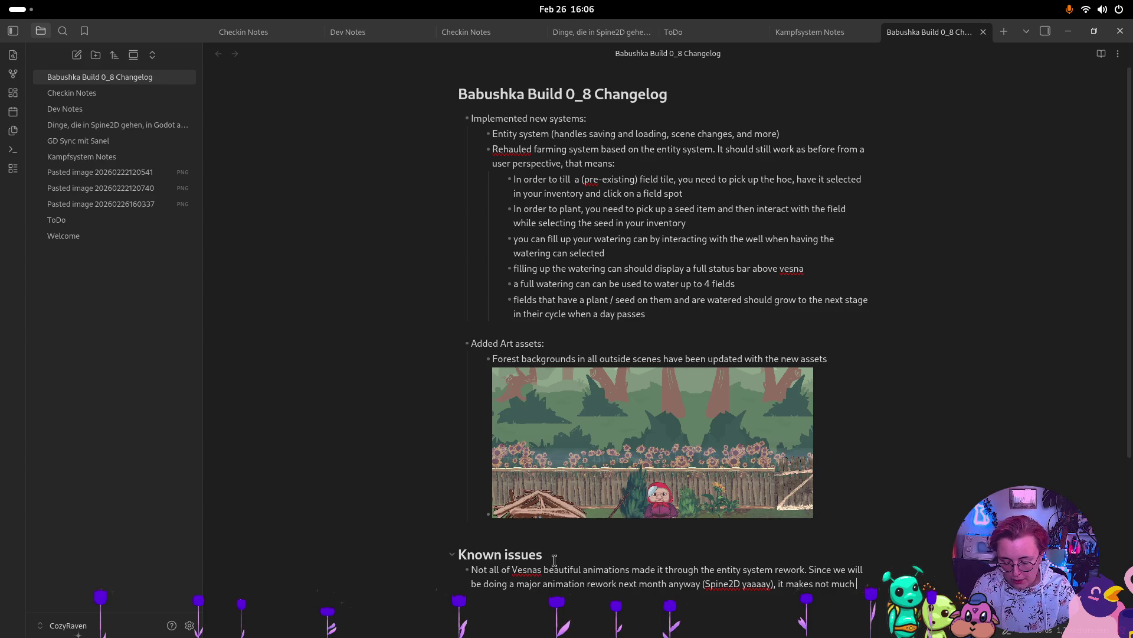
{"action": "type", "text": "e to manually reconstruct them now"}
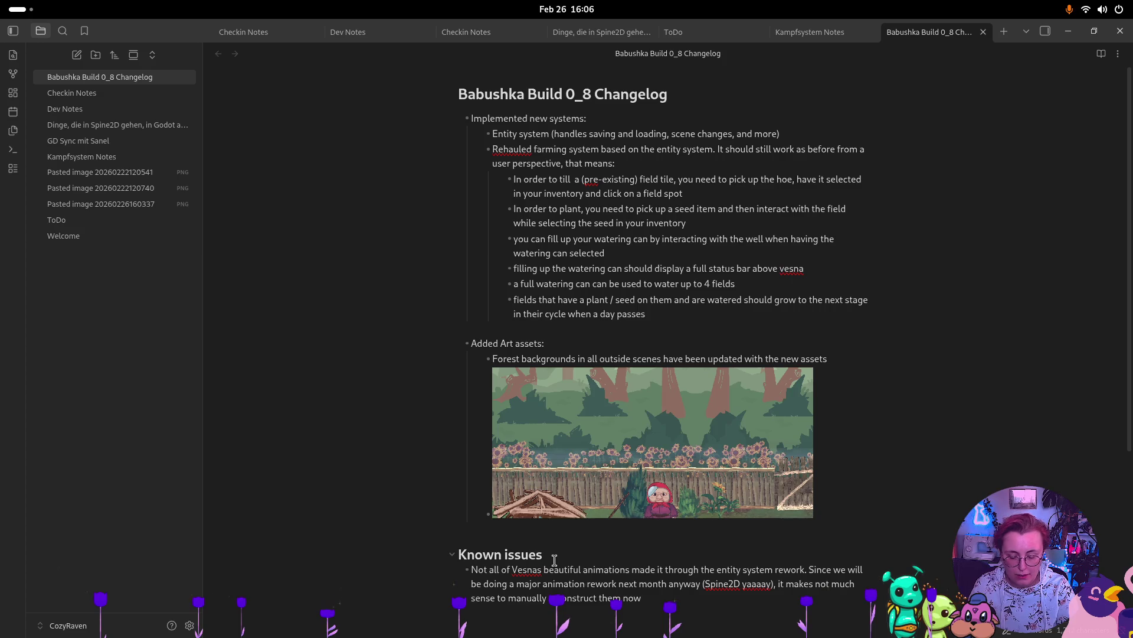
{"action": "type", "text": " just for the build"}
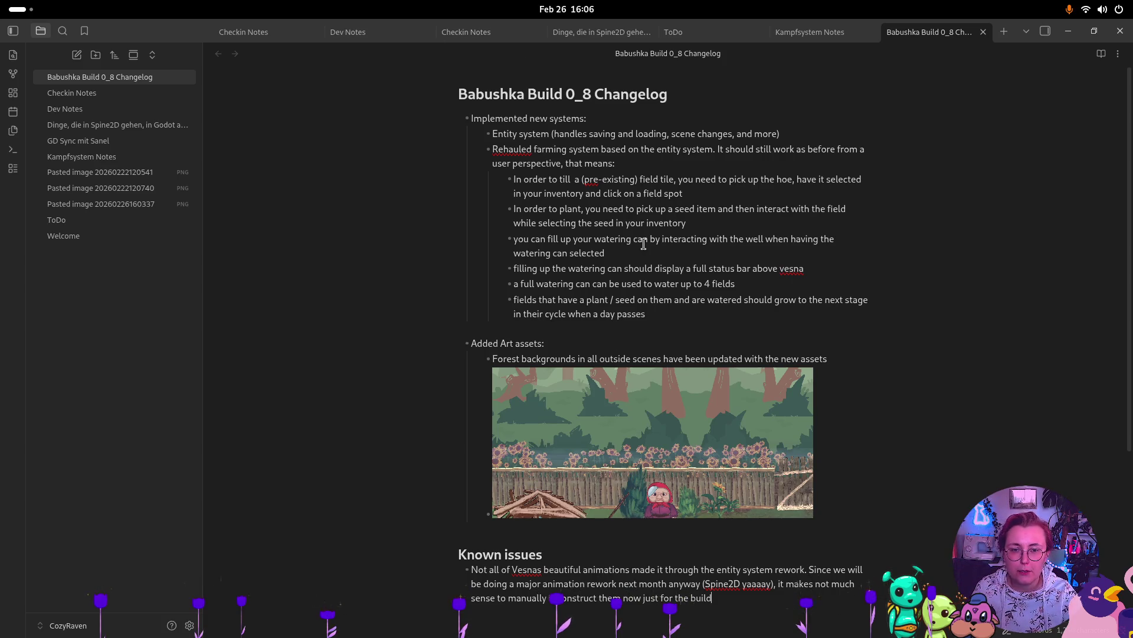
{"action": "left_click", "coordinate": [651, 32]}
{"action": "mouse_move", "coordinate": [611, 36]}
{"action": "left_mouse_down"}
{"action": "mouse_move", "coordinate": [646, 42]}
{"action": "mouse_move", "coordinate": [553, 32]}
{"action": "mouse_move", "coordinate": [570, 32]}
{"action": "left_mouse_up"}
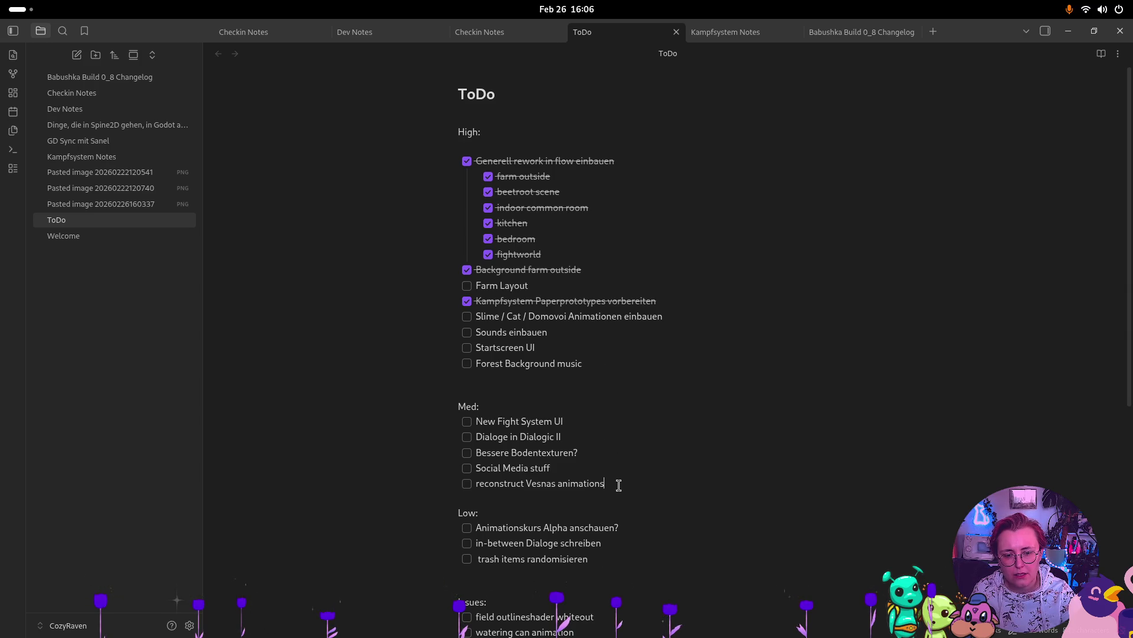
Step: Move 'reconstruct Vesnas animations' from Med to the end of the Low list and remove the blank line
{"action": "left_click_drag", "start_coordinate": [622, 485], "coordinate": [471, 485]}
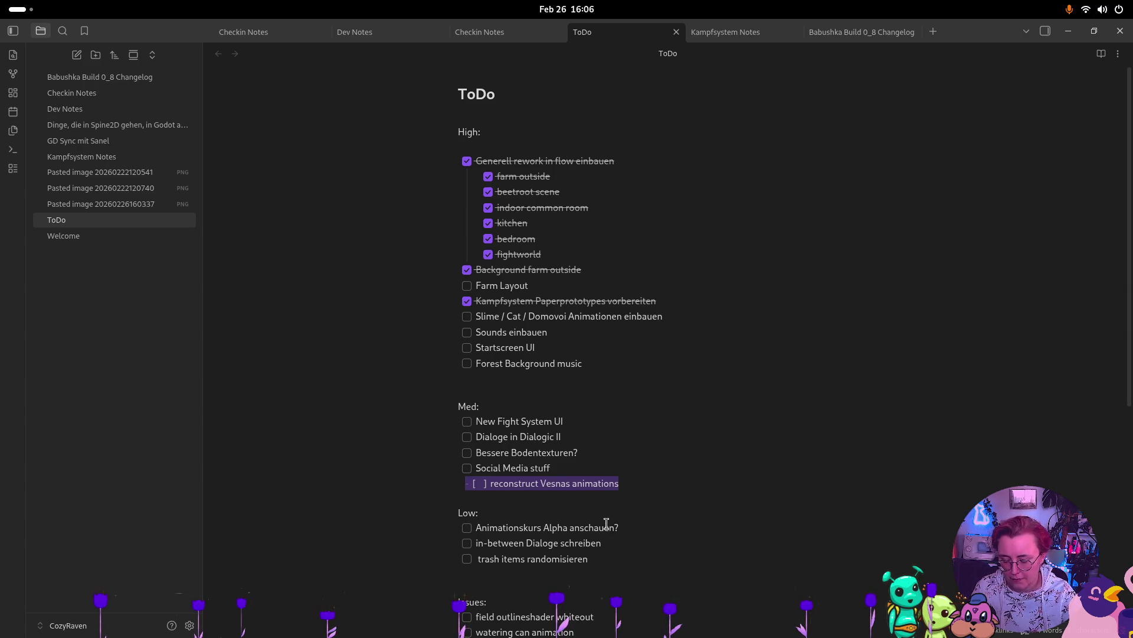
{"action": "key", "text": "BackSpace"}
{"action": "key", "text": "BackSpace"}
{"action": "left_click", "coordinate": [637, 551]}
{"action": "key", "text": "Return"}
{"action": "type", "text": "- [ ] reconstruct Vesnas animations"}
{"action": "left_click", "coordinate": [491, 572]}
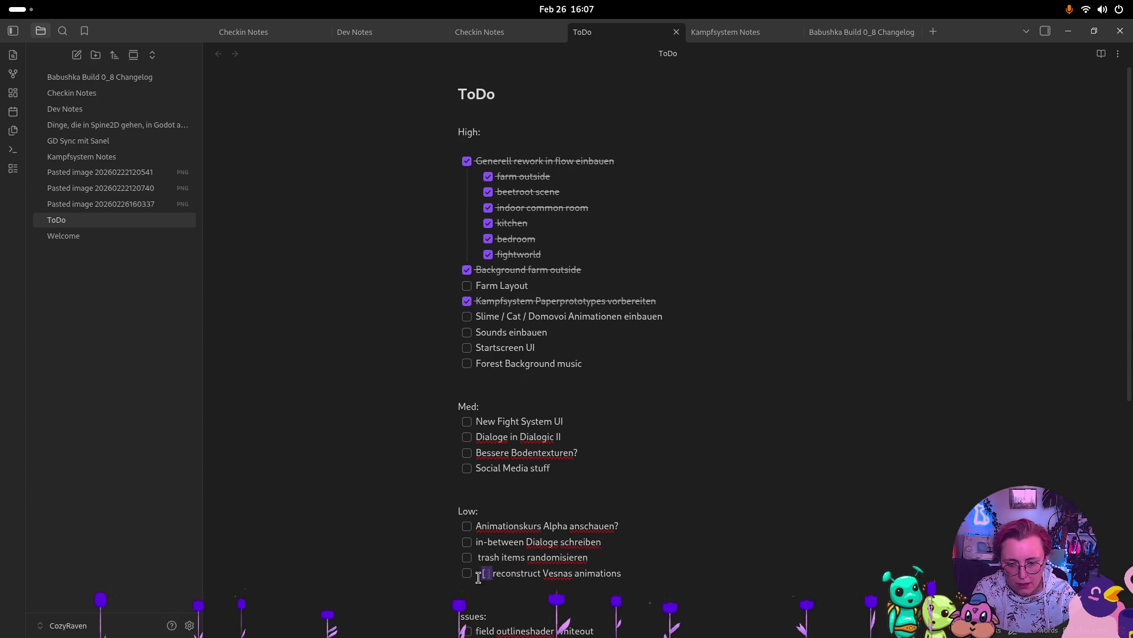
{"action": "left_click", "coordinate": [561, 381]}
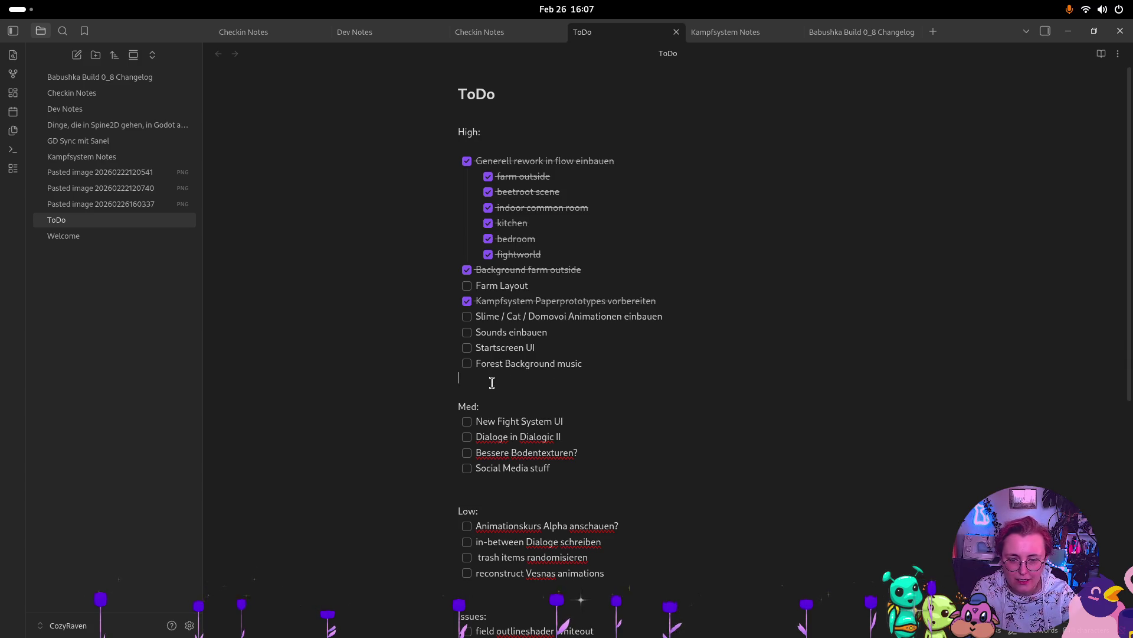
{"action": "key", "text": "BackSpace"}
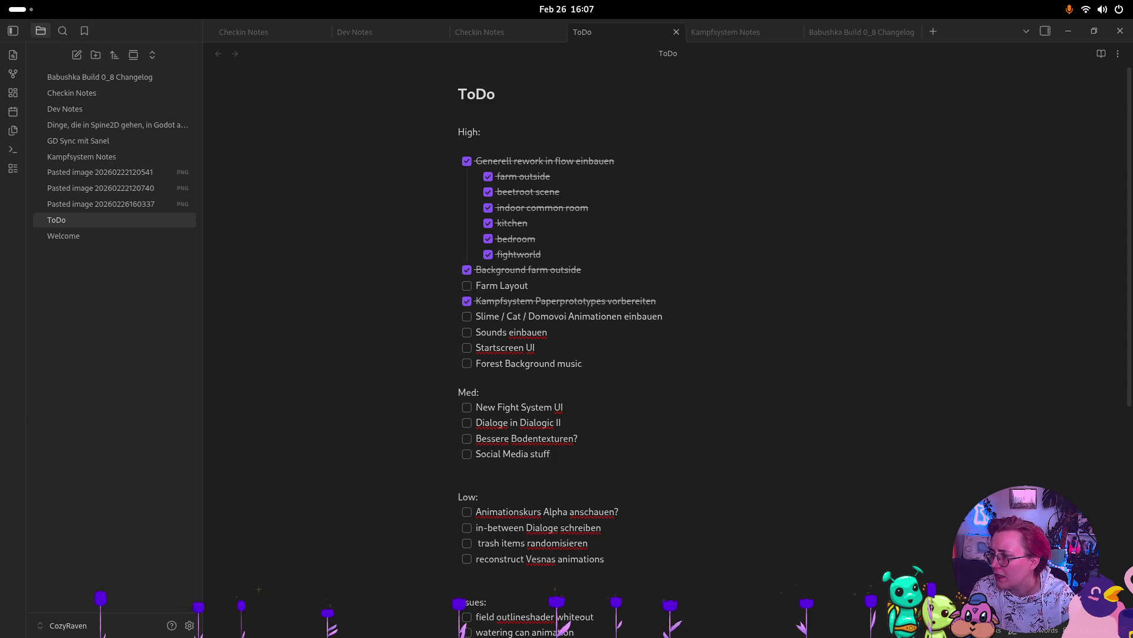
{"action": "left_click", "coordinate": [514, 477]}
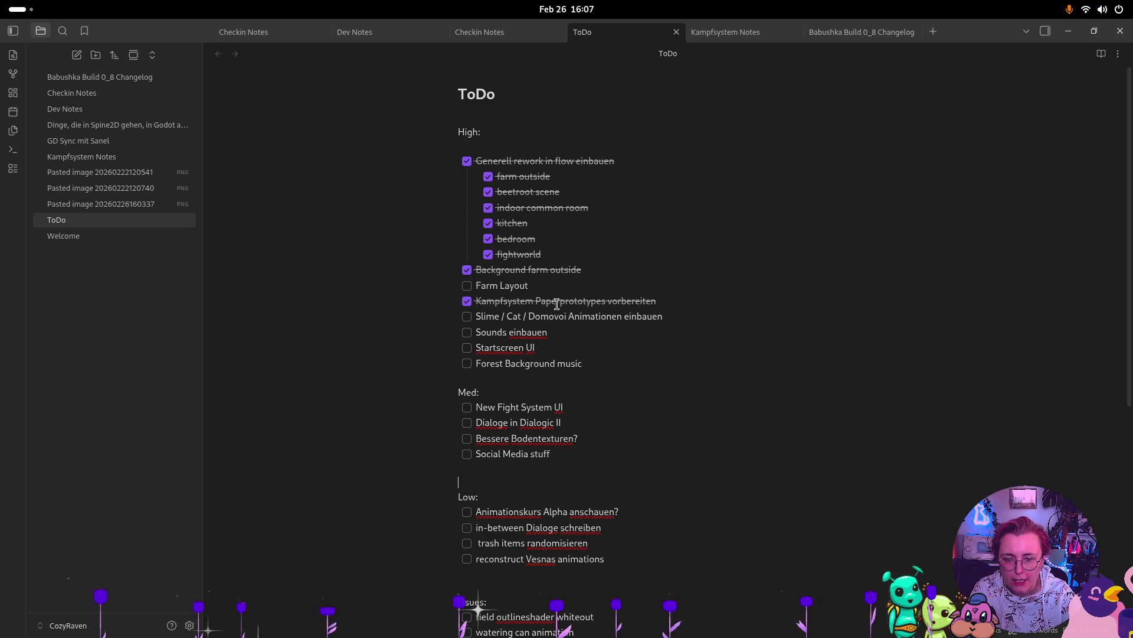
Step: Add a 'Dialoge einbauen' checkbox task after Forest Background music in the High list
{"action": "left_click", "coordinate": [595, 365]}
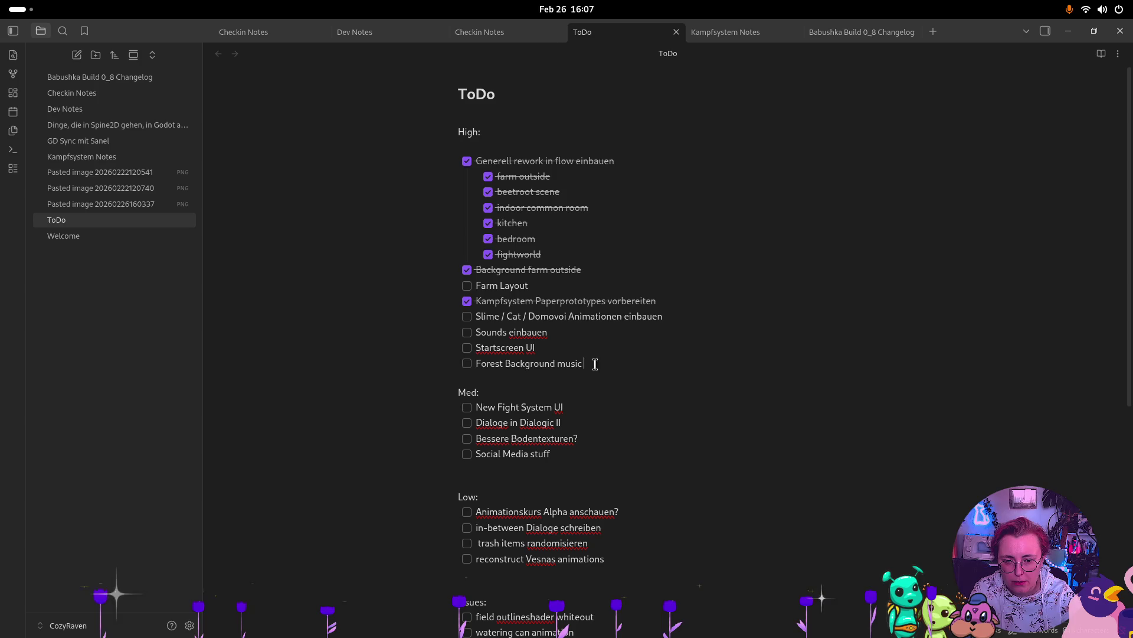
{"action": "triple_click", "coordinate": [522, 347]}
{"action": "triple_click", "coordinate": [562, 334]}
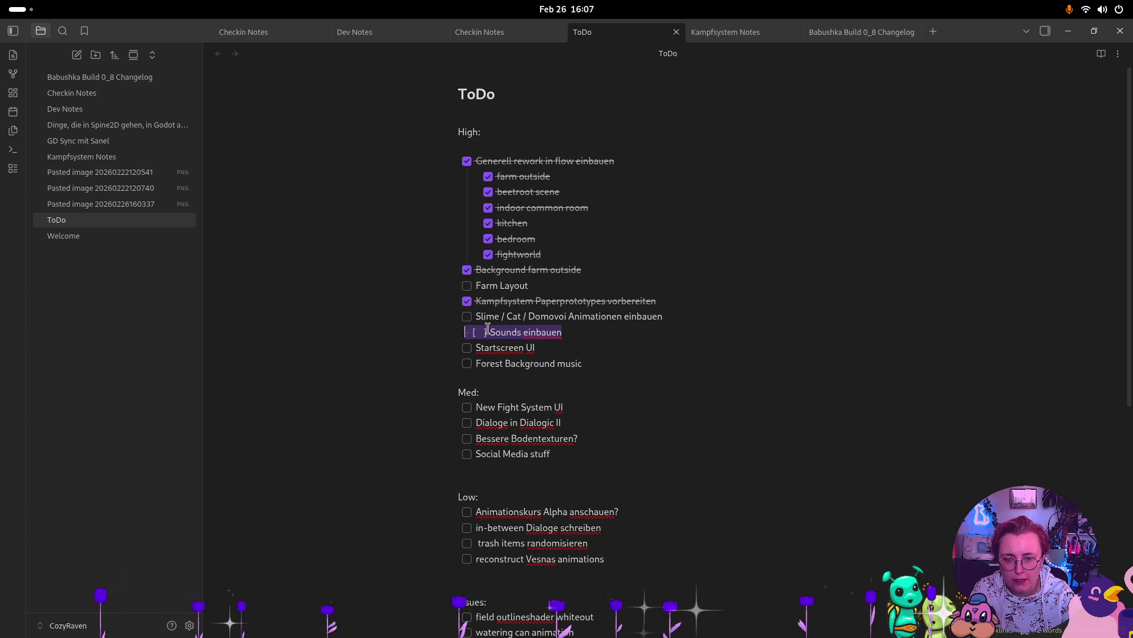
{"action": "triple_click", "coordinate": [540, 286]}
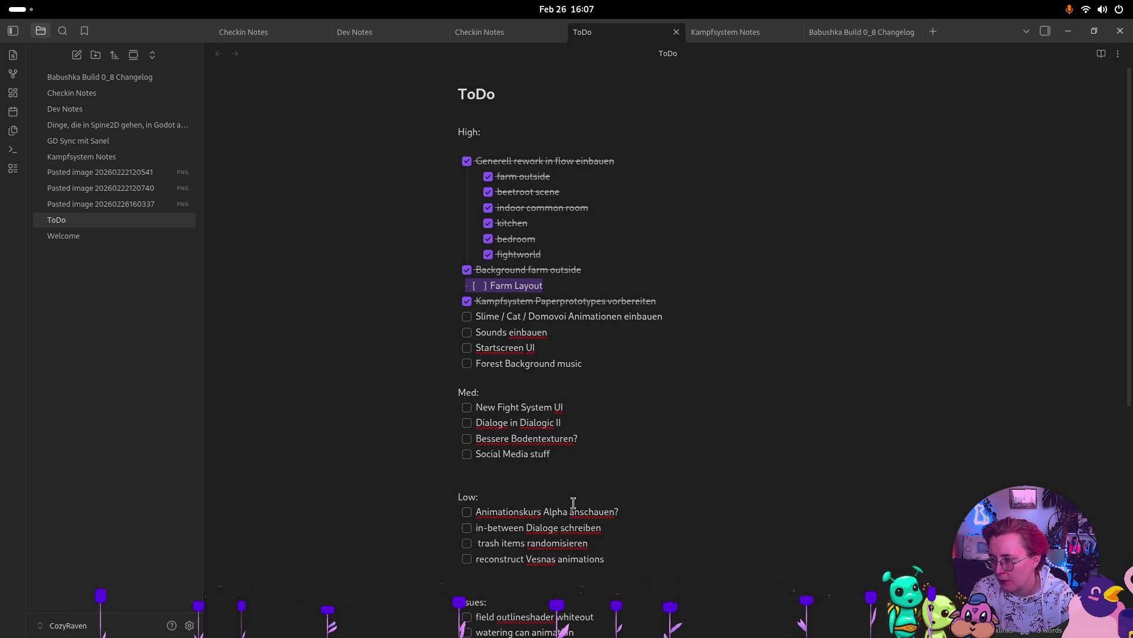
{"action": "left_click", "coordinate": [690, 423]}
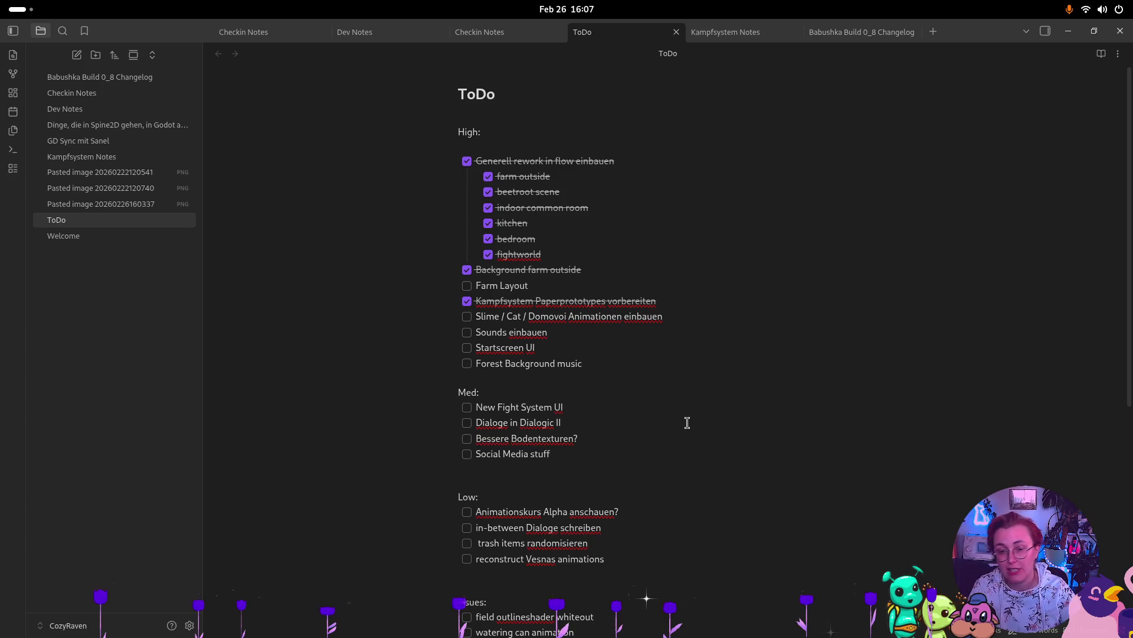
{"action": "left_click_drag", "start_coordinate": [579, 422], "coordinate": [438, 422]}
{"action": "left_click", "coordinate": [613, 361]}
{"action": "key", "text": "Return"}
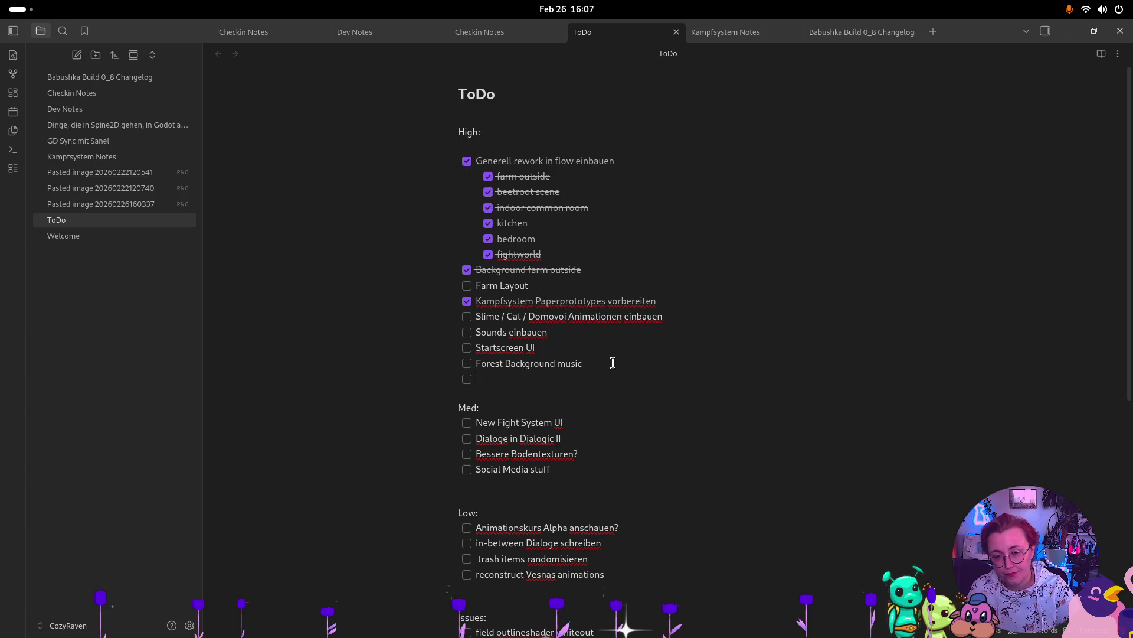
{"action": "type", "text": "Dialoge einbauen"}
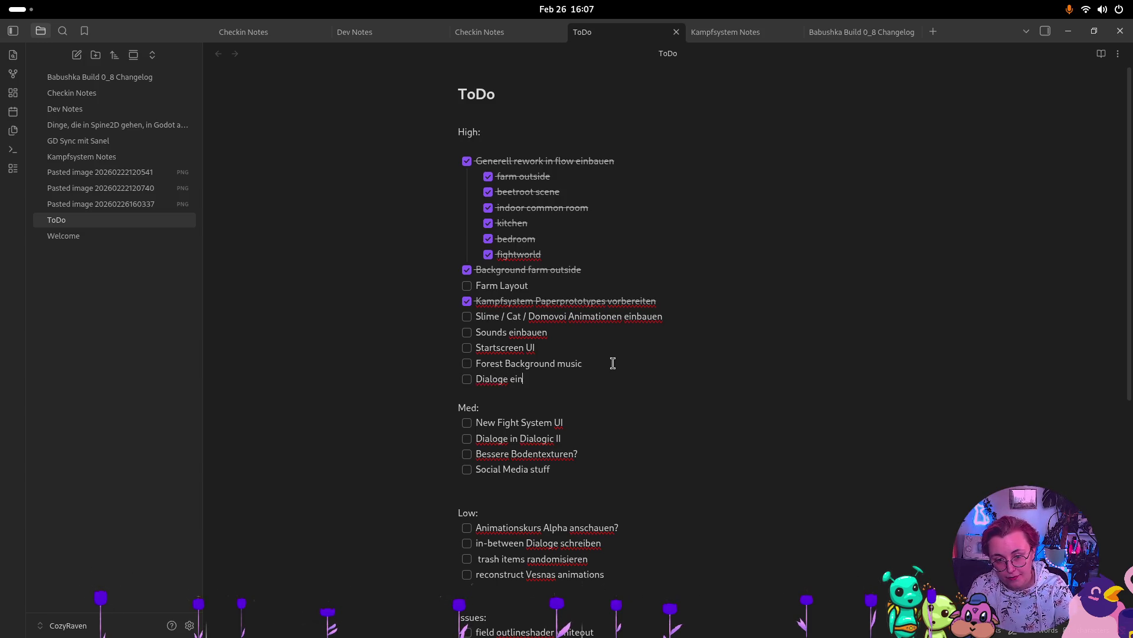
{"action": "left_click_drag", "start_coordinate": [571, 382], "coordinate": [420, 382]}
{"action": "left_click", "coordinate": [679, 388]}
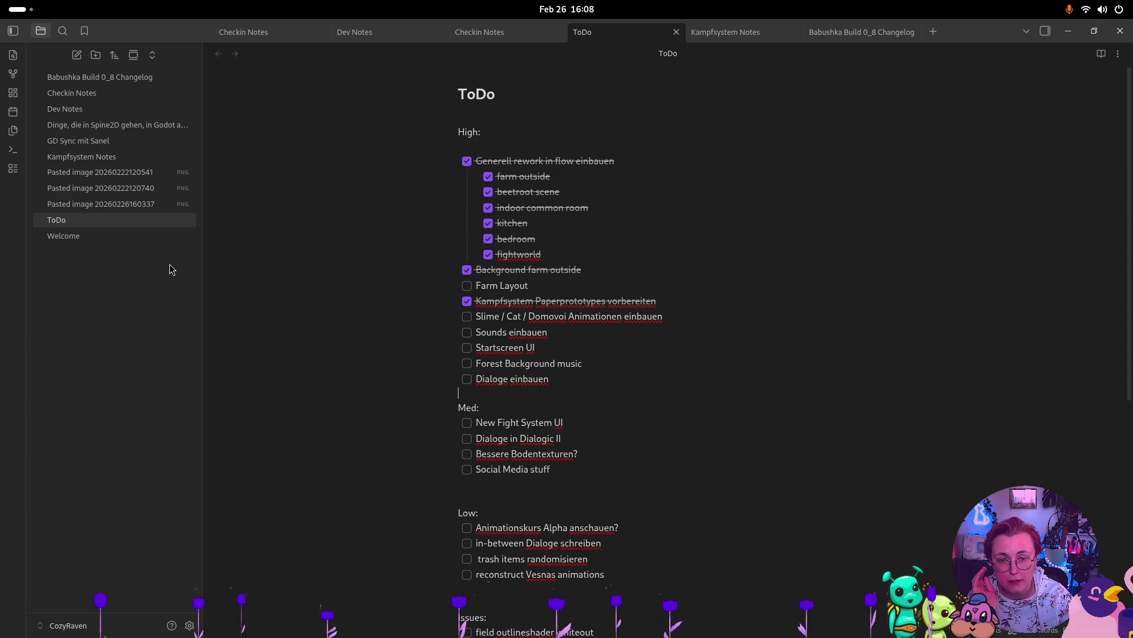
Step: Back in Godot, shrink the Output panel so the whole farm_outside scene with its forest background shows
{"action": "key", "text": "alt+Tab"}
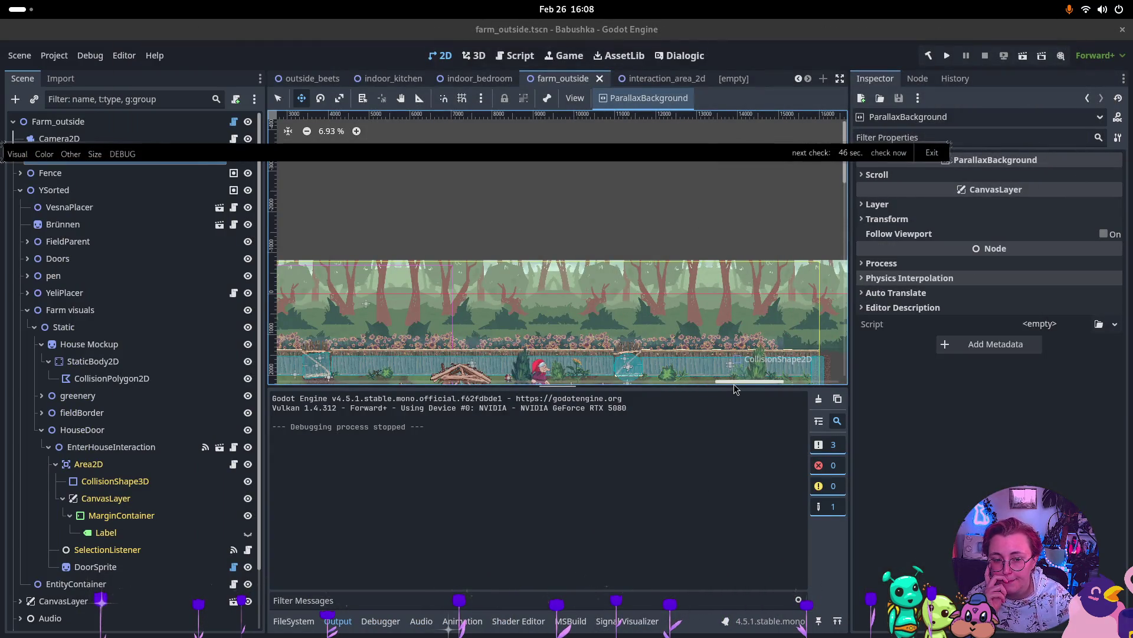
{"action": "left_click_drag", "start_coordinate": [673, 387], "coordinate": [658, 495]}
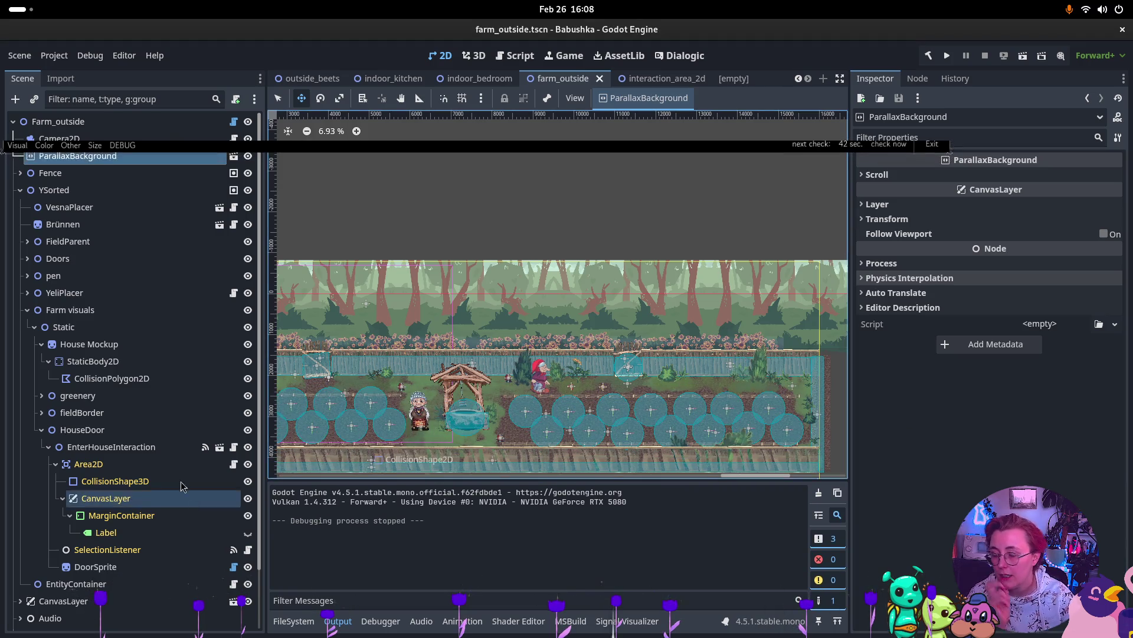
{"action": "key", "text": "super"}
{"action": "key", "text": "super"}
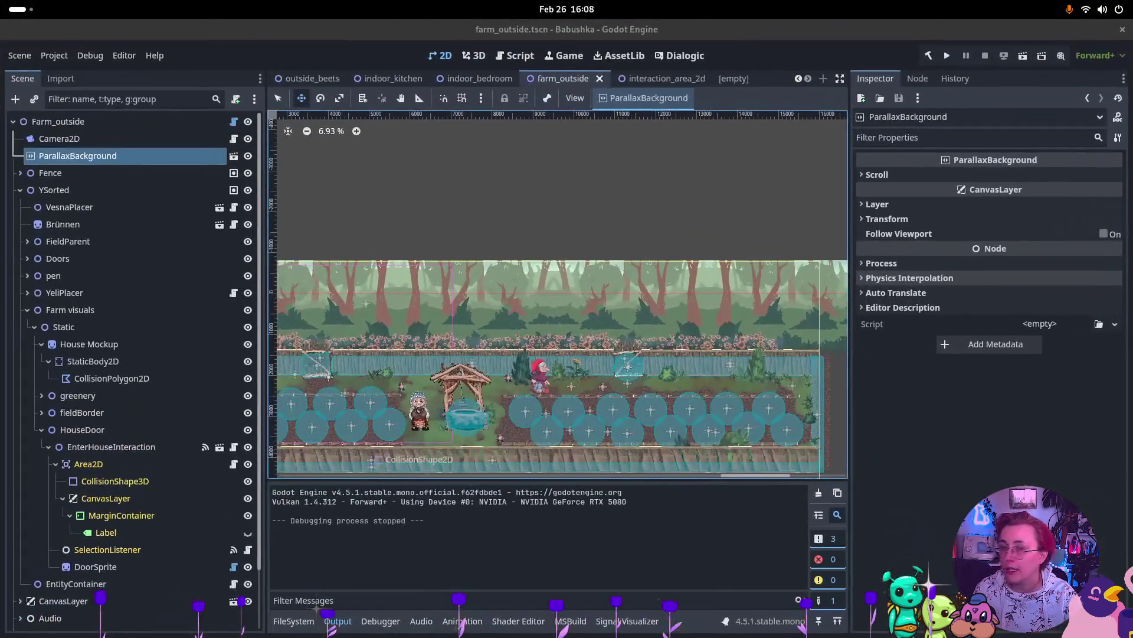